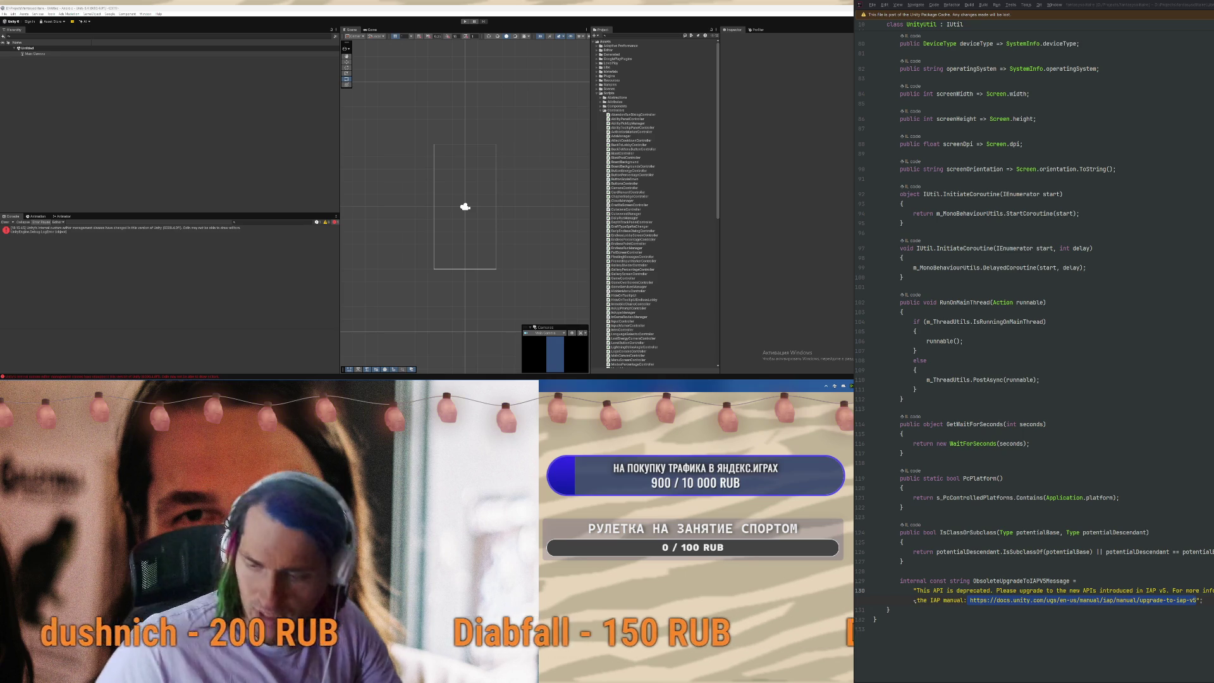
Return to InAppsManager and jump from product.hasReceipt to the Product class definition
{"action": "left_click", "coordinate": [1148, 422]}
{"action": "key", "text": "ctrl+alt+Left"}
{"action": "key", "text": "ctrl+alt+Left"}
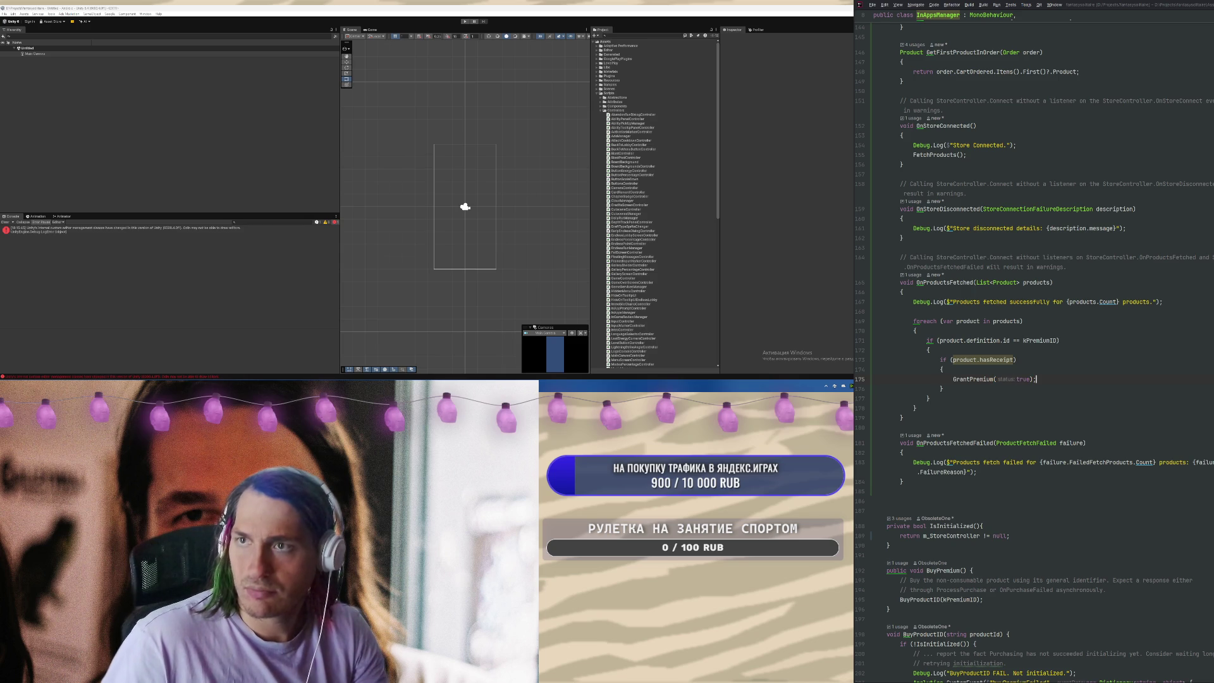
{"action": "left_click", "coordinate": [980, 341], "text": "ctrl"}
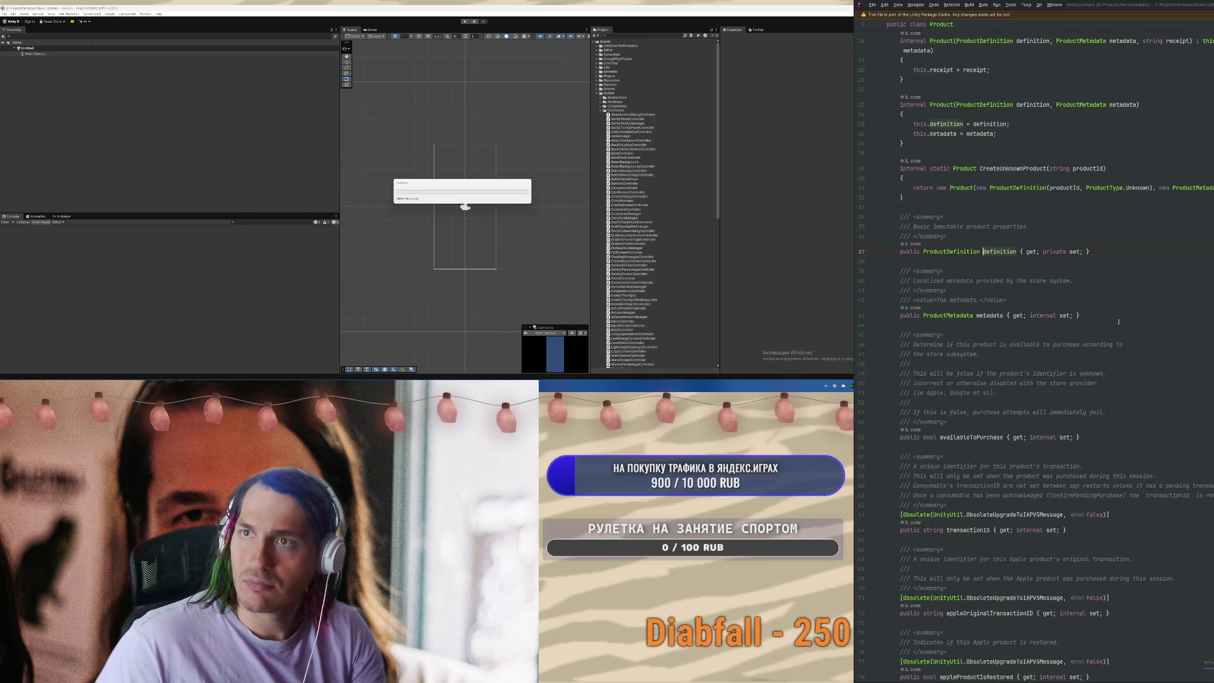
{"action": "scroll", "coordinate": [1119, 373], "scroll_direction": "up", "scroll_amount": 5}
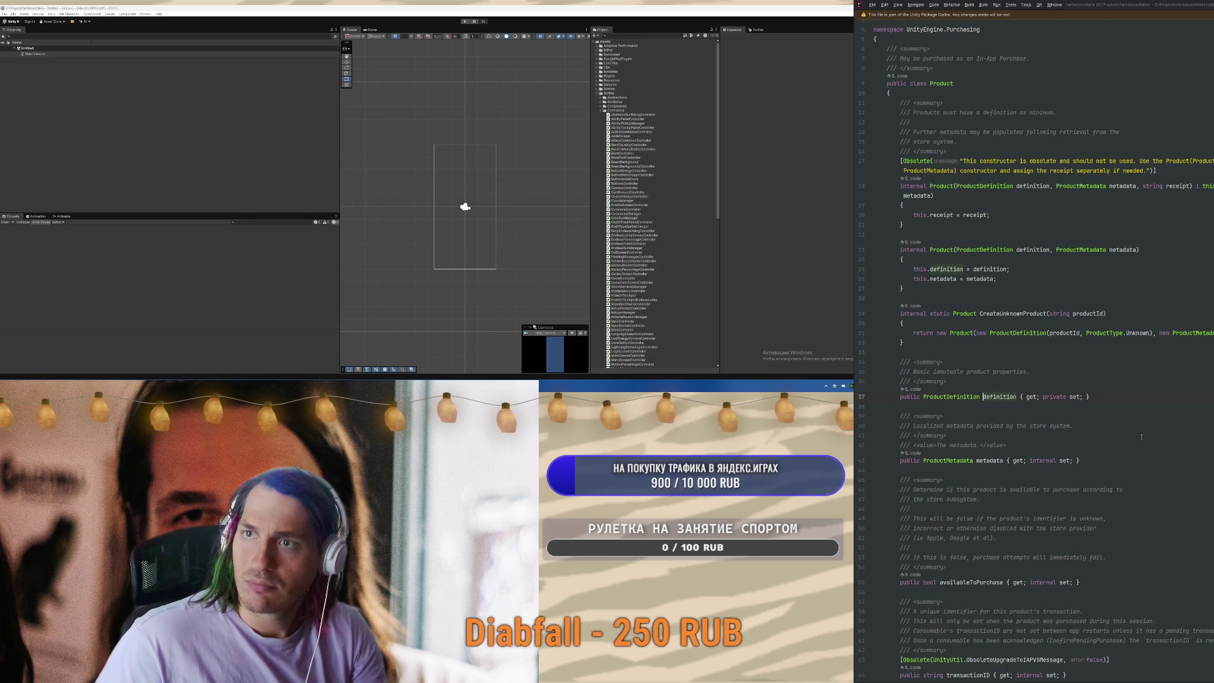
{"action": "scroll", "coordinate": [1141, 436], "scroll_direction": "down", "scroll_amount": 7}
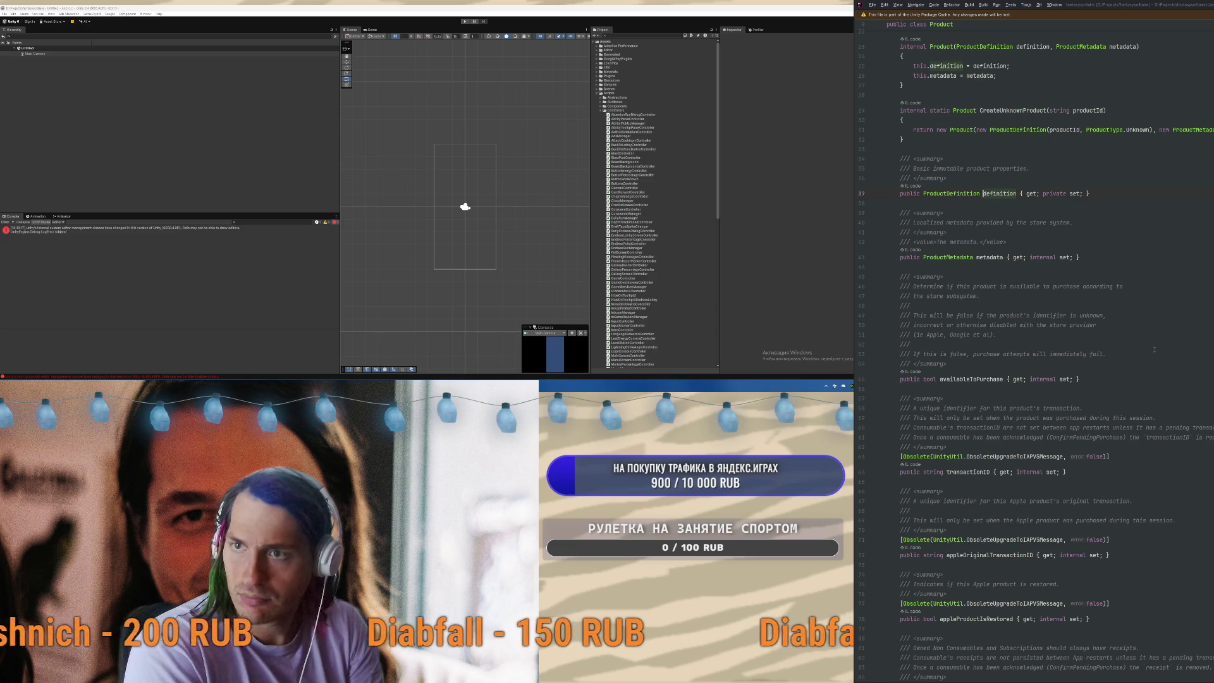
Read down the Product class through its receipt, Equals, GetHashCode and ToString members
{"action": "scroll", "coordinate": [1157, 392], "scroll_direction": "down", "scroll_amount": 4}
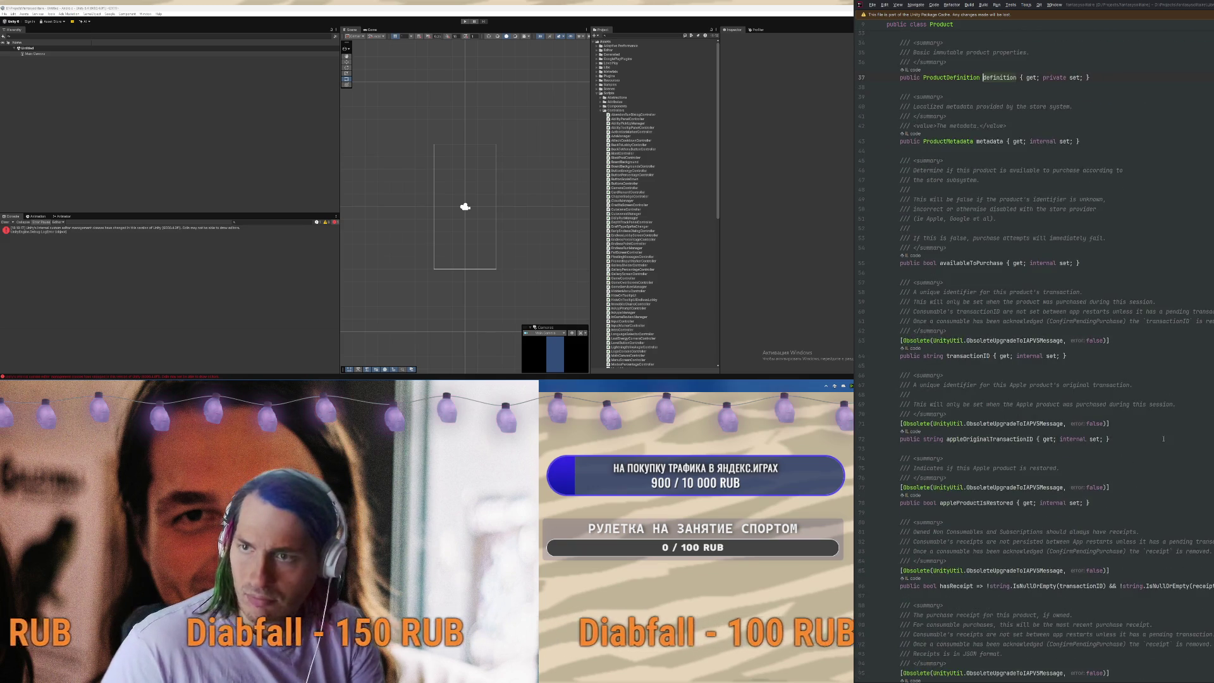
{"action": "scroll", "coordinate": [1159, 432], "scroll_direction": "down", "scroll_amount": 4}
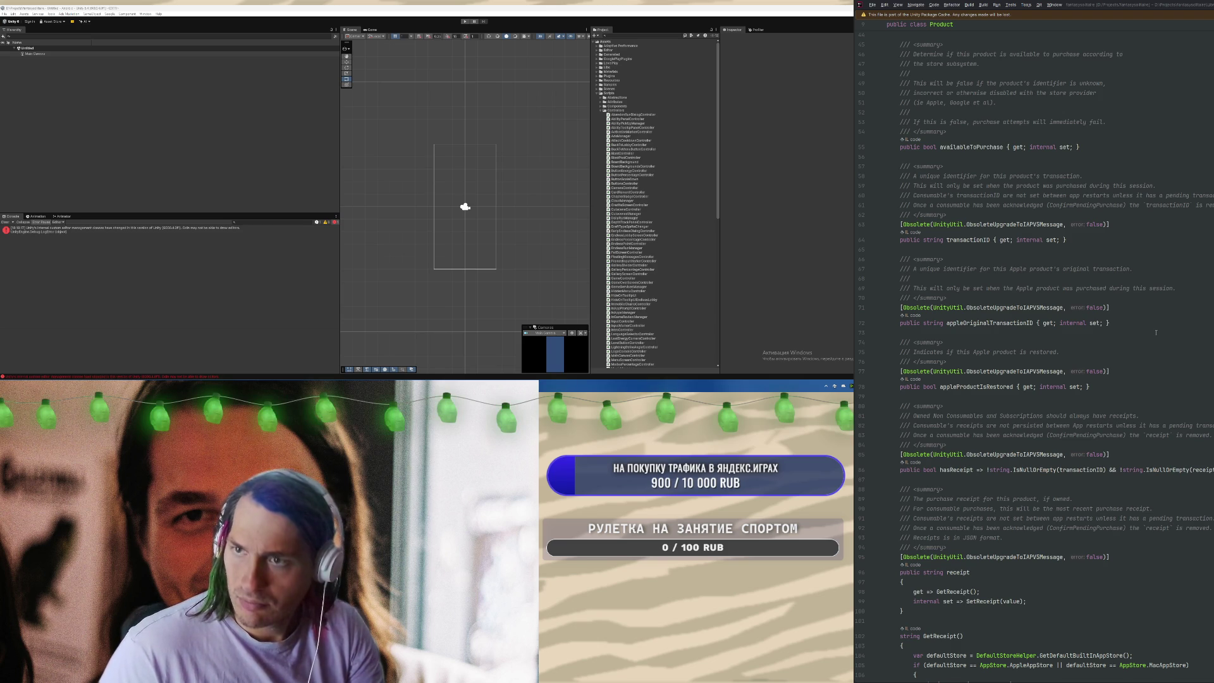
{"action": "scroll", "coordinate": [1156, 332], "scroll_direction": "down", "scroll_amount": 9}
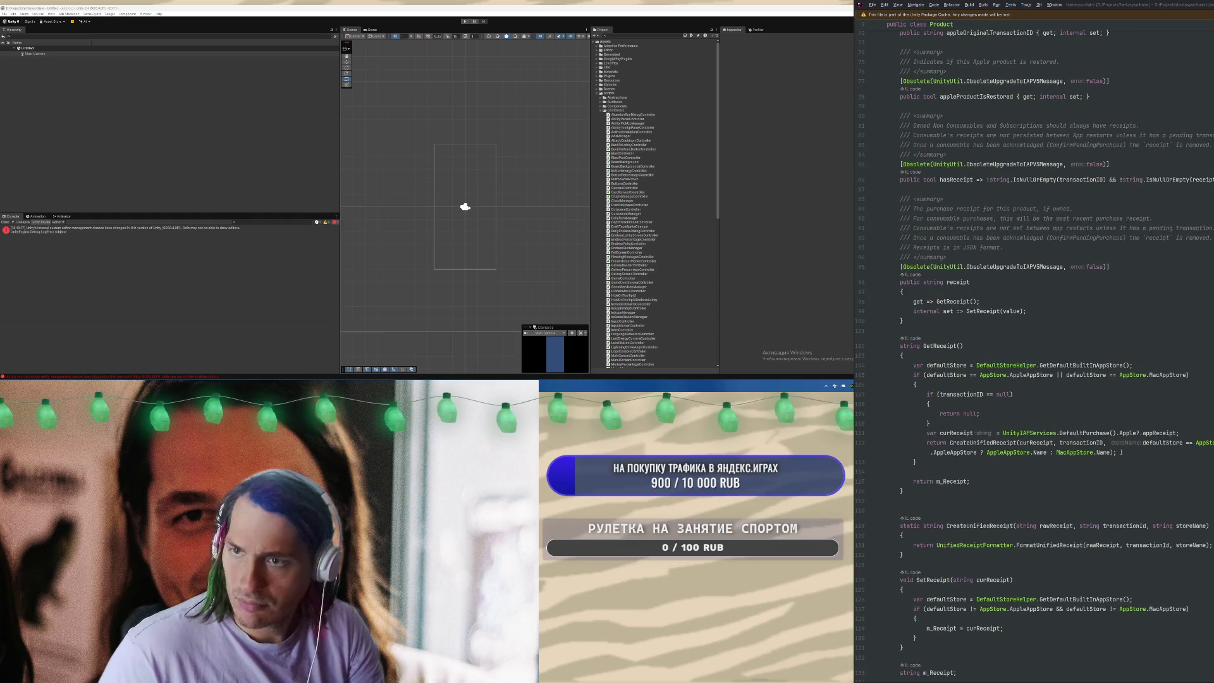
{"action": "scroll", "coordinate": [1120, 452], "scroll_direction": "down", "scroll_amount": 11}
{"action": "scroll", "coordinate": [1119, 459], "scroll_direction": "down", "scroll_amount": 4}
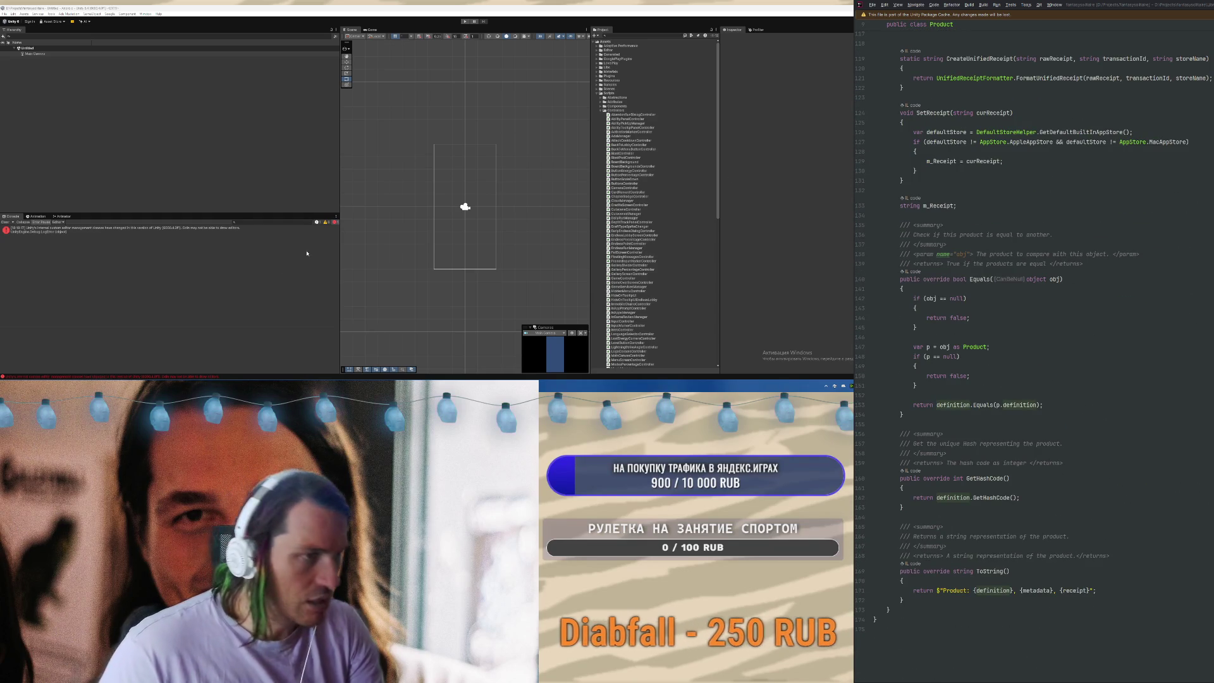
{"action": "left_click", "coordinate": [598, 93]}
Expand Assets/Scenes and open the main scene
{"action": "left_click", "coordinate": [597, 93]}
{"action": "left_click", "coordinate": [597, 88]}
{"action": "left_click", "coordinate": [611, 93]}
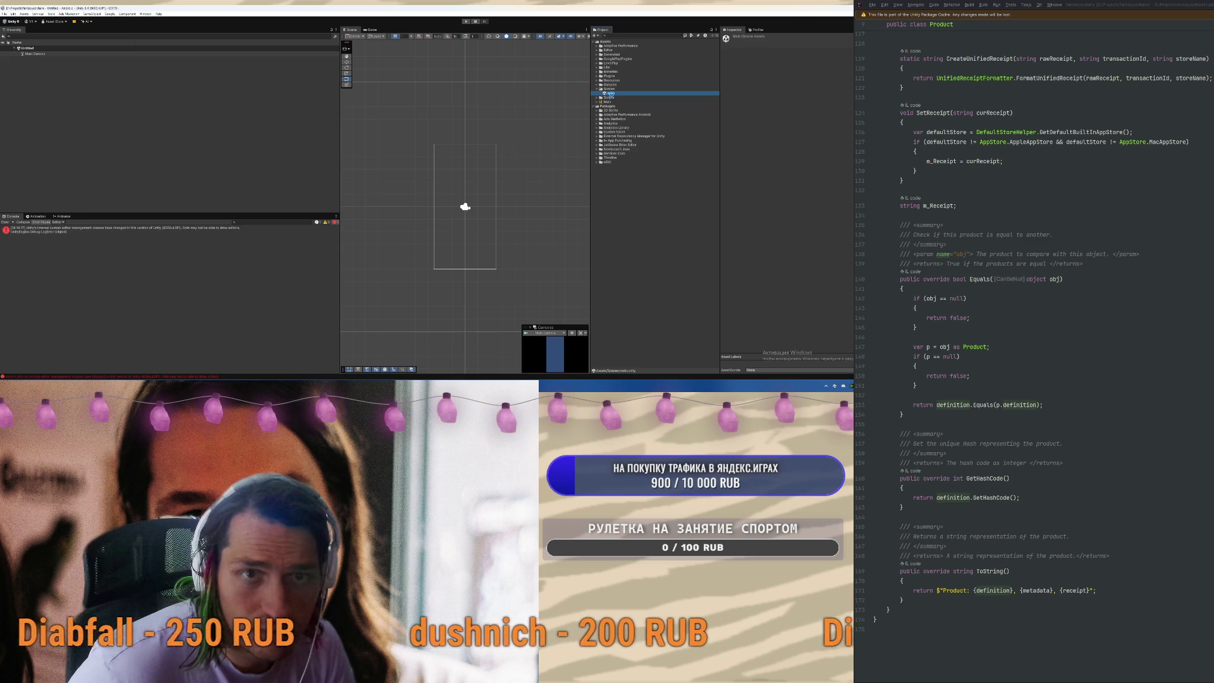
{"action": "double_click", "coordinate": [612, 93]}
Check the installed and available networks in LevelPlay Network Manager, then close it
{"action": "left_click", "coordinate": [68, 13]}
{"action": "left_click", "coordinate": [80, 25]}
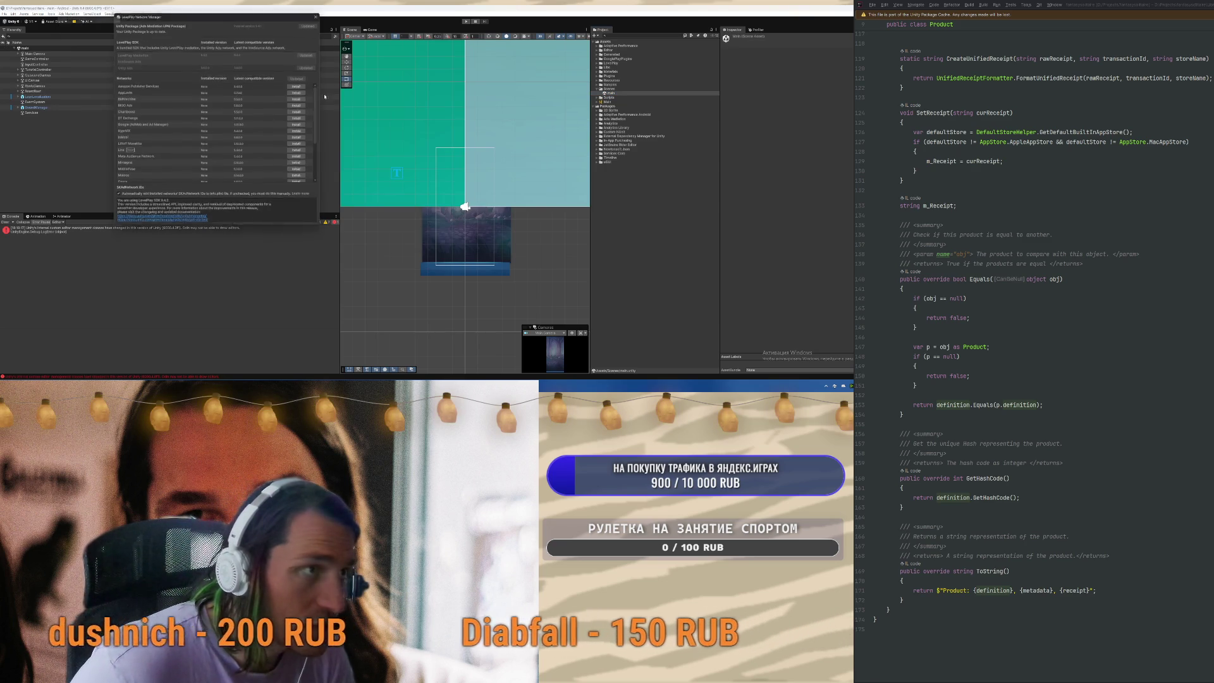
{"action": "left_click_drag", "start_coordinate": [237, 21], "coordinate": [658, 82]}
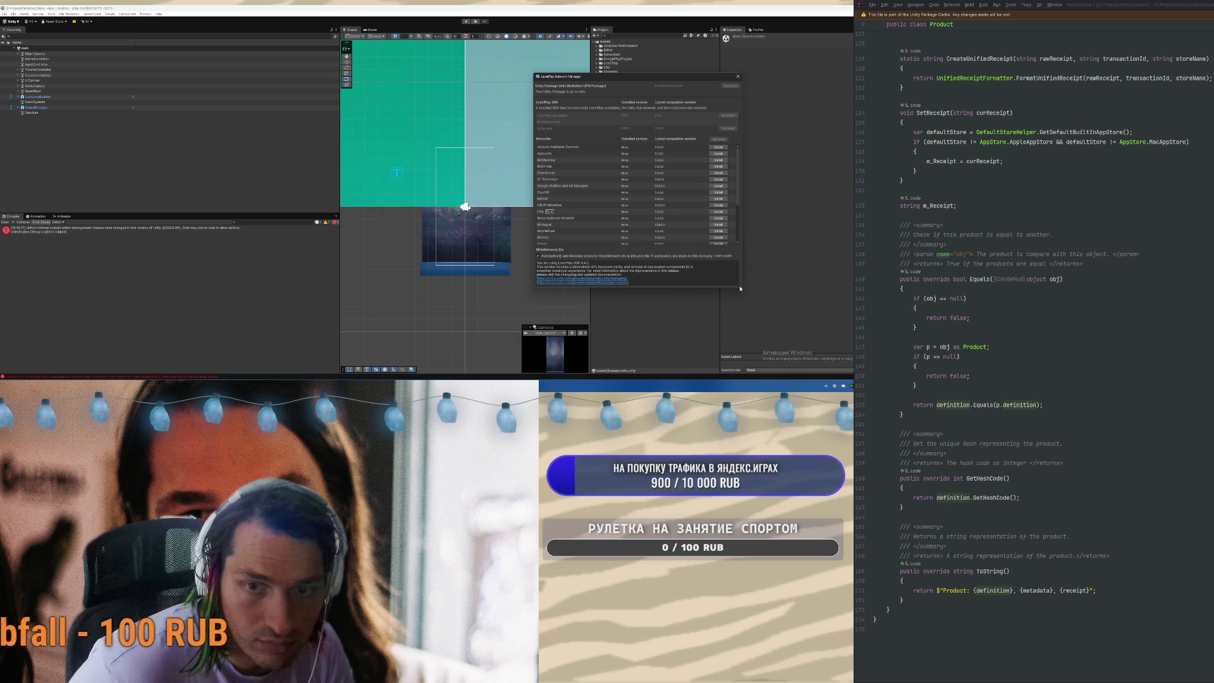
{"action": "scroll", "coordinate": [676, 205], "scroll_direction": "down", "scroll_amount": 2}
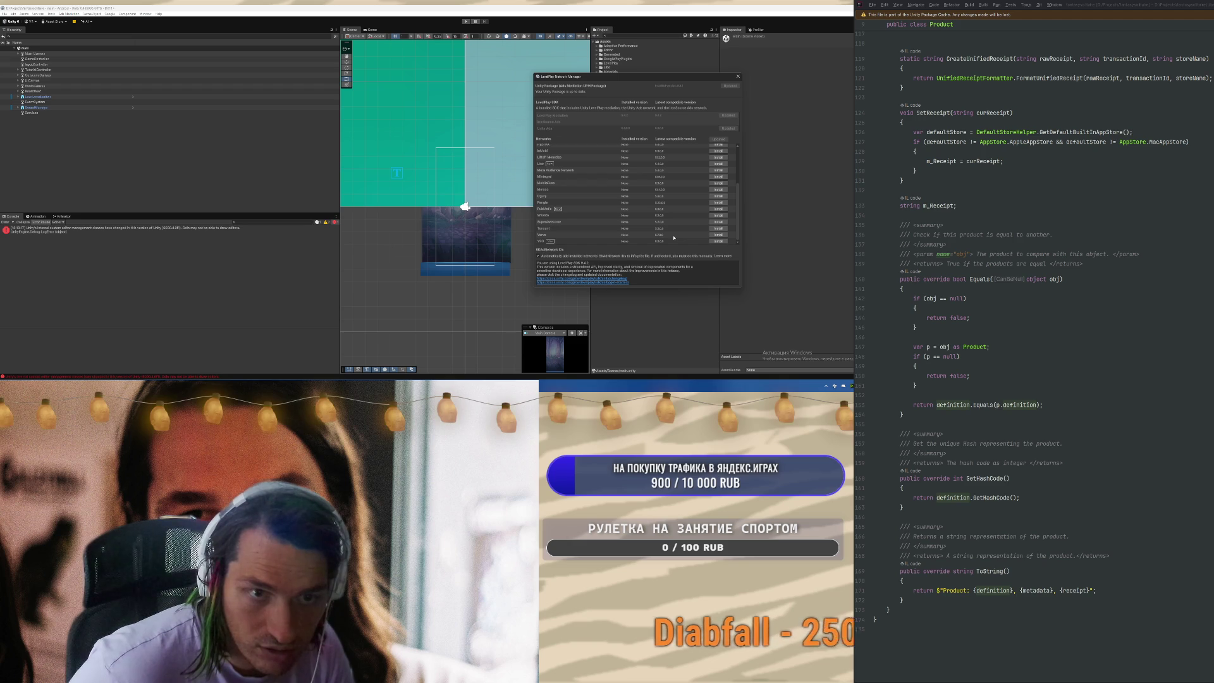
{"action": "scroll", "coordinate": [674, 237], "scroll_direction": "up", "scroll_amount": 2}
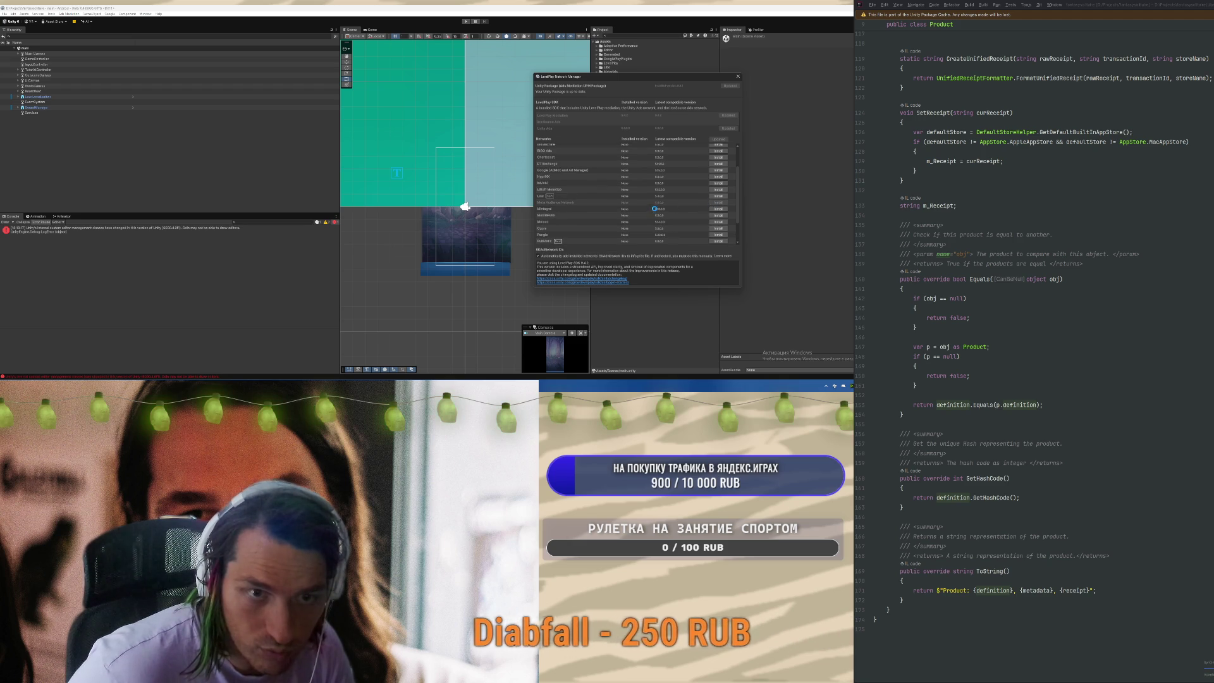
{"action": "scroll", "coordinate": [680, 179], "scroll_direction": "up", "scroll_amount": 3}
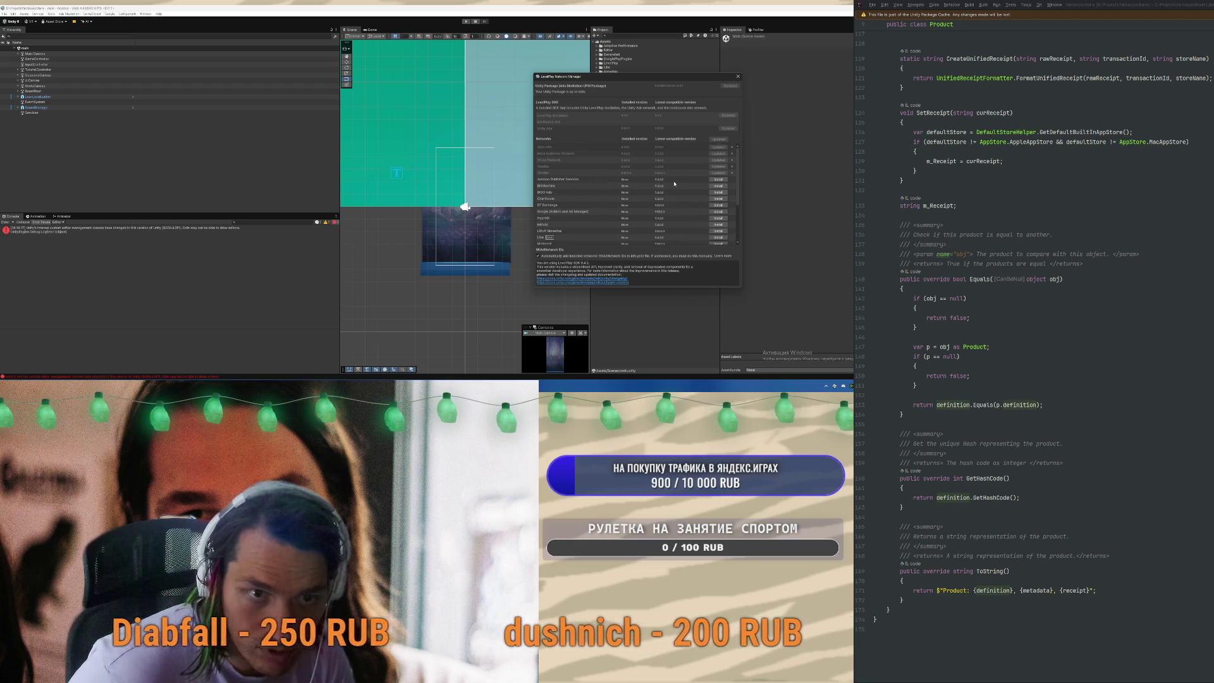
{"action": "scroll", "coordinate": [708, 192], "scroll_direction": "down", "scroll_amount": 1}
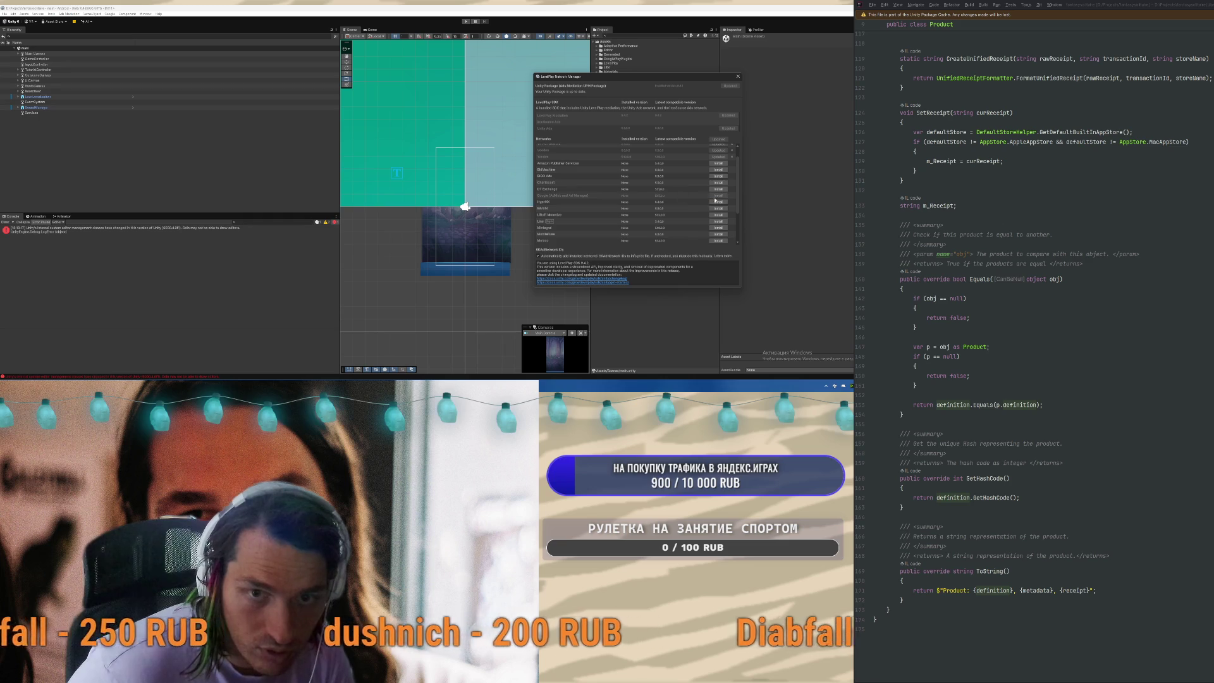
{"action": "scroll", "coordinate": [603, 214], "scroll_direction": "down", "scroll_amount": 2}
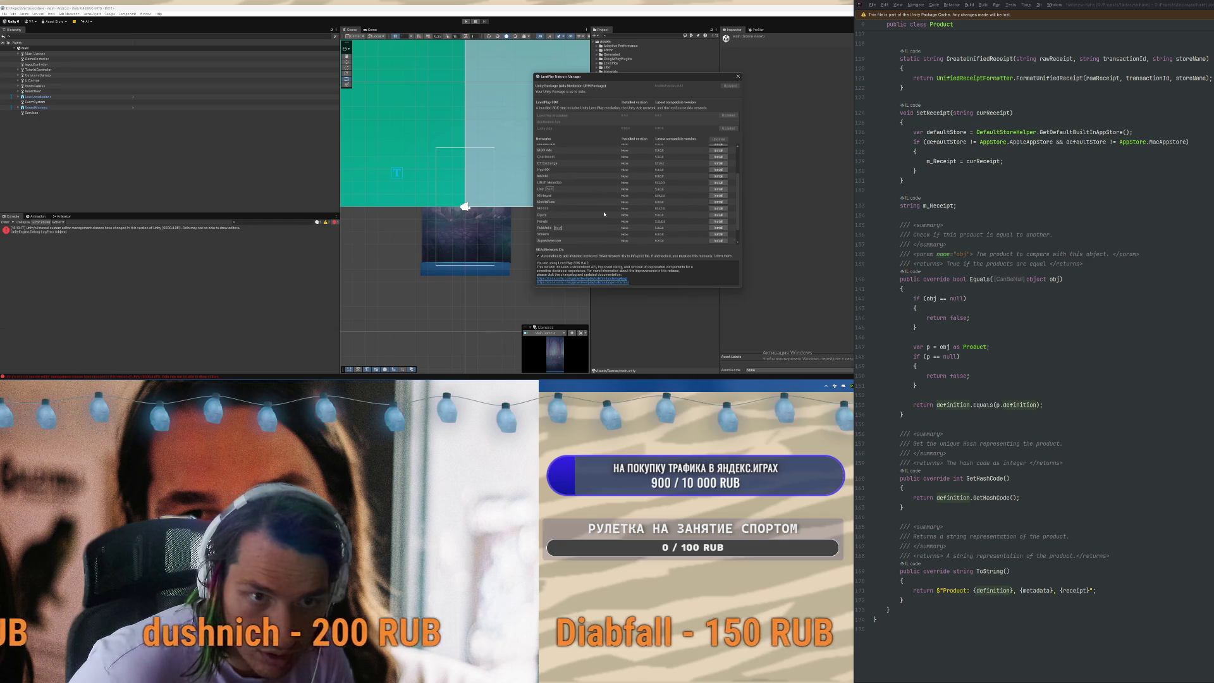
{"action": "scroll", "coordinate": [606, 202], "scroll_direction": "down", "scroll_amount": 1}
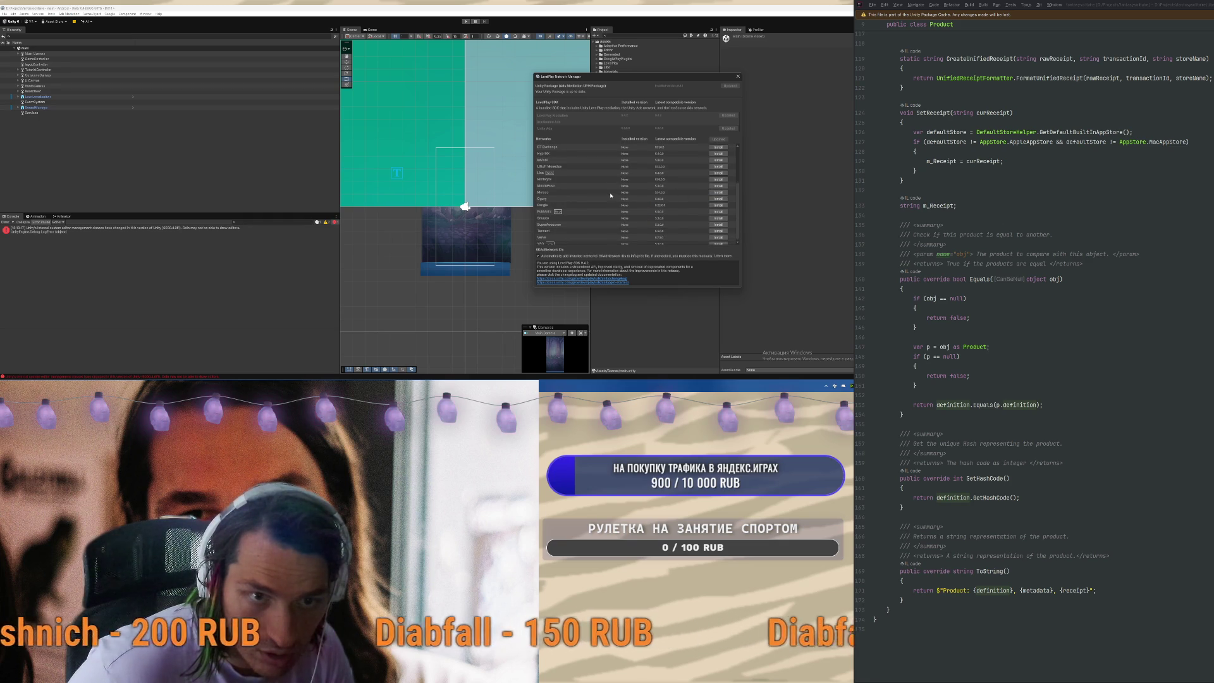
{"action": "scroll", "coordinate": [606, 202], "scroll_direction": "down", "scroll_amount": 1}
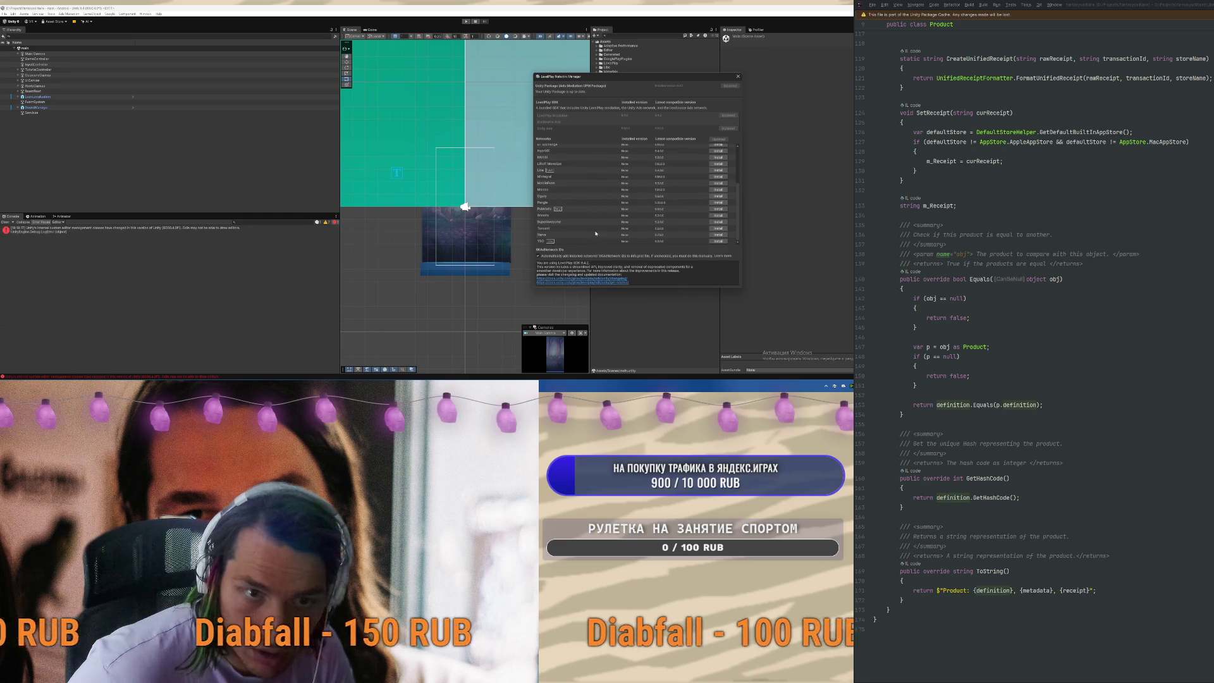
{"action": "scroll", "coordinate": [656, 230], "scroll_direction": "up", "scroll_amount": 1}
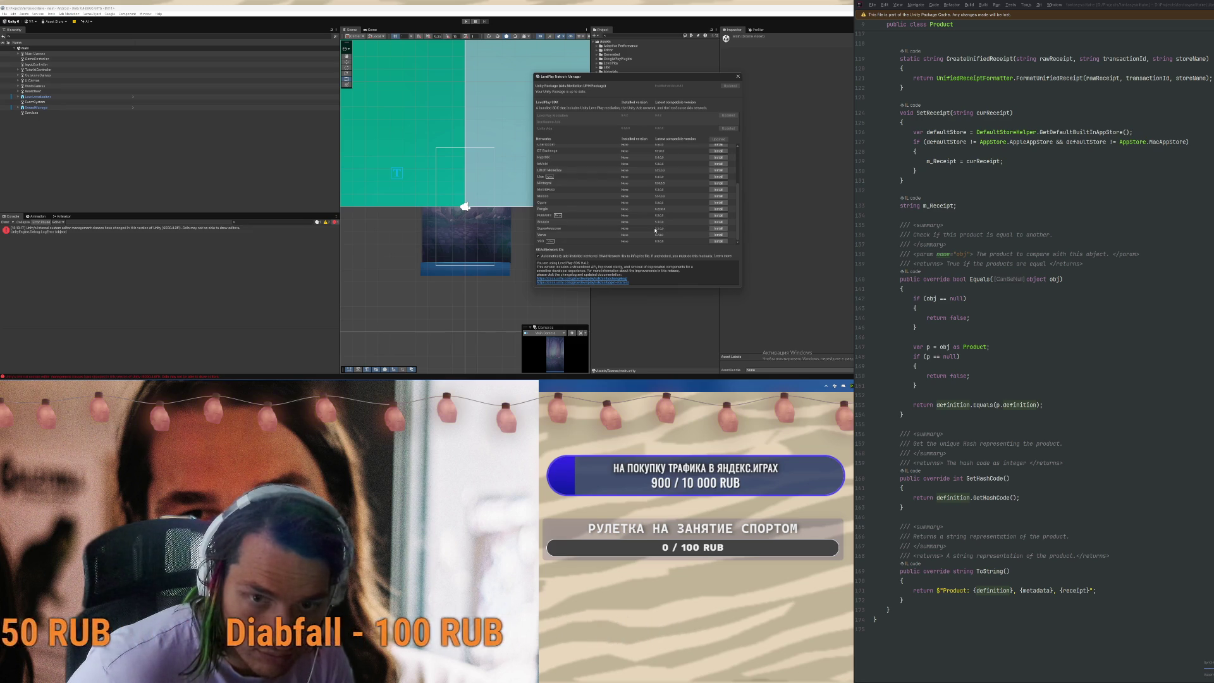
{"action": "scroll", "coordinate": [655, 230], "scroll_direction": "up", "scroll_amount": 3}
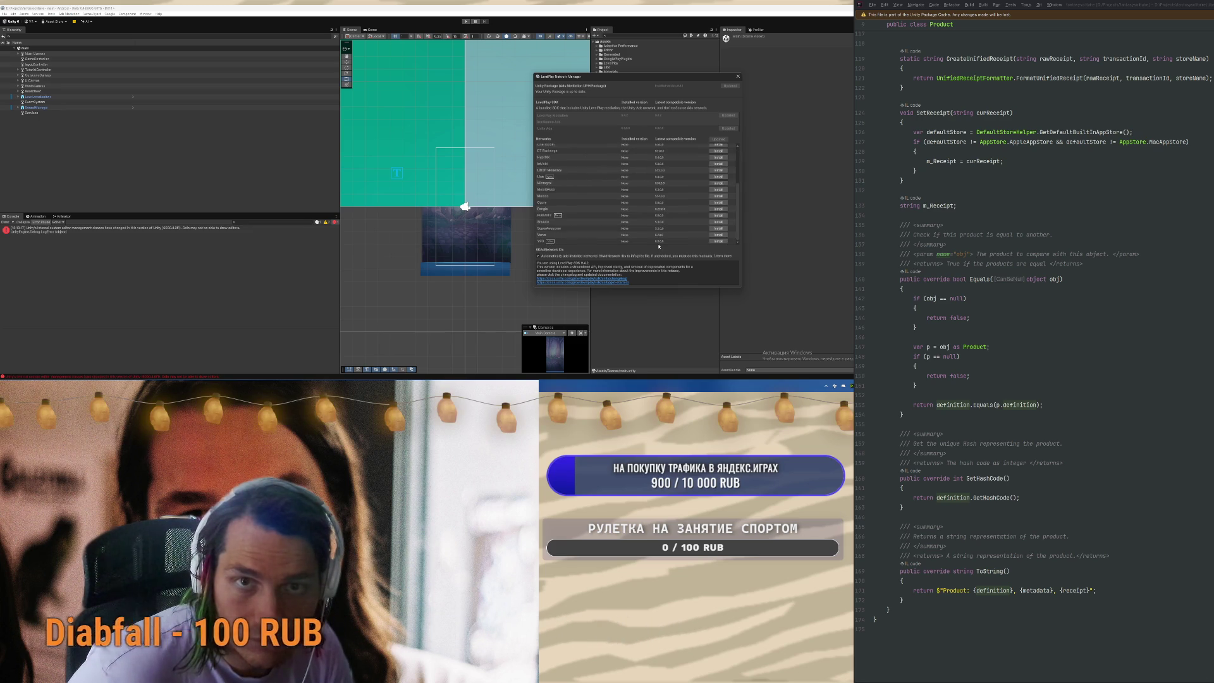
{"action": "left_click", "coordinate": [737, 78]}
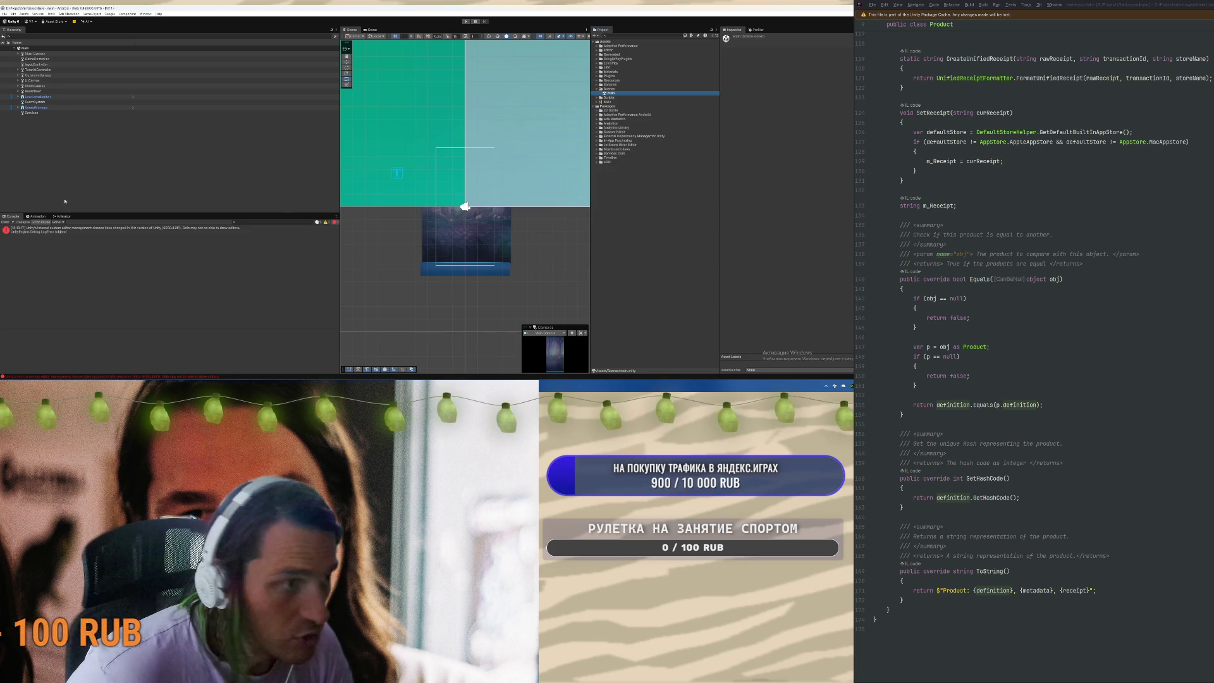
Enter Play mode and complete the remove-ads test purchase in the fake store
{"action": "left_click", "coordinate": [466, 20]}
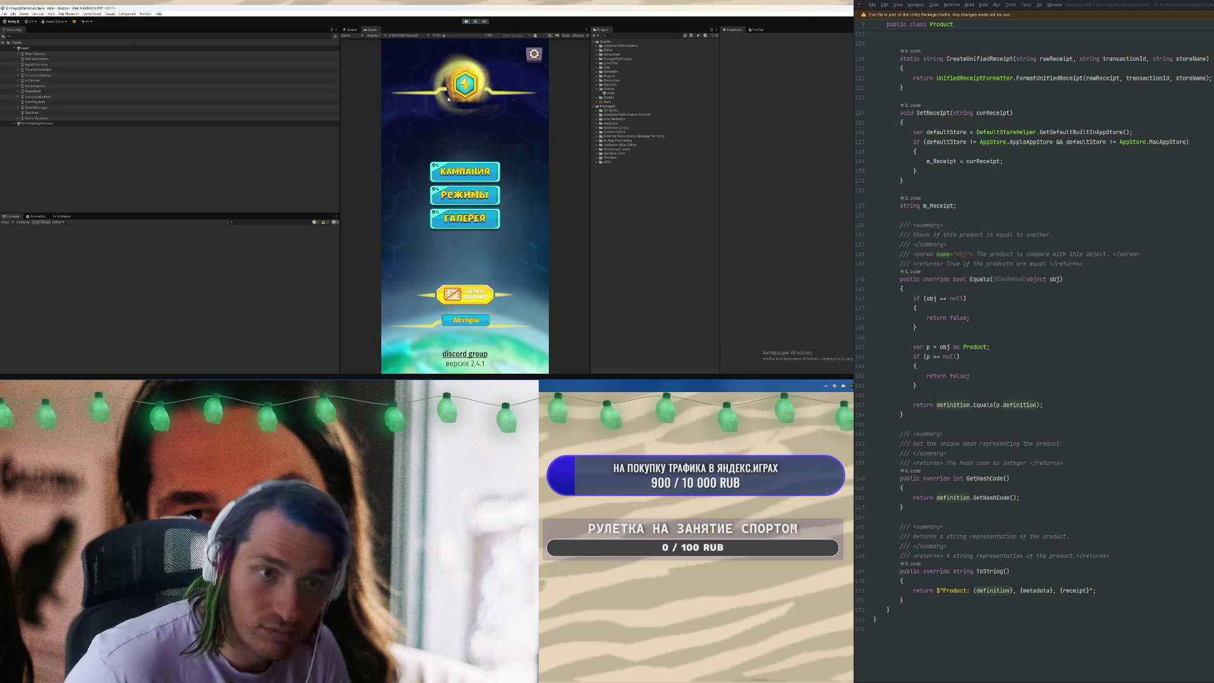
{"action": "left_click", "coordinate": [471, 295]}
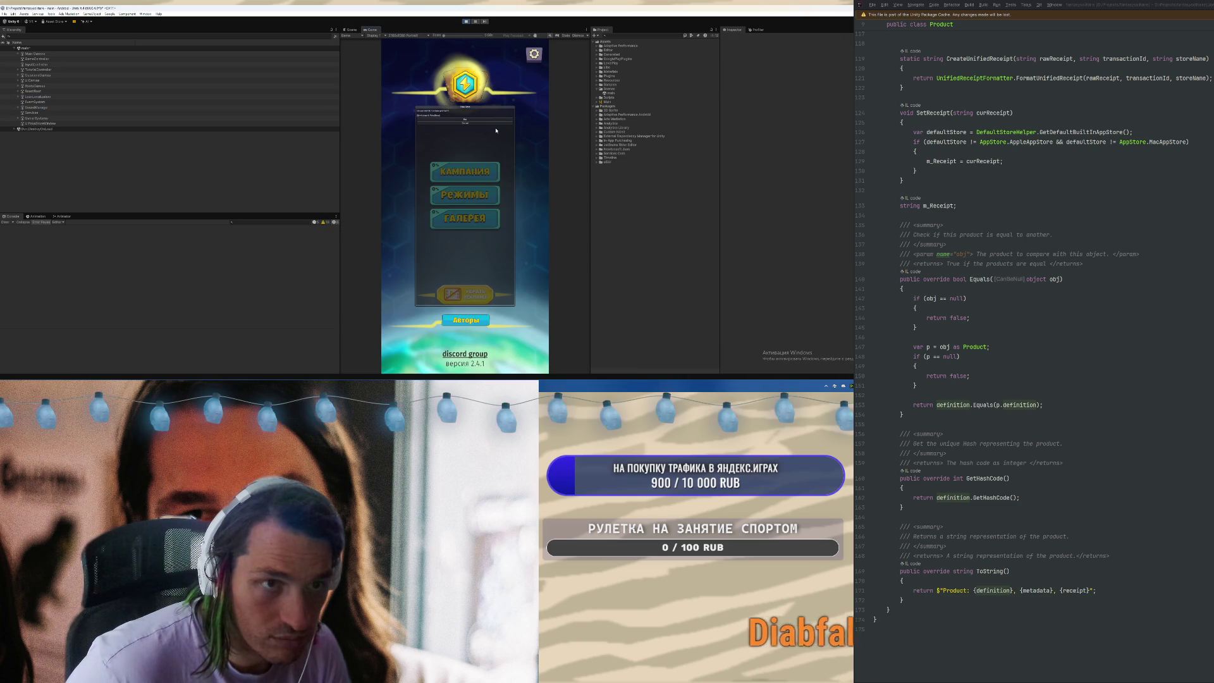
{"action": "left_click", "coordinate": [464, 120]}
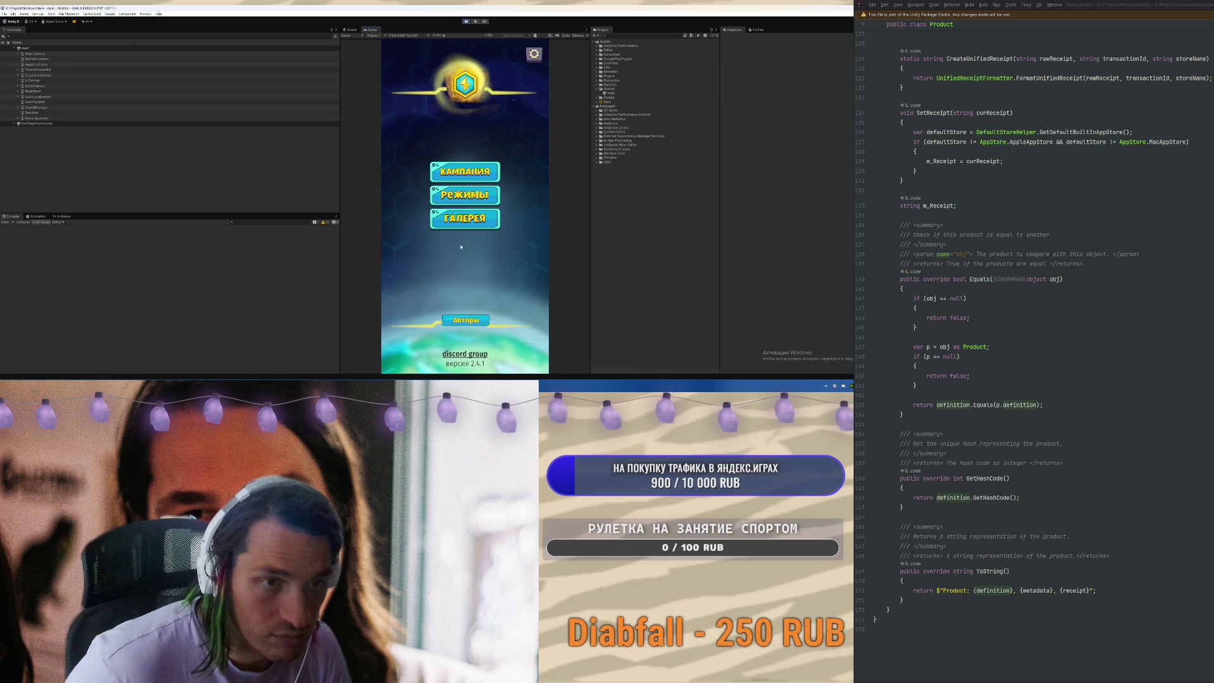
Inspect the gallery card descriptions, then go back to the main menu
{"action": "left_click", "coordinate": [465, 218]}
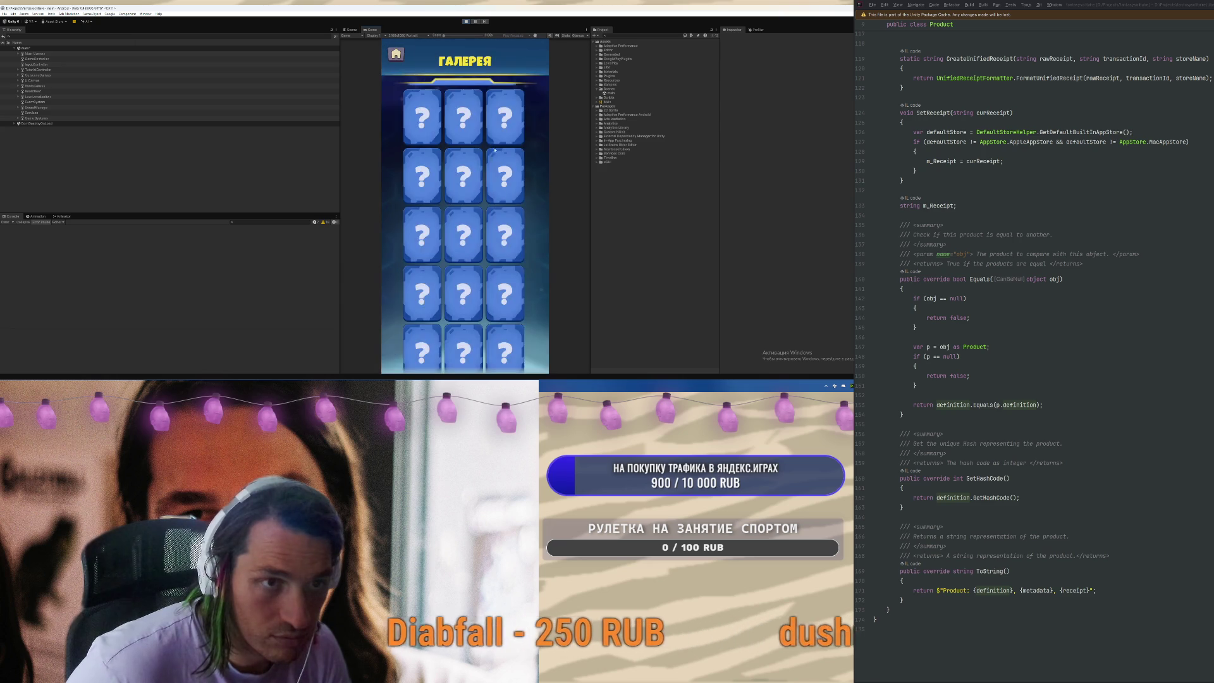
{"action": "left_click", "coordinate": [431, 138]}
{"action": "left_click", "coordinate": [422, 150]}
{"action": "left_click", "coordinate": [421, 149]}
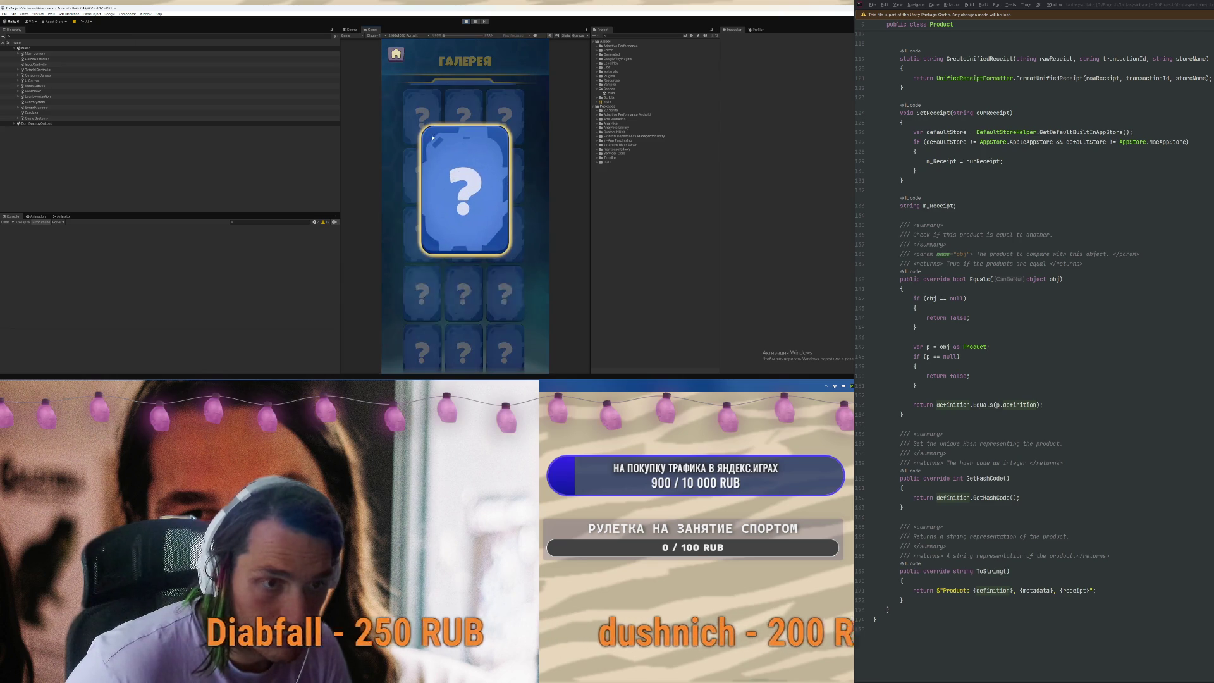
{"action": "left_click", "coordinate": [395, 82]}
{"action": "left_click", "coordinate": [394, 54]}
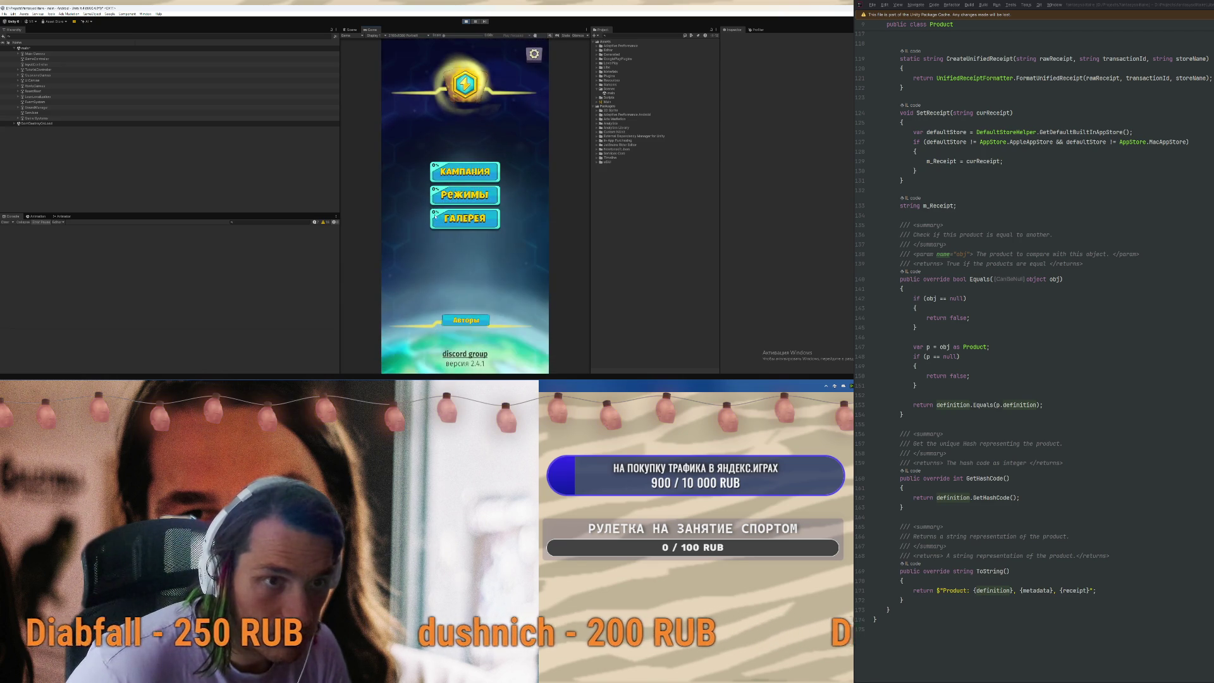
Enter the campaign's first level and escape back to the main menu
{"action": "left_click", "coordinate": [465, 170]}
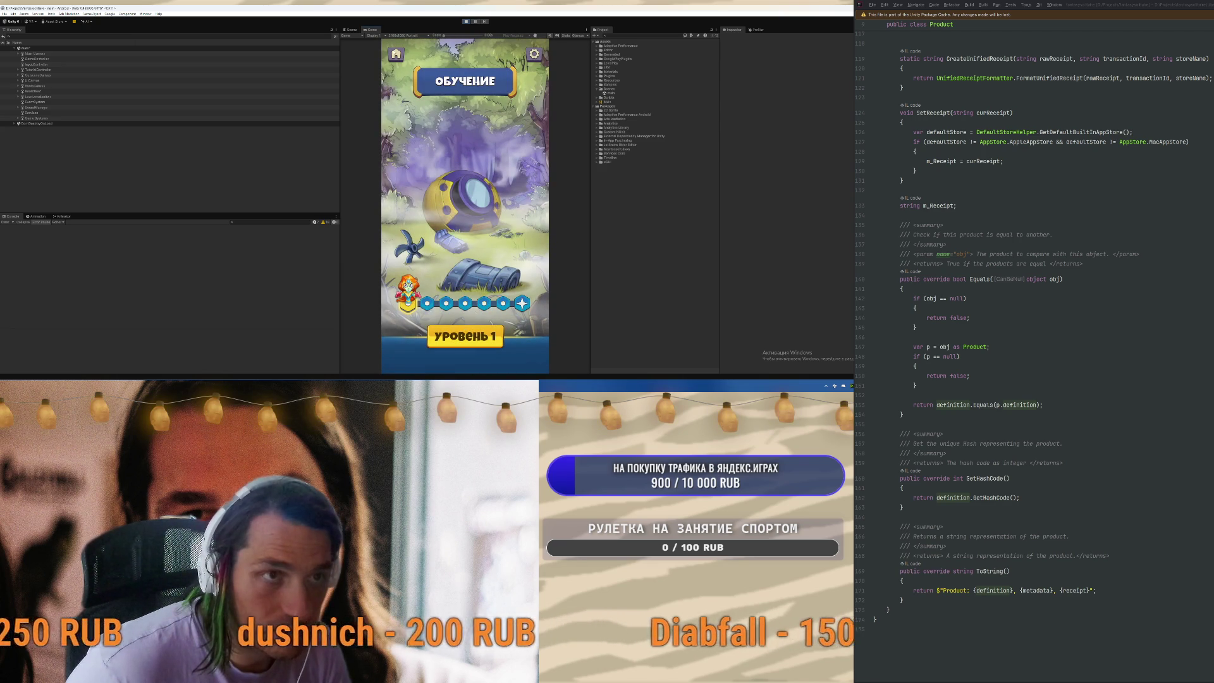
{"action": "key", "text": "Escape"}
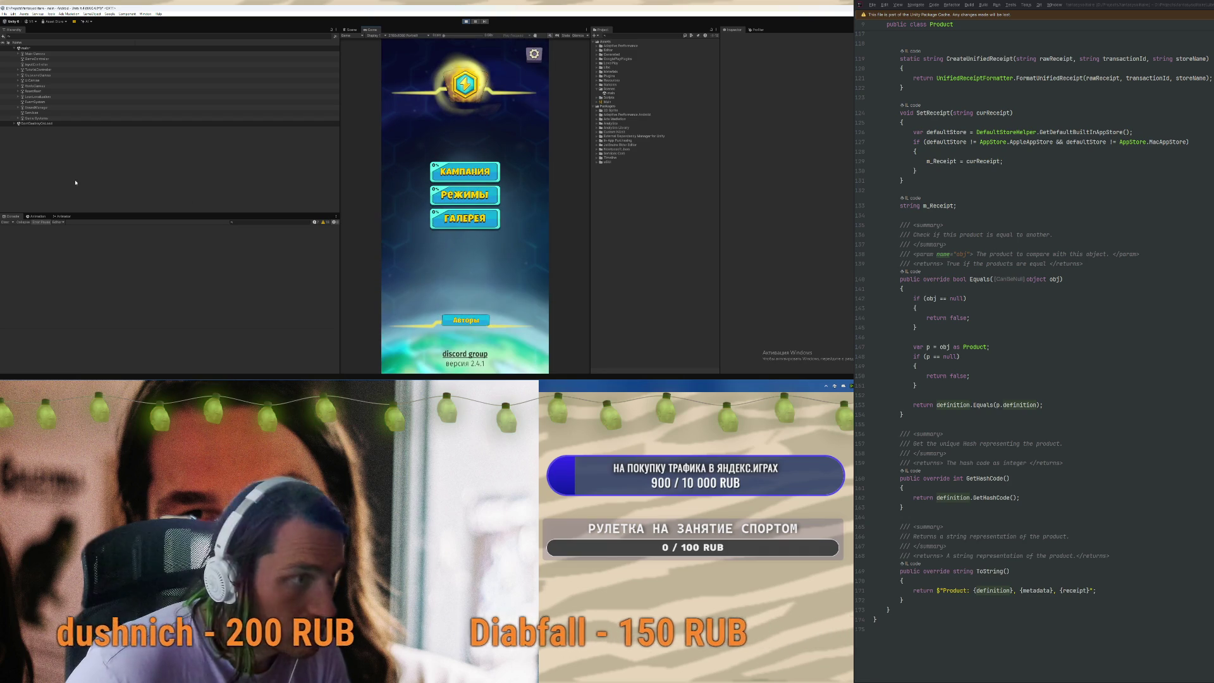
{"action": "left_click", "coordinate": [4, 13]}
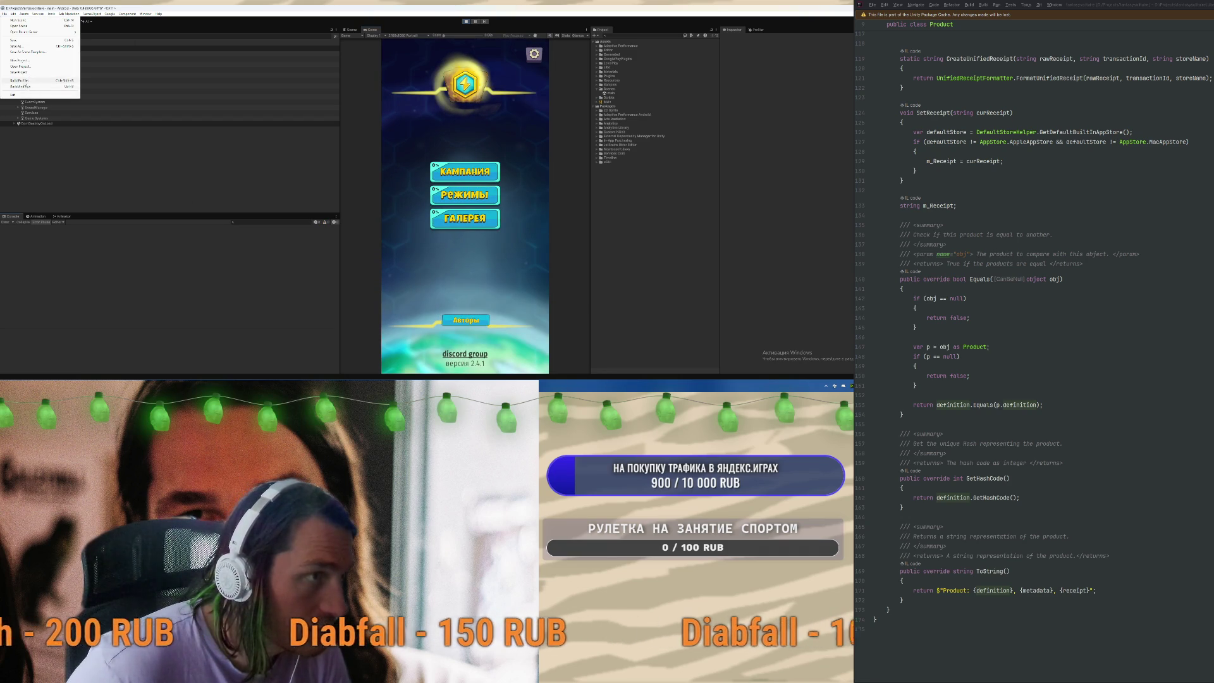
Open Build Profiles with Android selected and exit Play mode with Ctrl+P
{"action": "left_click", "coordinate": [19, 80]}
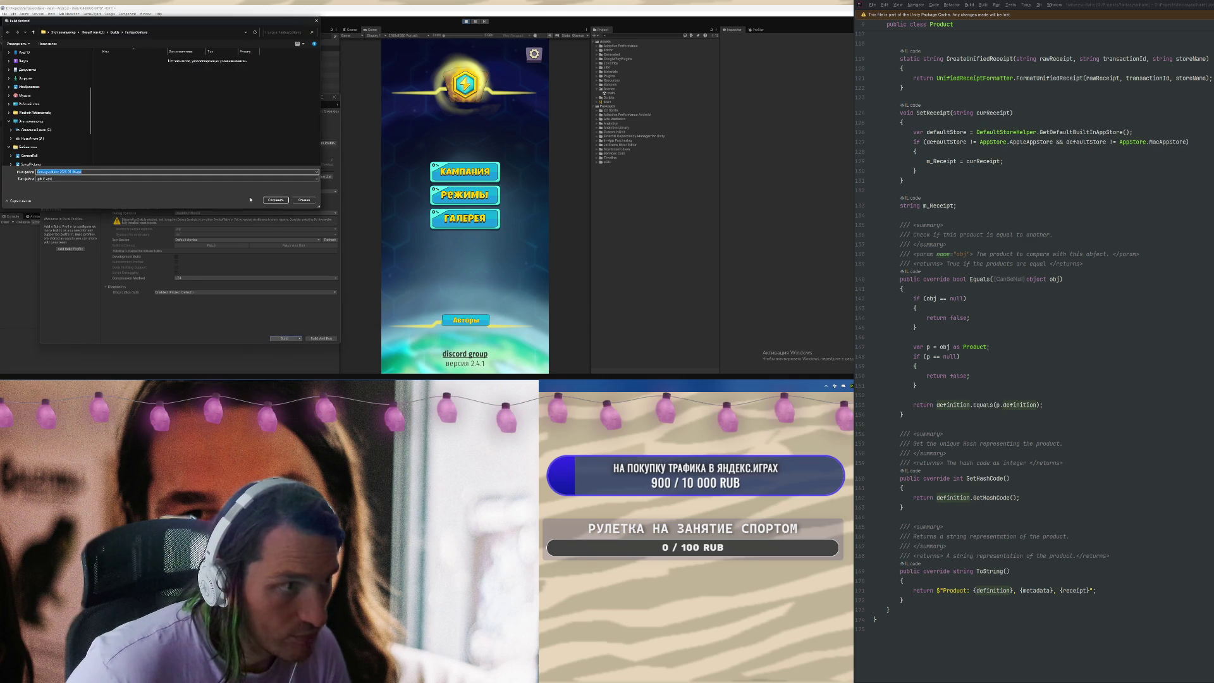
{"action": "key", "text": "ctrl+p"}
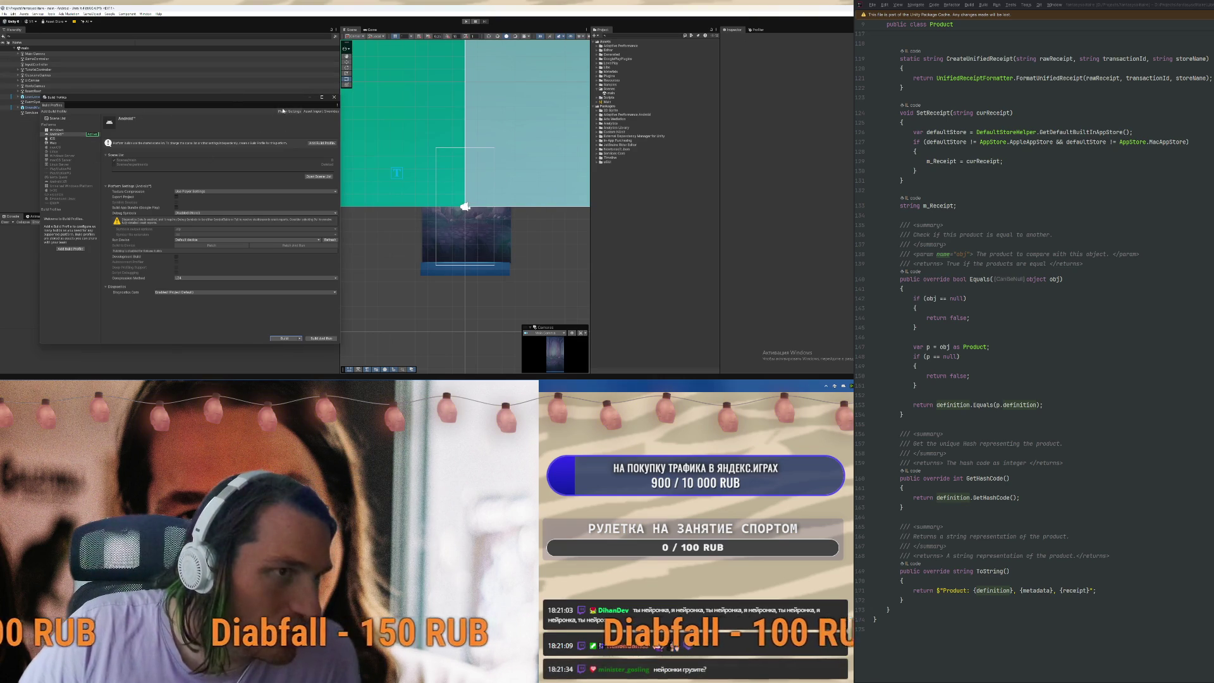
Open the Ads Mediation (LevelPlay) project settings and its LevelPlay dashboard link
{"action": "left_click", "coordinate": [286, 112]}
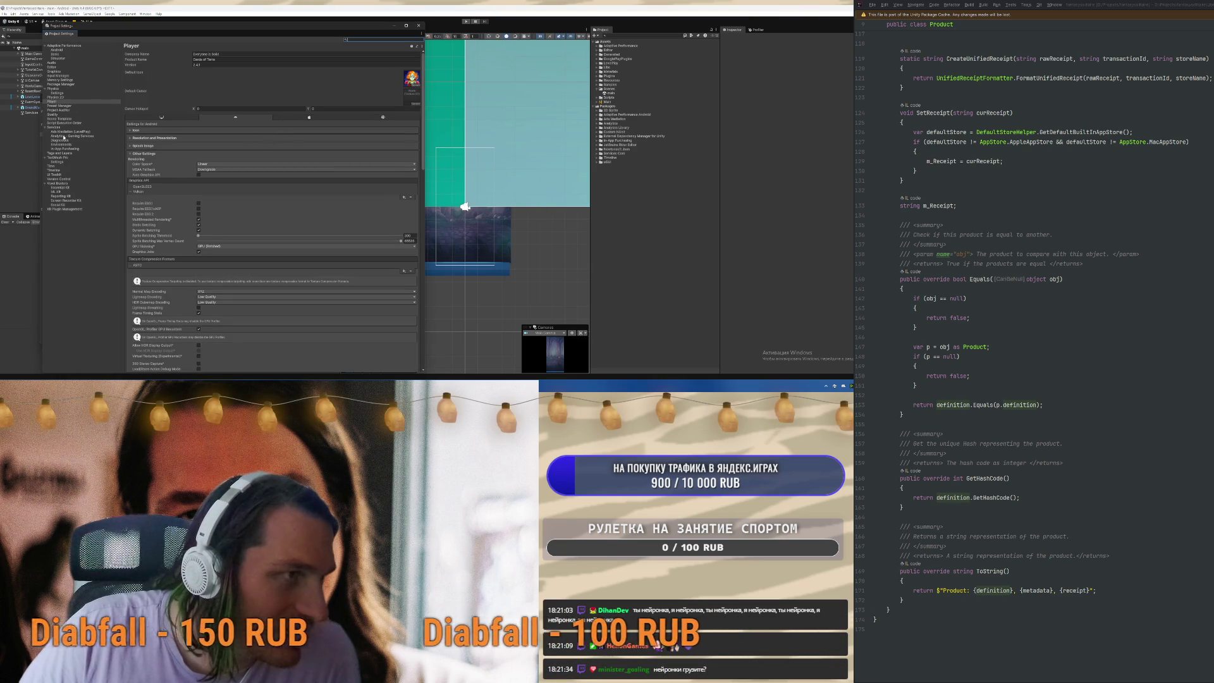
{"action": "left_click", "coordinate": [64, 131]}
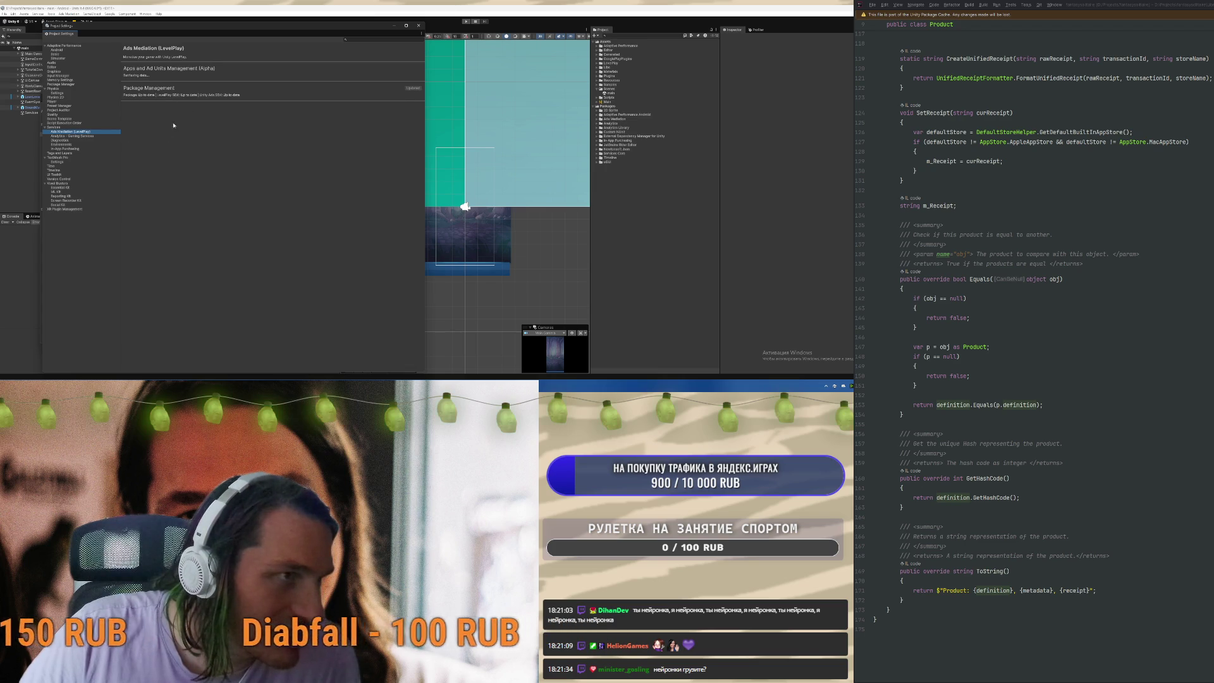
{"action": "left_click", "coordinate": [146, 84]}
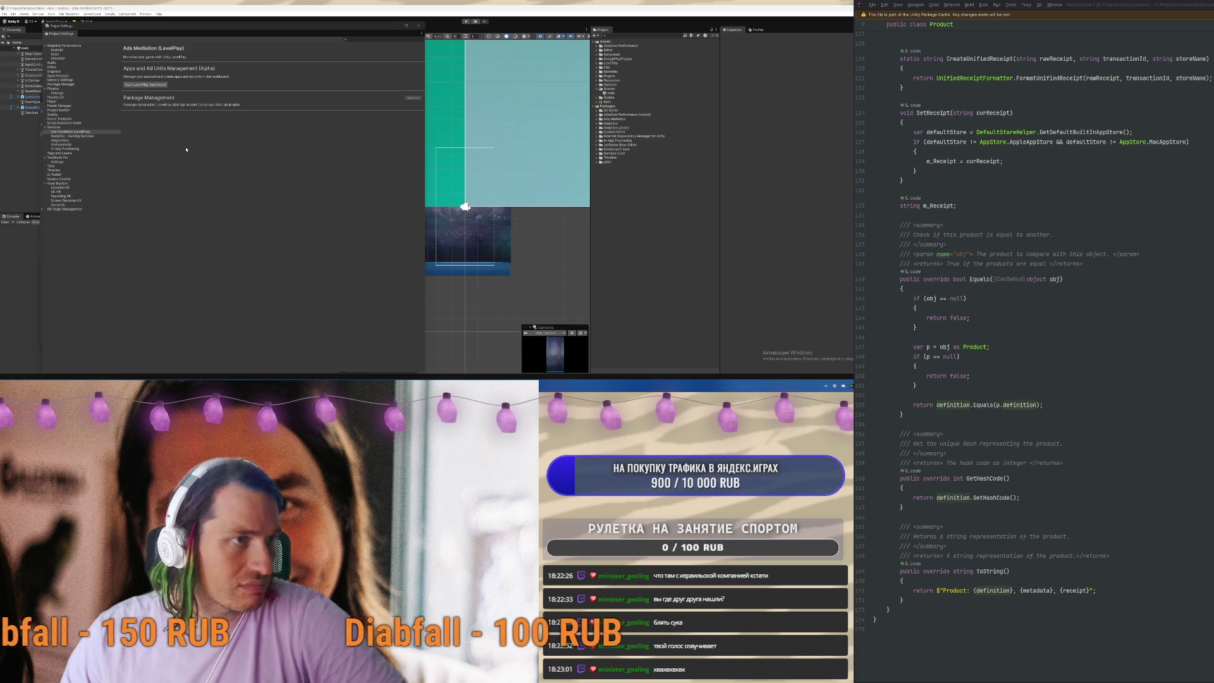
Review the Analytics and Services pages and open the project's Unity Cloud dashboard
{"action": "key", "text": "Up"}
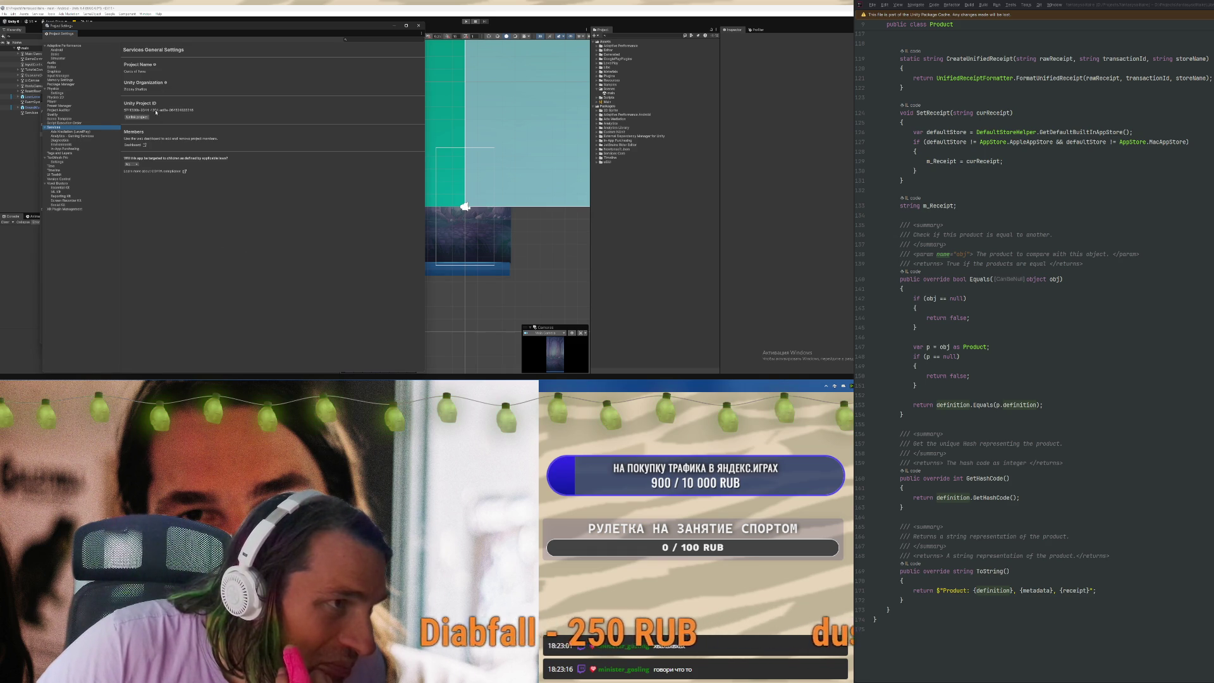
{"action": "left_click", "coordinate": [78, 136]}
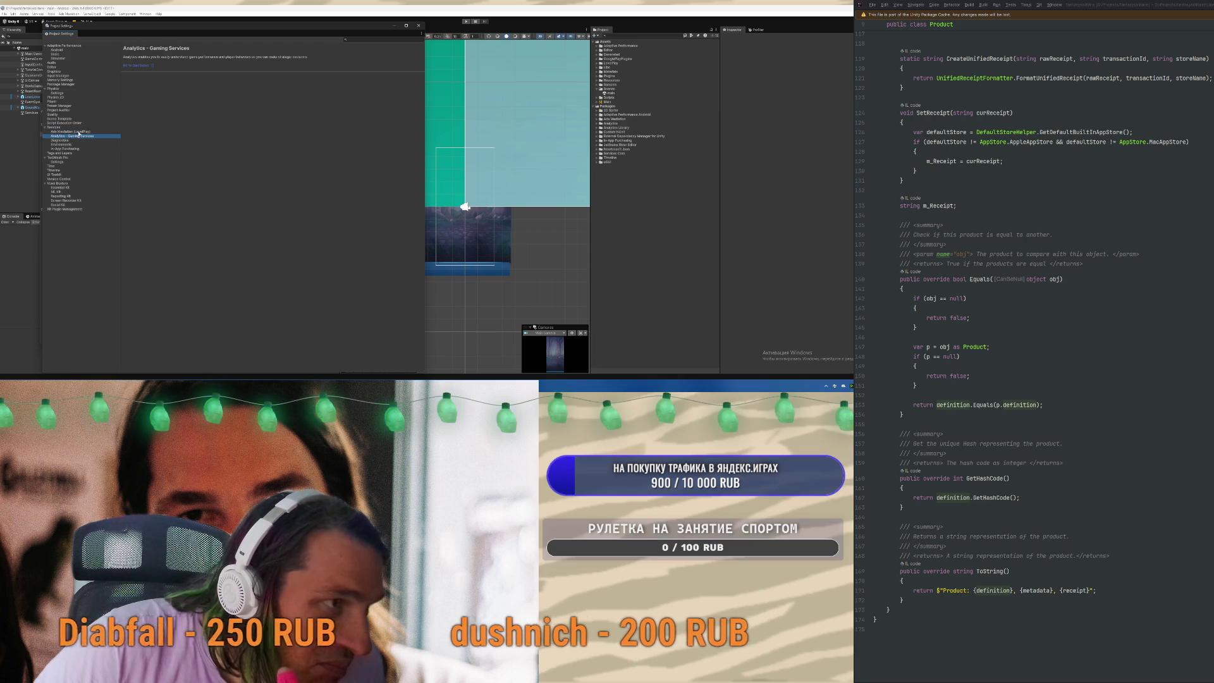
{"action": "left_click", "coordinate": [77, 131]}
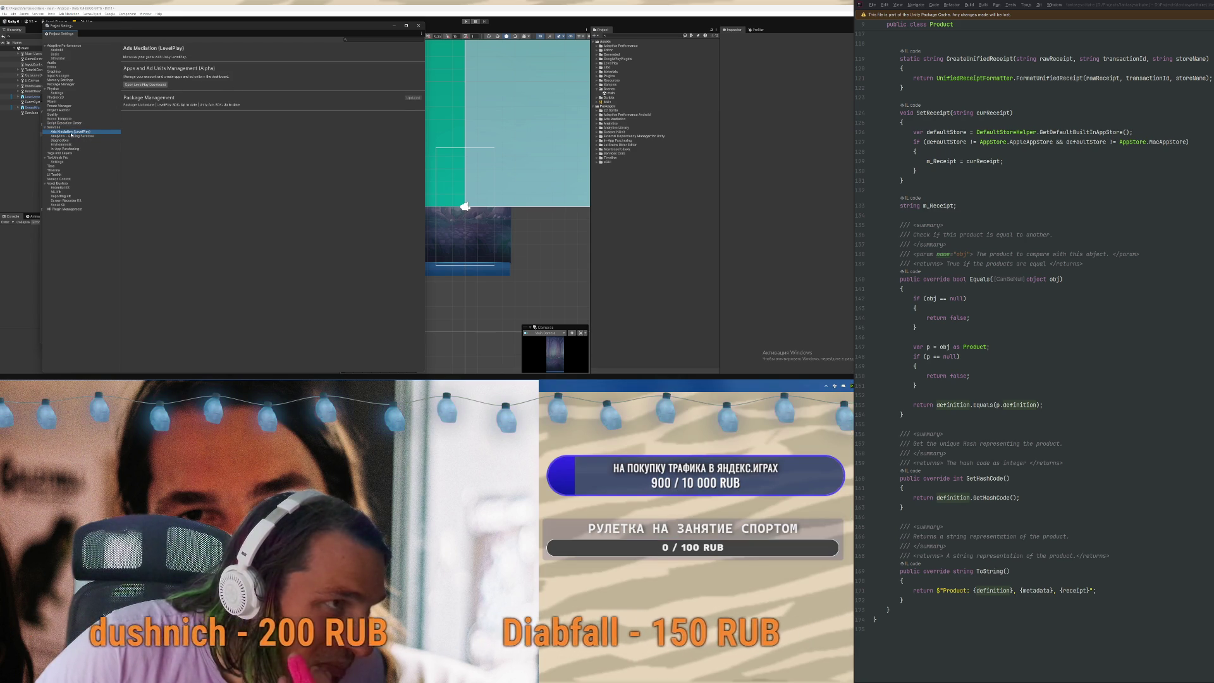
{"action": "left_click", "coordinate": [55, 127]}
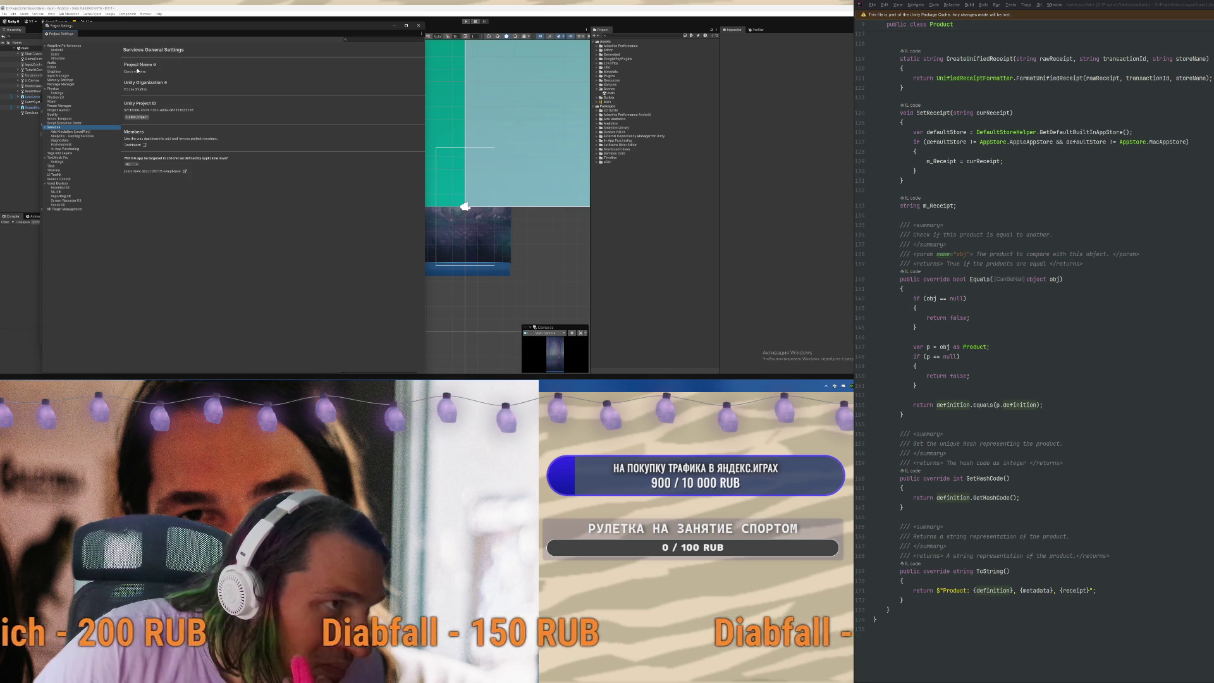
{"action": "left_click", "coordinate": [143, 145]}
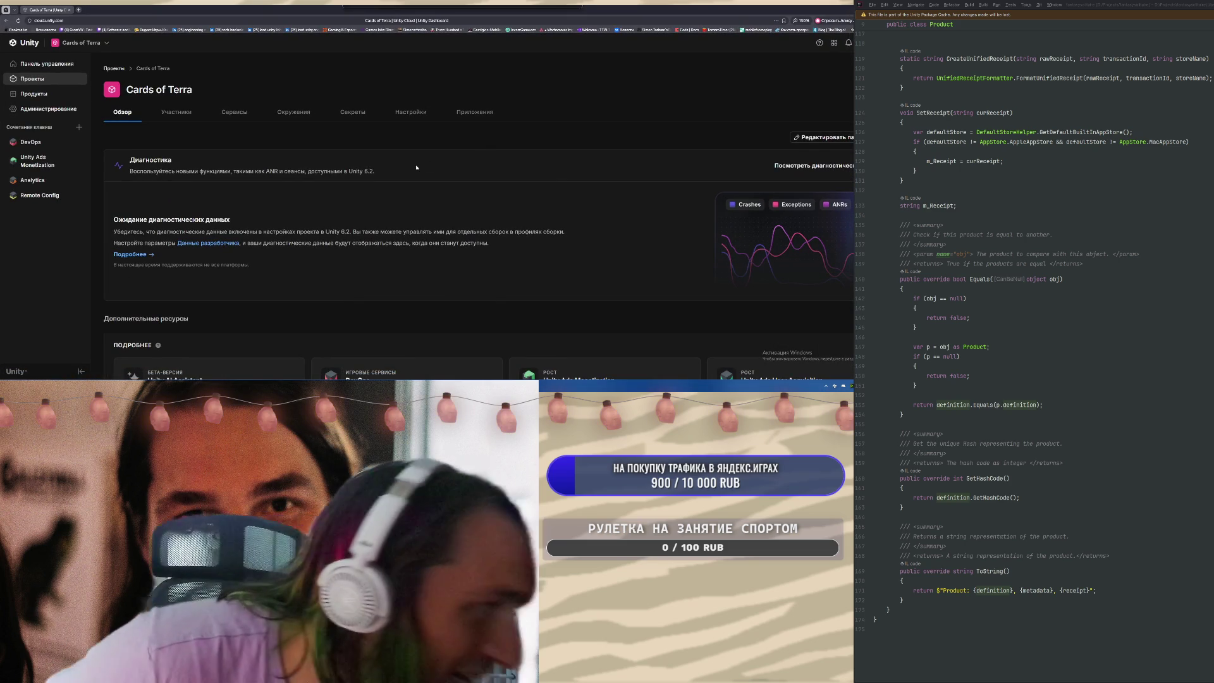
Search the services list and add In-App Purchases to the dashboard shortcuts
{"action": "left_click", "coordinate": [79, 127]}
{"action": "scroll", "coordinate": [142, 202], "scroll_direction": "down", "scroll_amount": 3}
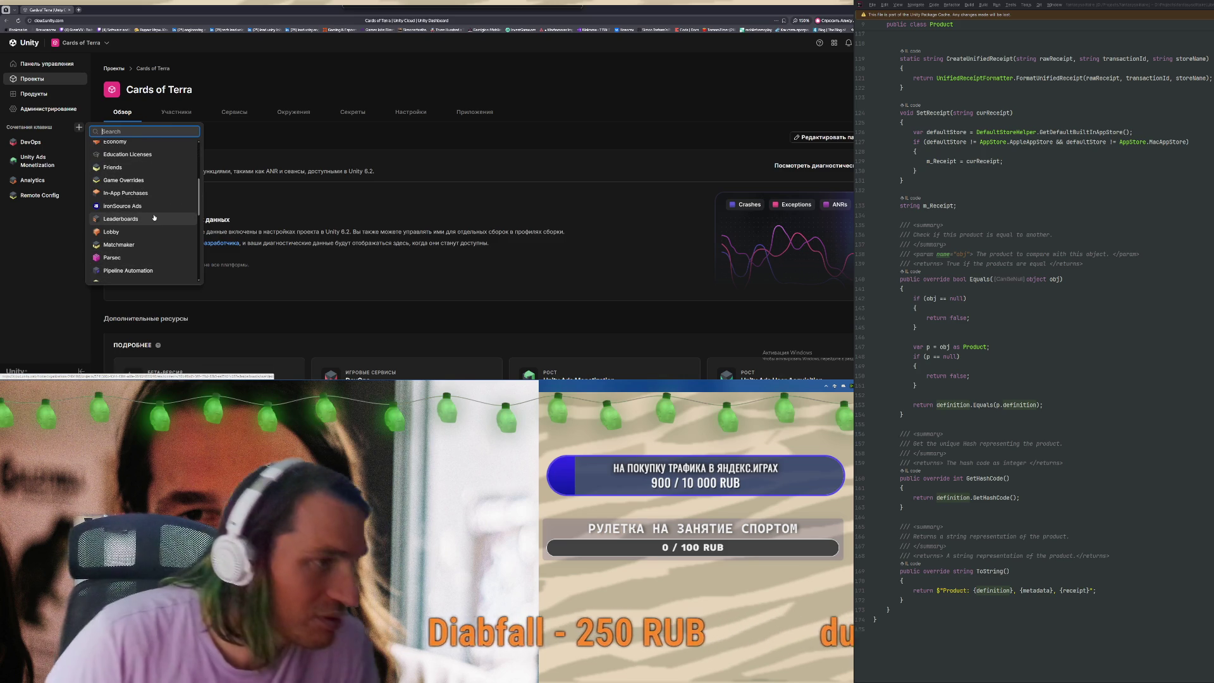
{"action": "type", "text": "le"}
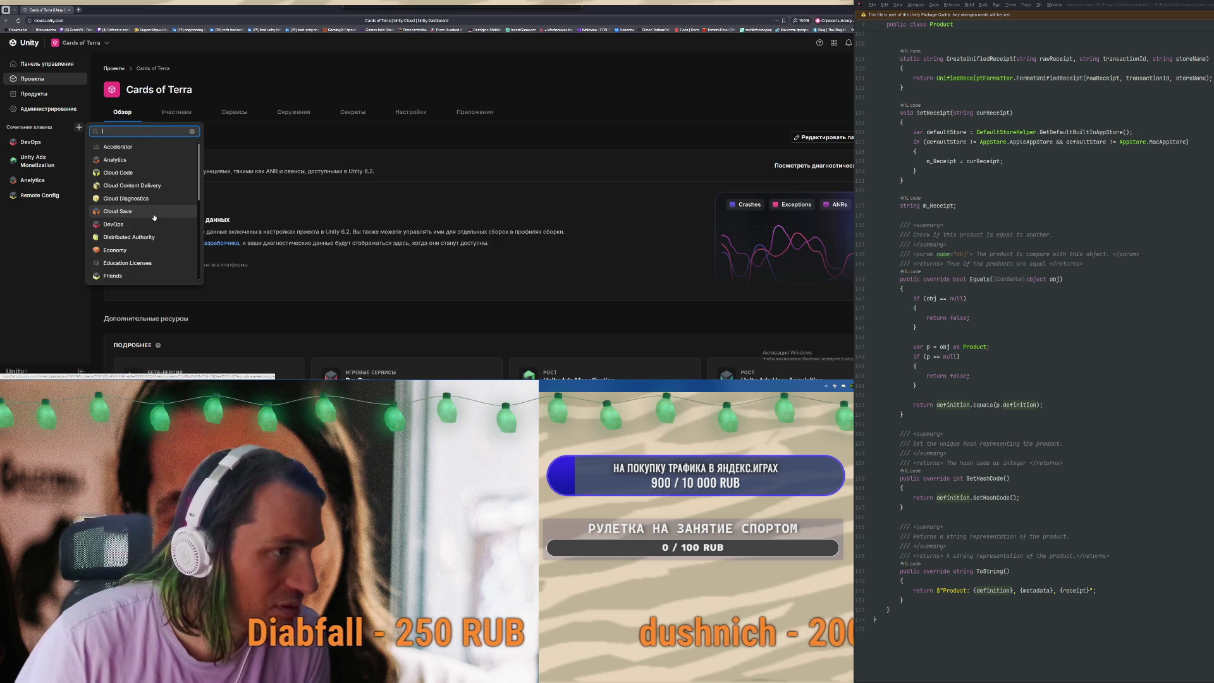
{"action": "key", "text": "BackSpace"}
{"action": "key", "text": "BackSpace"}
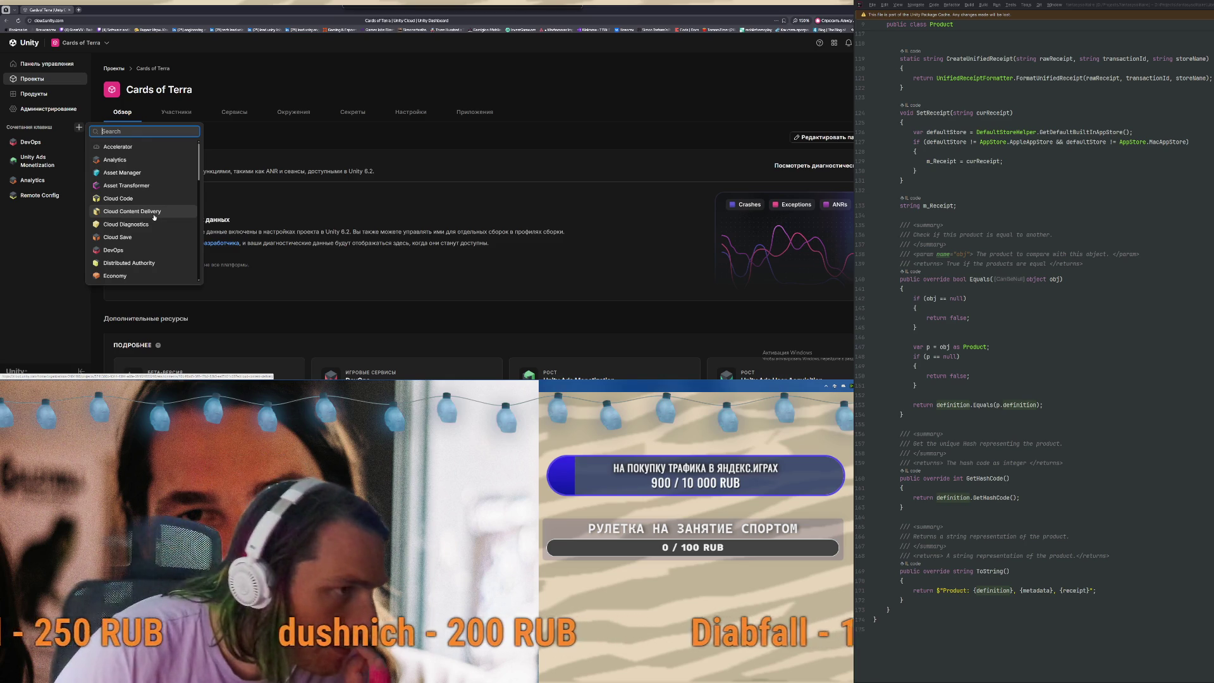
{"action": "scroll", "coordinate": [149, 235], "scroll_direction": "down", "scroll_amount": 1}
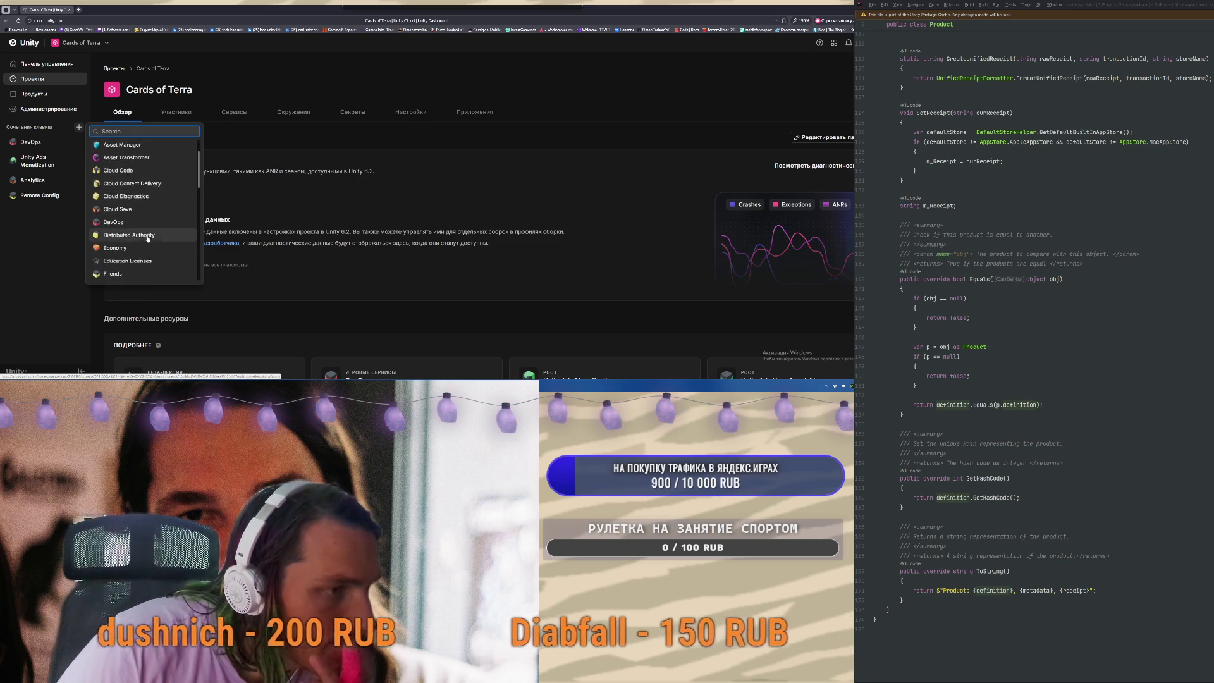
{"action": "scroll", "coordinate": [152, 231], "scroll_direction": "down", "scroll_amount": 3}
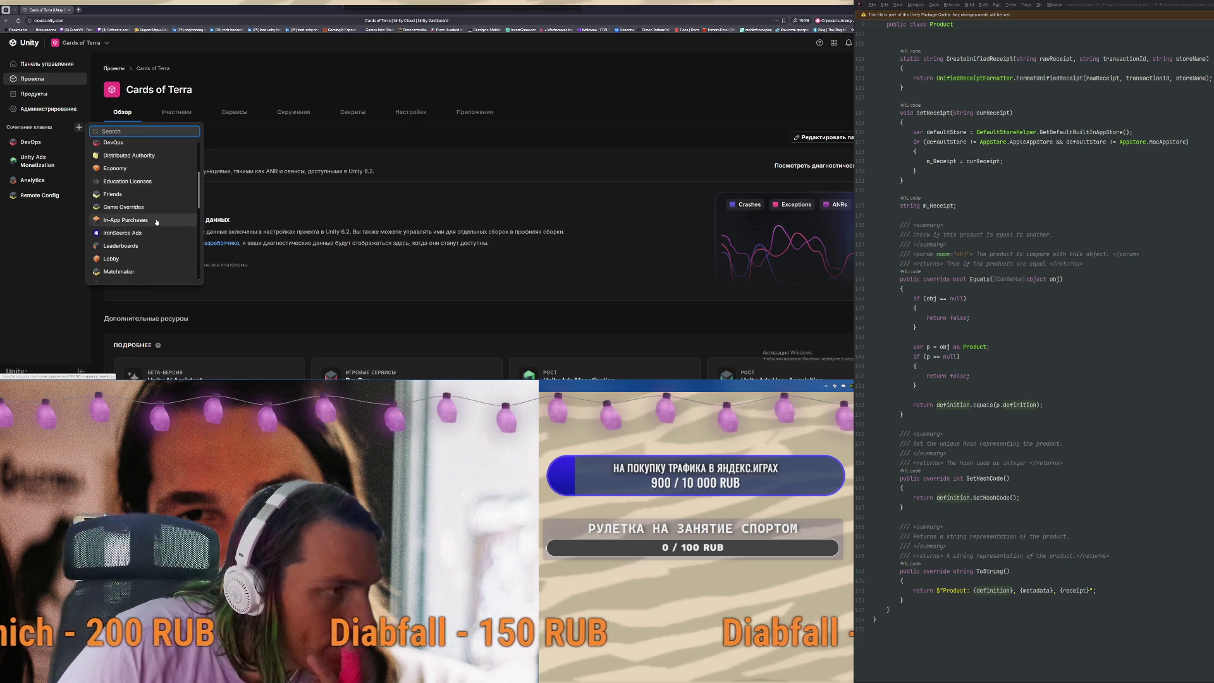
{"action": "left_click", "coordinate": [126, 220]}
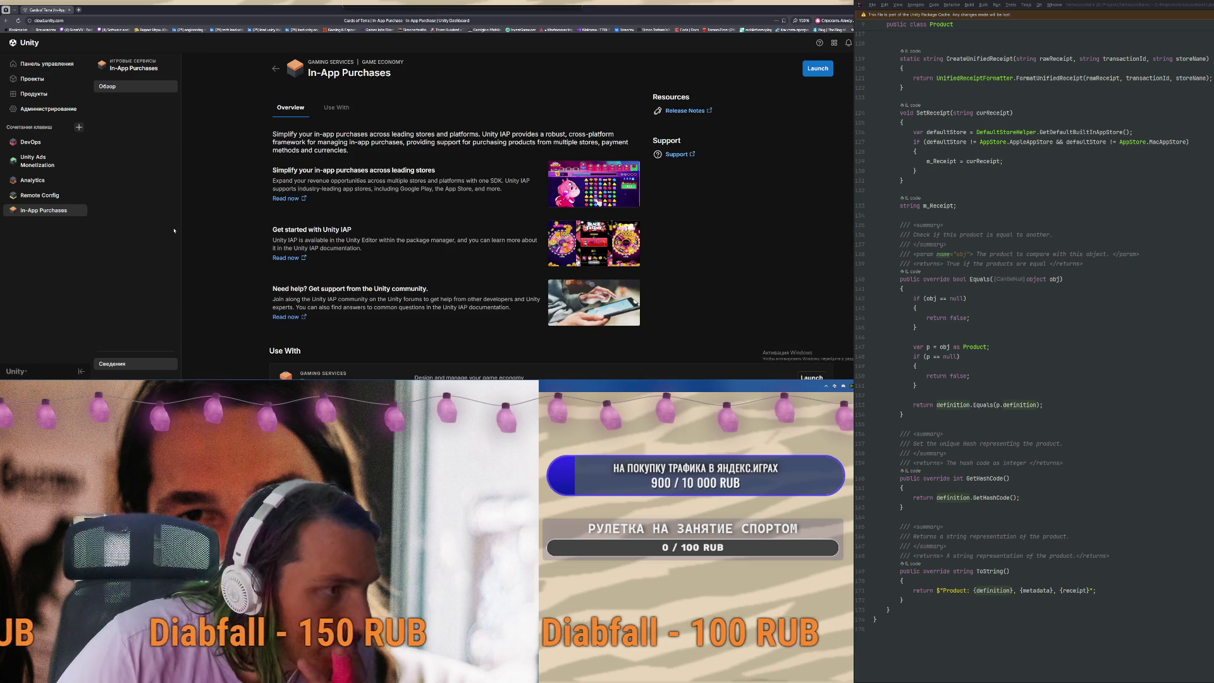
Open the Unity Ads Monetization overview from the sidebar
{"action": "scroll", "coordinate": [363, 210], "scroll_direction": "down", "scroll_amount": 2}
{"action": "scroll", "coordinate": [362, 210], "scroll_direction": "up", "scroll_amount": 2}
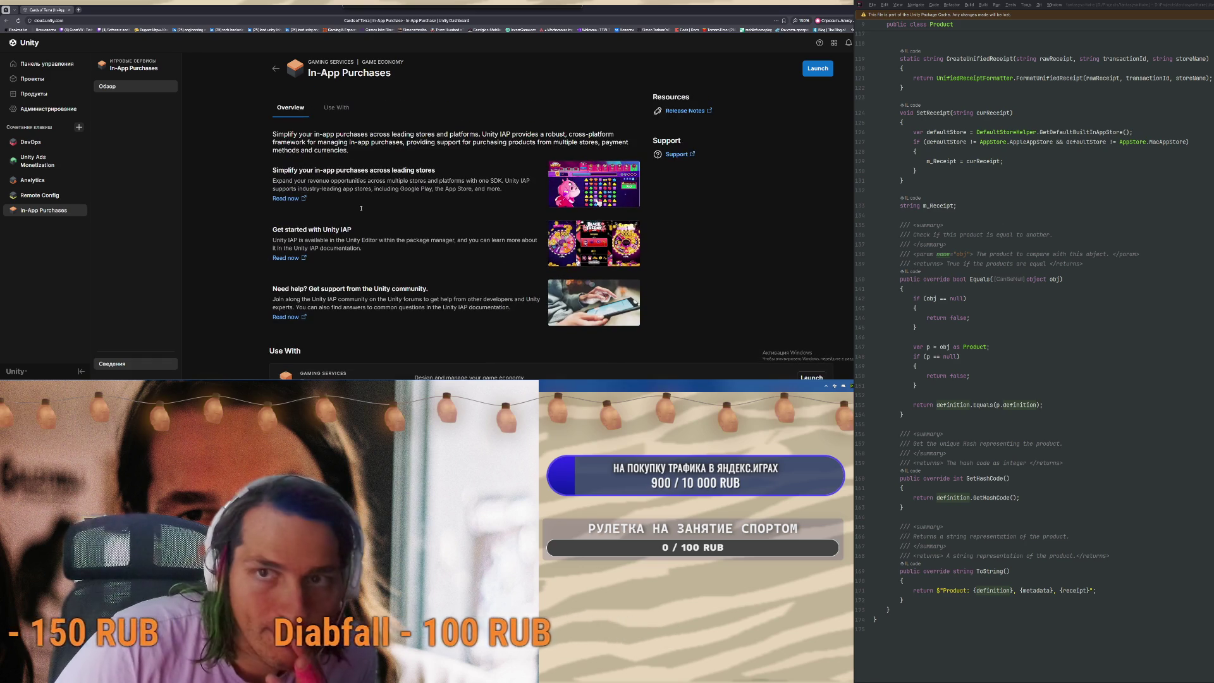
{"action": "left_click", "coordinate": [50, 163]}
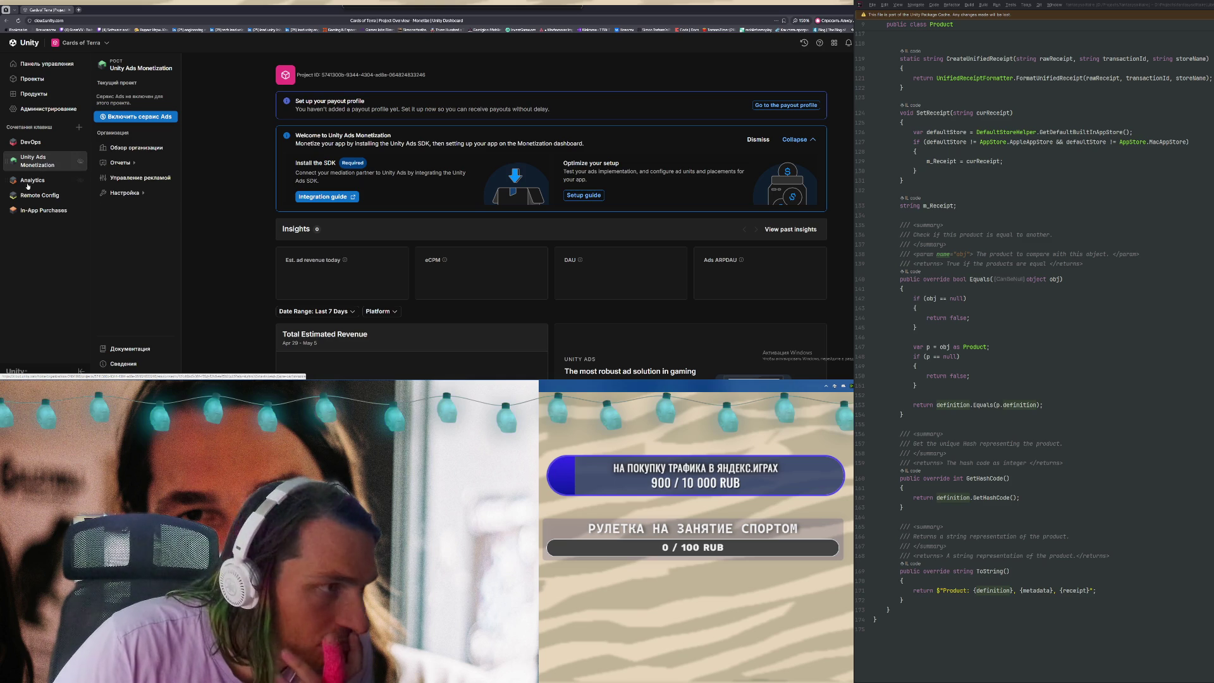
Add ironSource Ads to the shortcuts and close the unity.com page it opened
{"action": "left_click", "coordinate": [78, 127]}
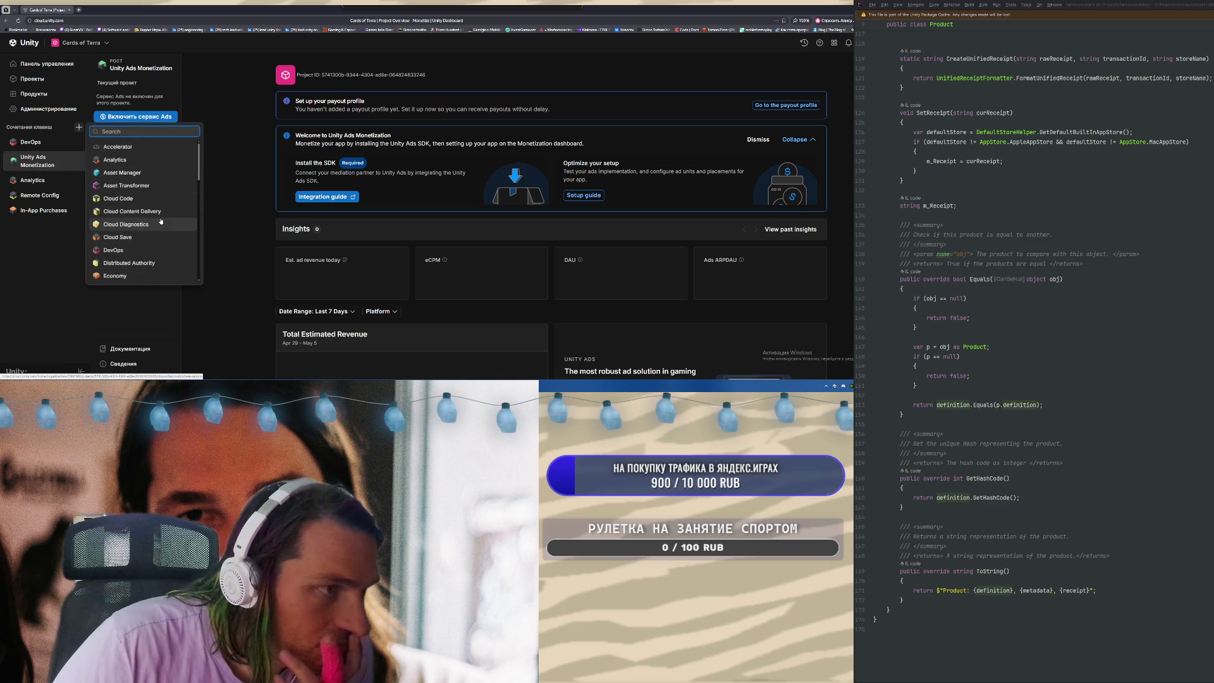
{"action": "scroll", "coordinate": [165, 231], "scroll_direction": "down", "scroll_amount": 3}
{"action": "scroll", "coordinate": [168, 233], "scroll_direction": "down", "scroll_amount": 3}
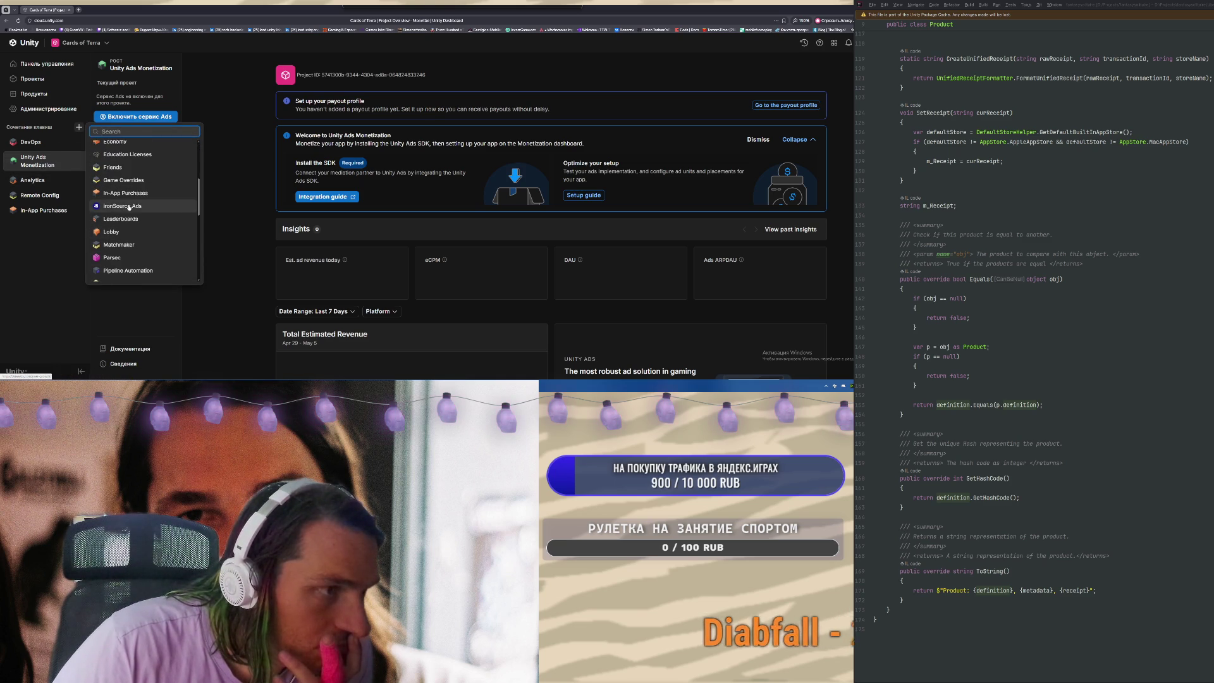
{"action": "left_click", "coordinate": [167, 201]}
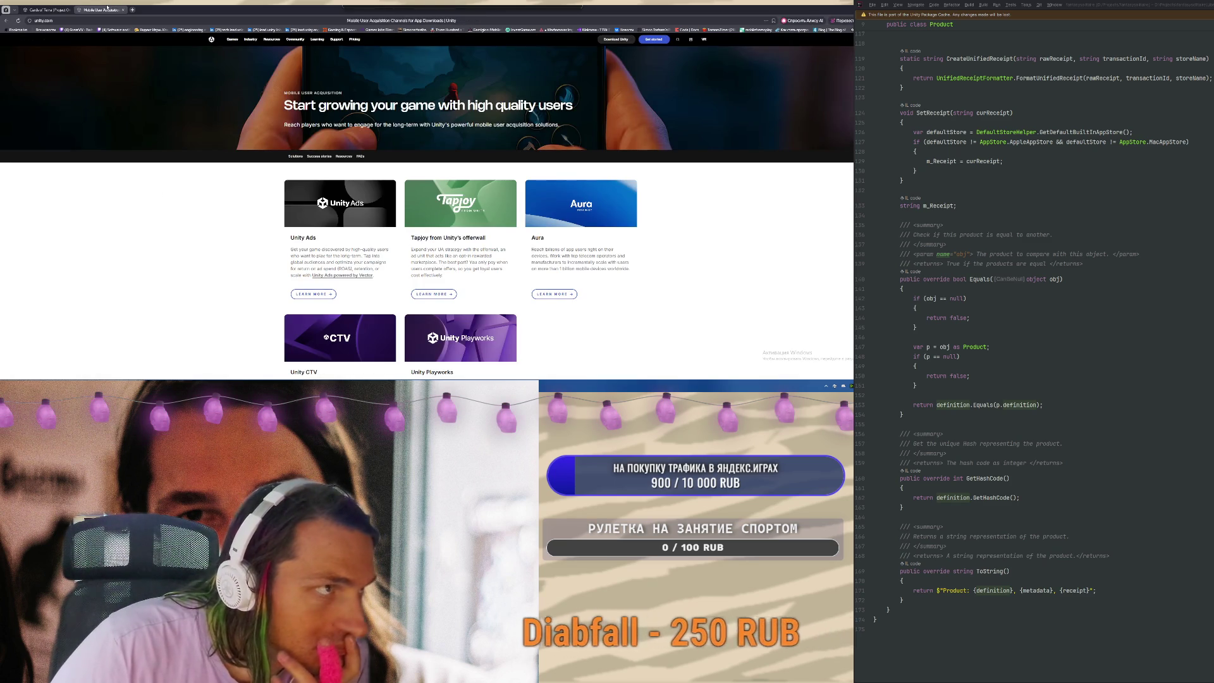
{"action": "key", "text": "ctrl+w"}
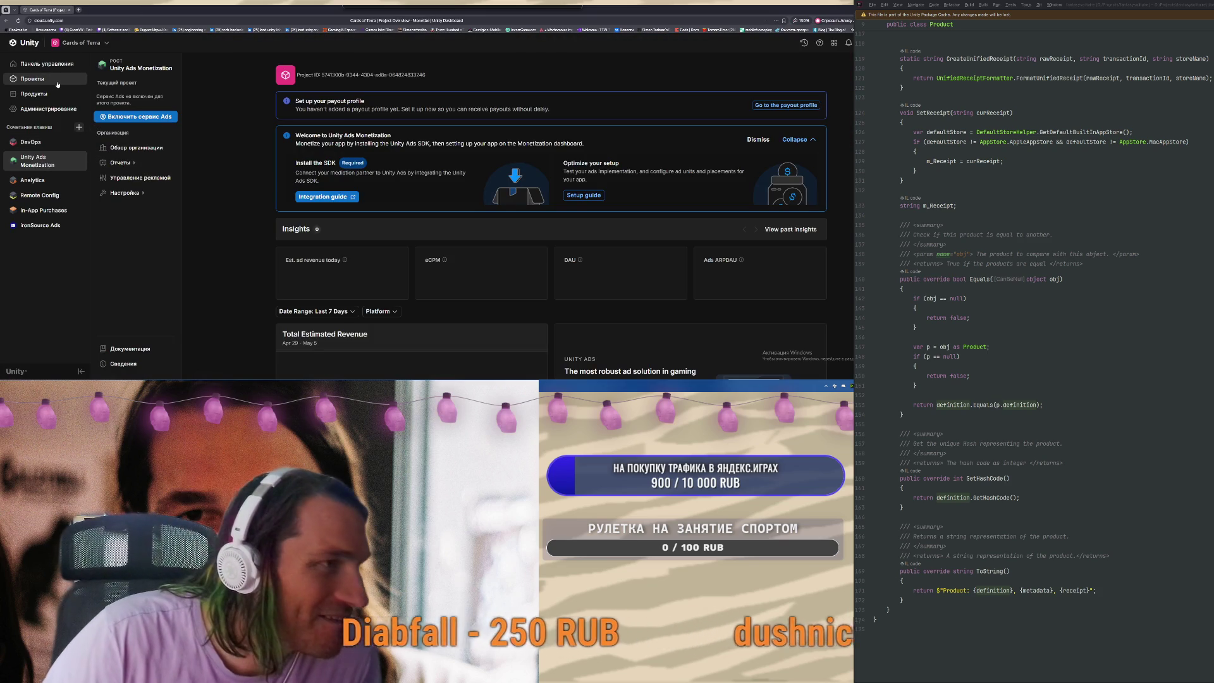
{"action": "left_click", "coordinate": [31, 78]}
{"action": "left_click", "coordinate": [314, 158]}
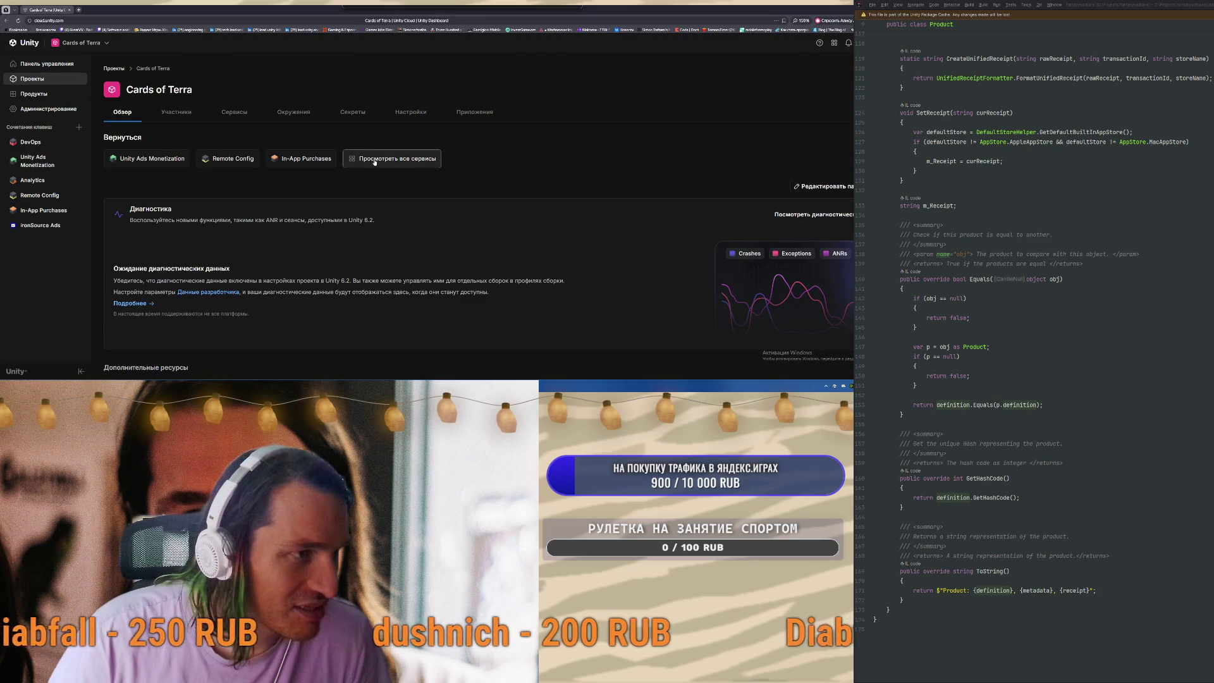
{"action": "left_click", "coordinate": [381, 160]}
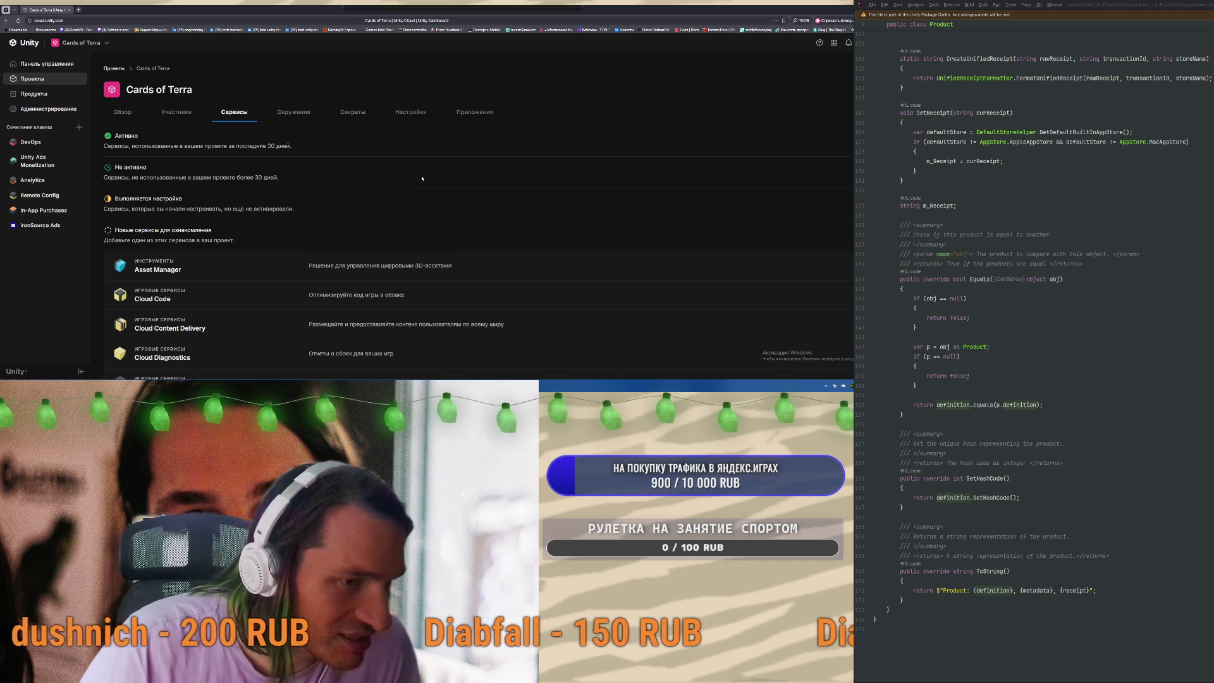
{"action": "scroll", "coordinate": [379, 202], "scroll_direction": "down", "scroll_amount": 10}
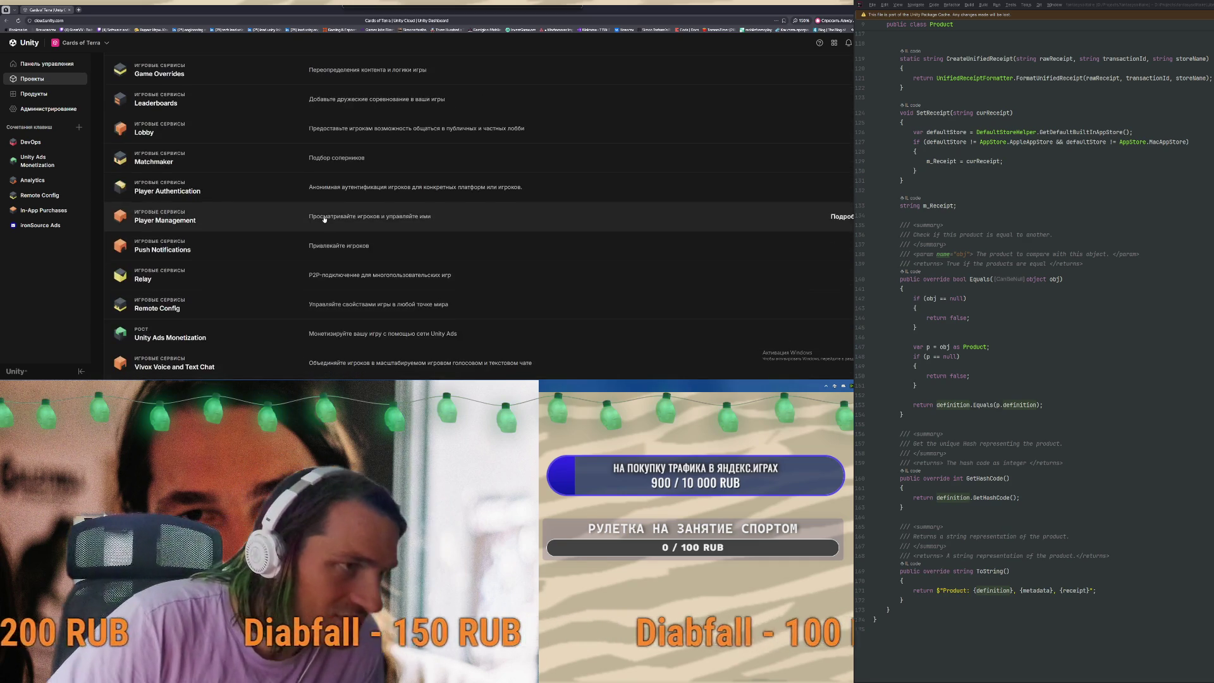
{"action": "scroll", "coordinate": [342, 253], "scroll_direction": "down", "scroll_amount": 3}
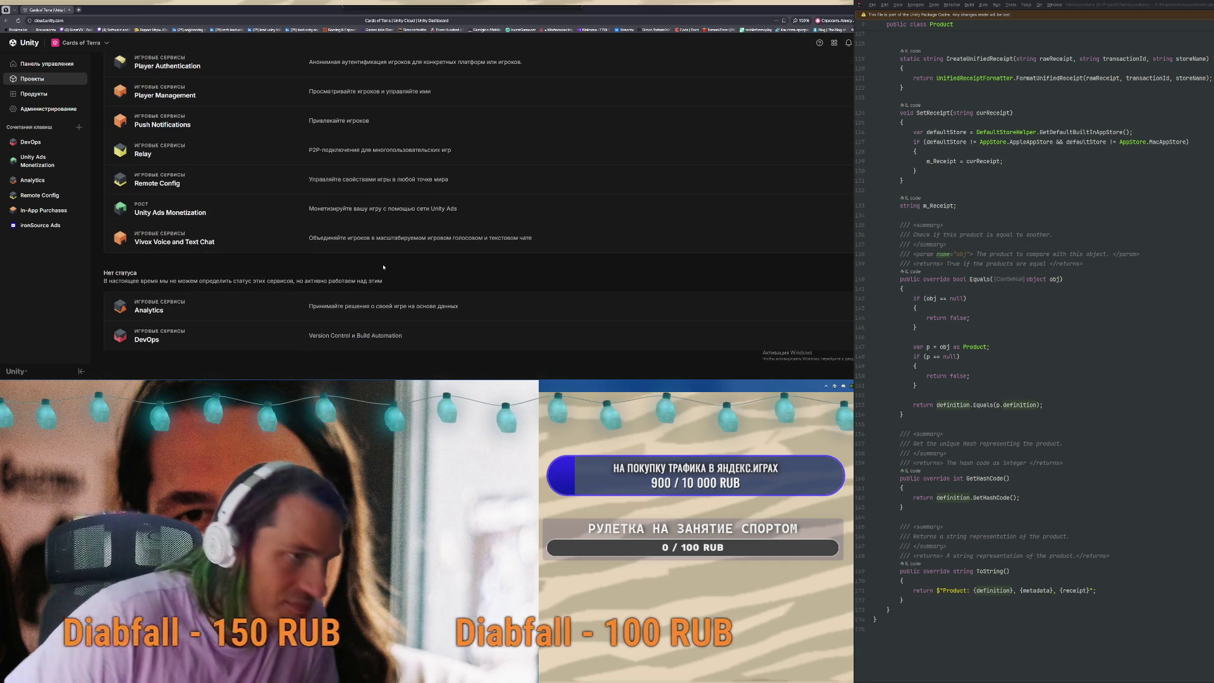
{"action": "scroll", "coordinate": [379, 269], "scroll_direction": "up", "scroll_amount": 2}
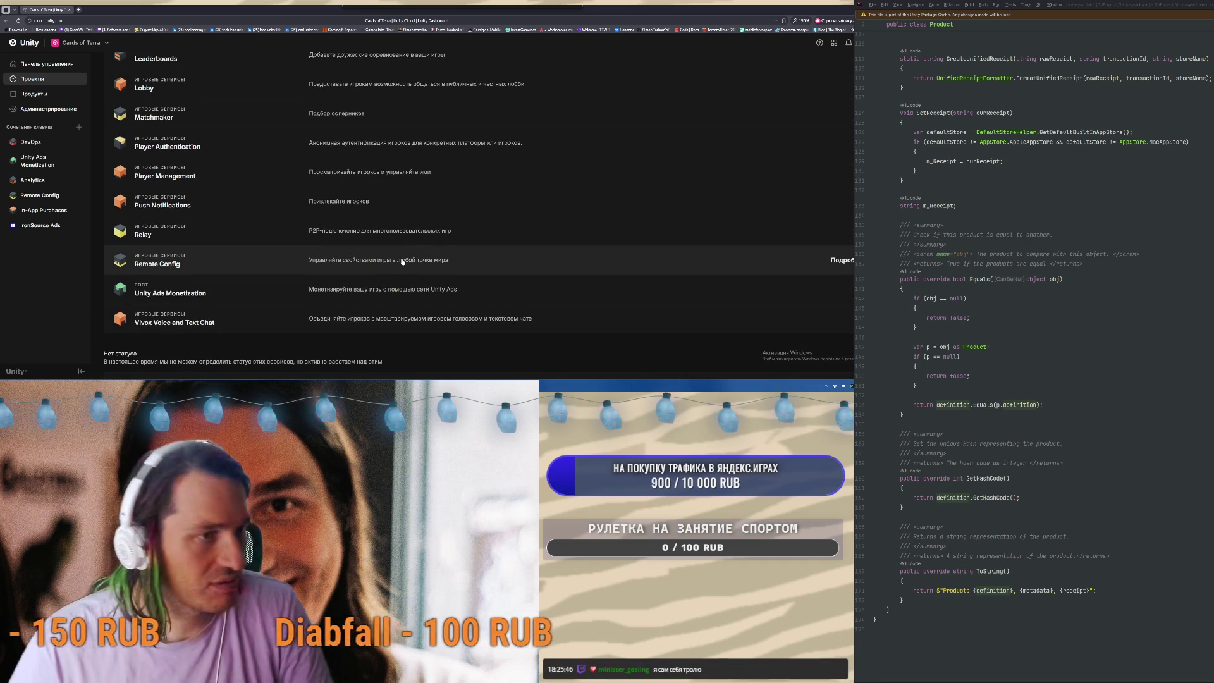
{"action": "scroll", "coordinate": [411, 263], "scroll_direction": "up", "scroll_amount": 3}
{"action": "scroll", "coordinate": [403, 261], "scroll_direction": "up", "scroll_amount": 6}
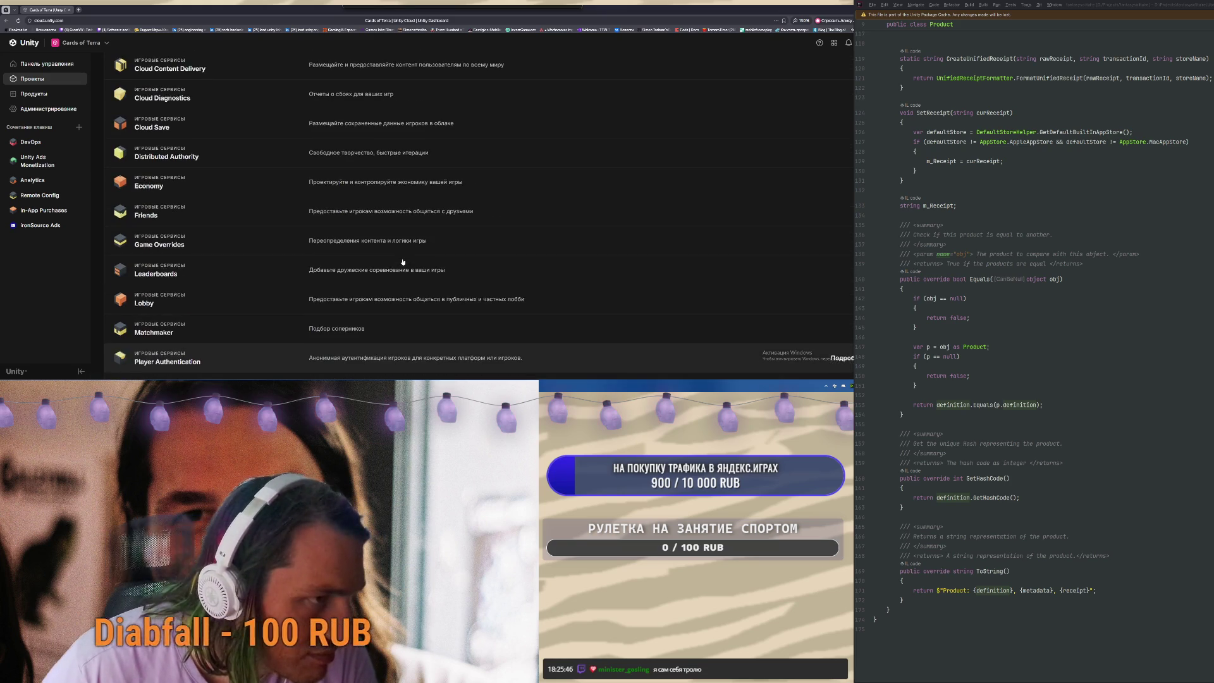
{"action": "scroll", "coordinate": [403, 261], "scroll_direction": "up", "scroll_amount": 3}
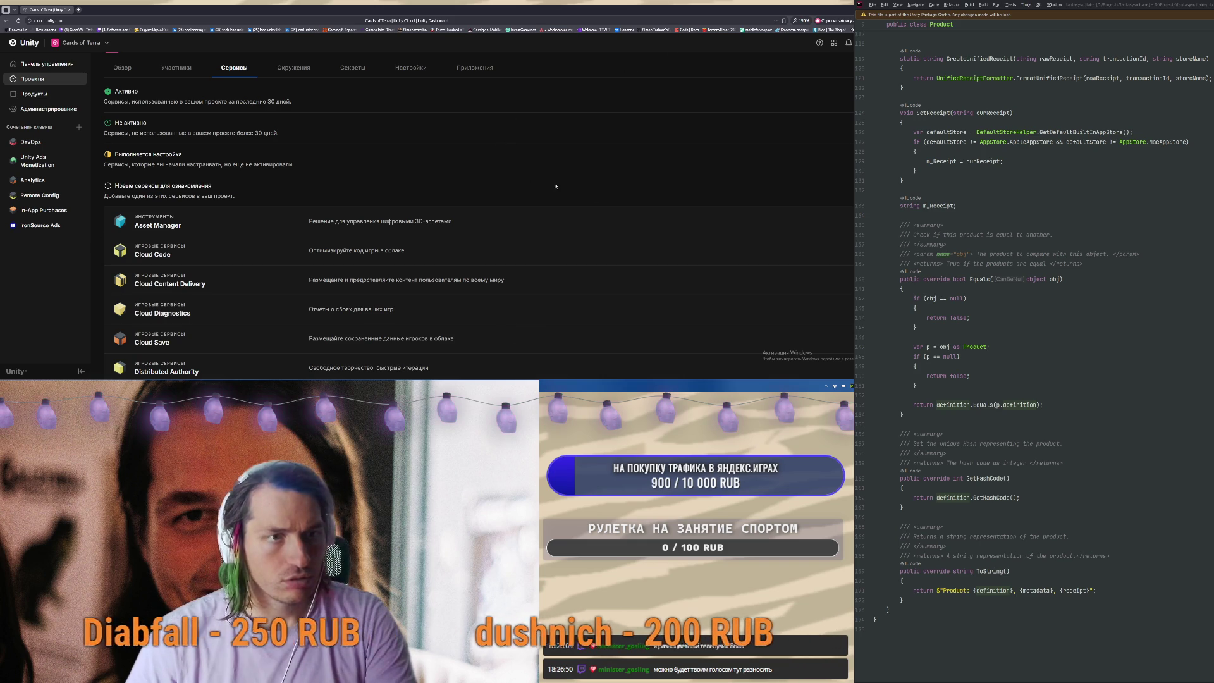
In AdsManager.cs, replace the placeholder interstitial ad unit ID with the real one
{"action": "scroll", "coordinate": [1116, 231], "scroll_direction": "up", "scroll_amount": 10}
{"action": "scroll", "coordinate": [1116, 231], "scroll_direction": "up", "scroll_amount": 2}
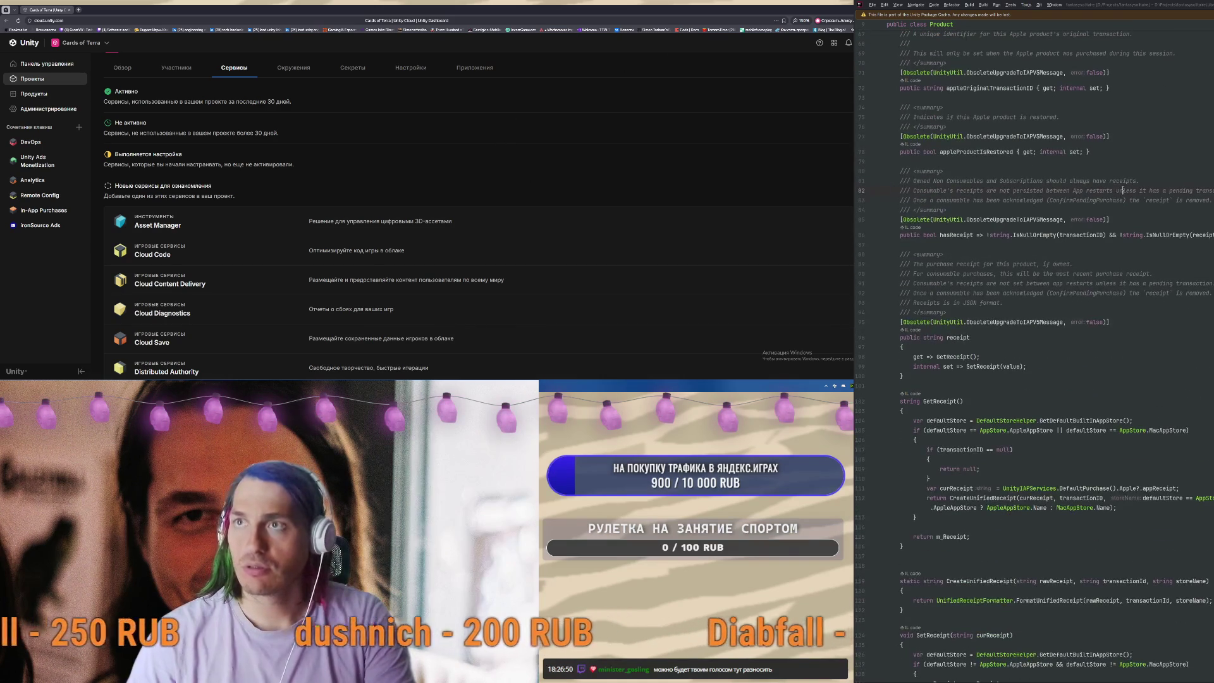
{"action": "key", "text": "ctrl+alt+Left"}
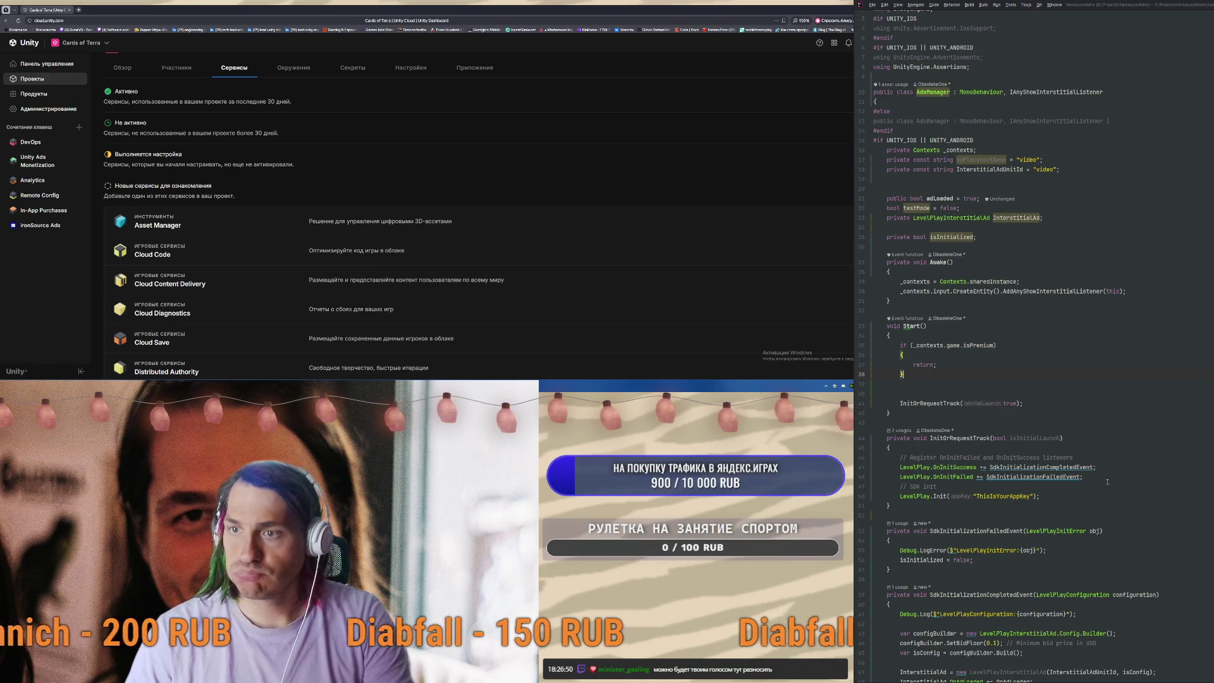
{"action": "scroll", "coordinate": [1108, 477], "scroll_direction": "down", "scroll_amount": 1}
{"action": "scroll", "coordinate": [927, 421], "scroll_direction": "down", "scroll_amount": 3}
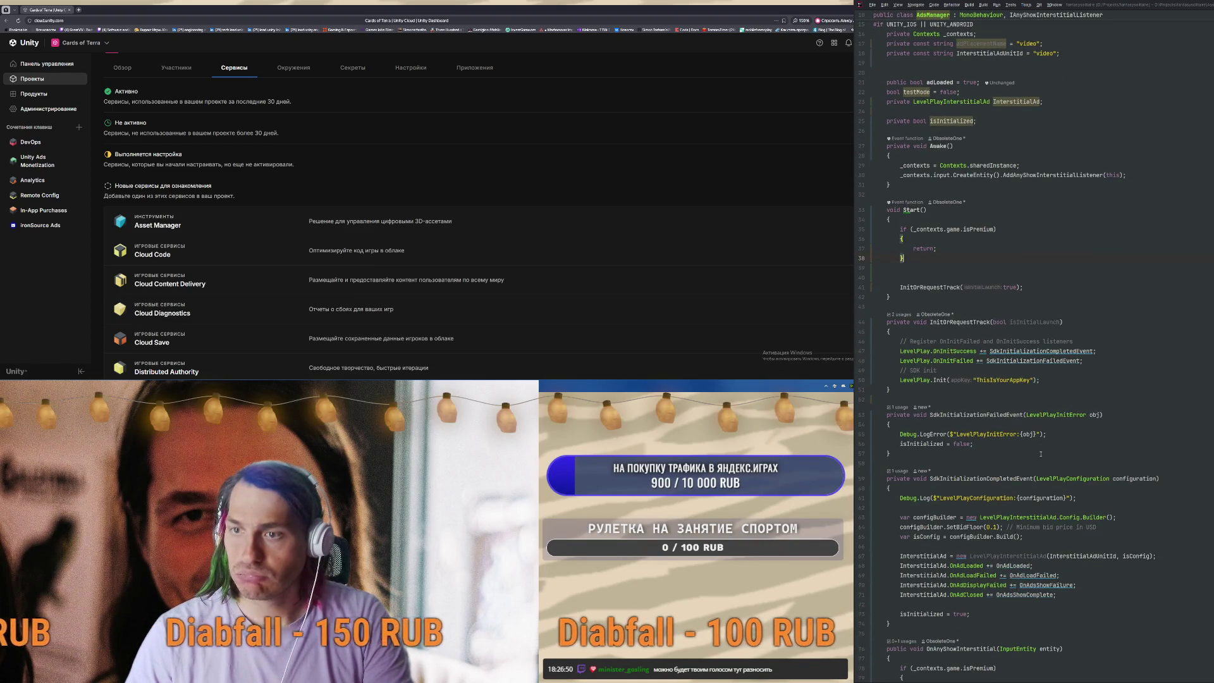
{"action": "left_click", "coordinate": [1080, 556]}
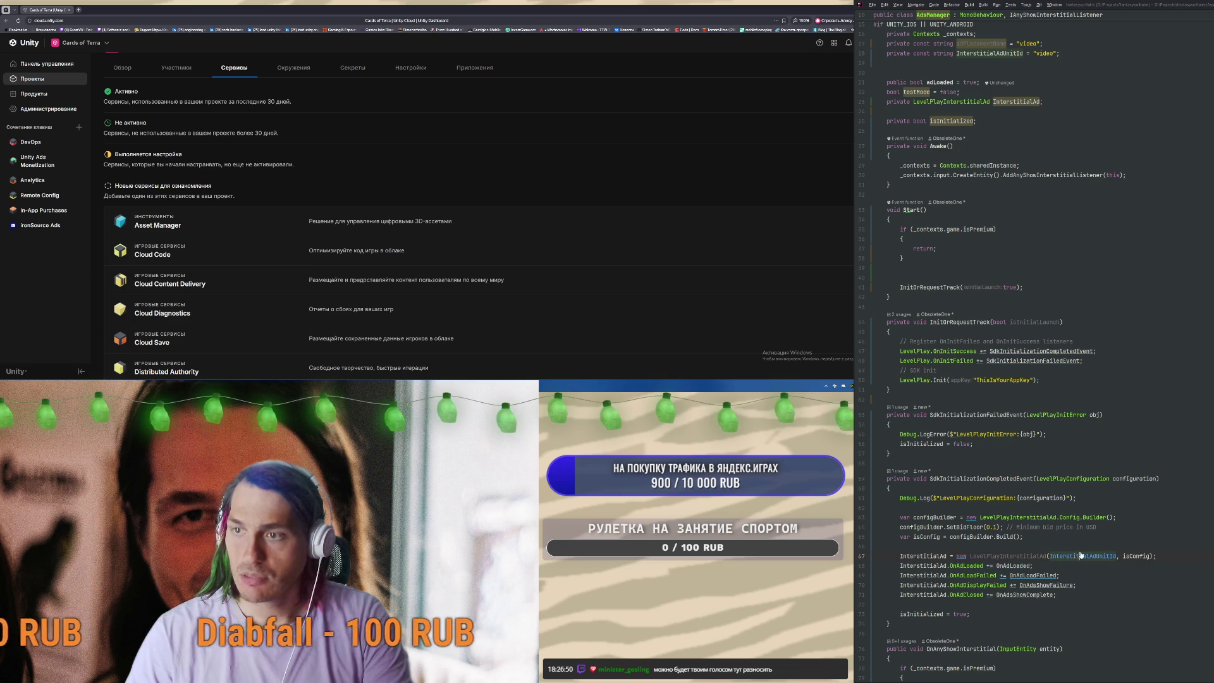
{"action": "scroll", "coordinate": [1109, 337], "scroll_direction": "up", "scroll_amount": 3}
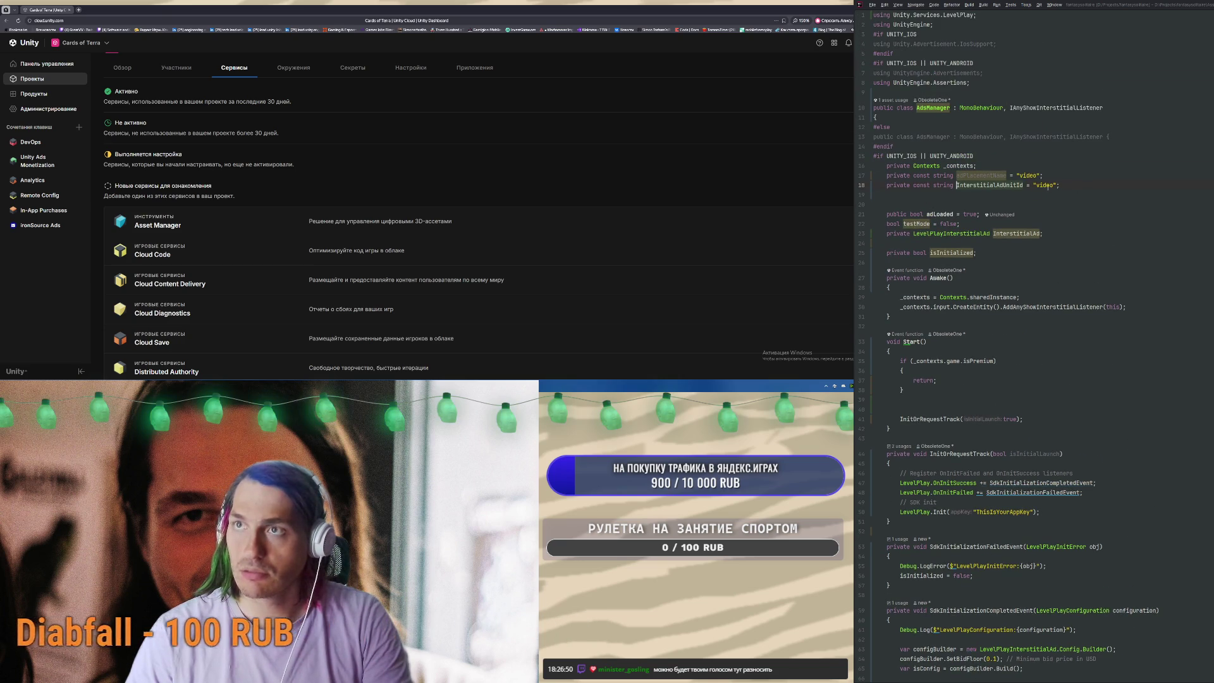
{"action": "left_click", "coordinate": [1141, 222]}
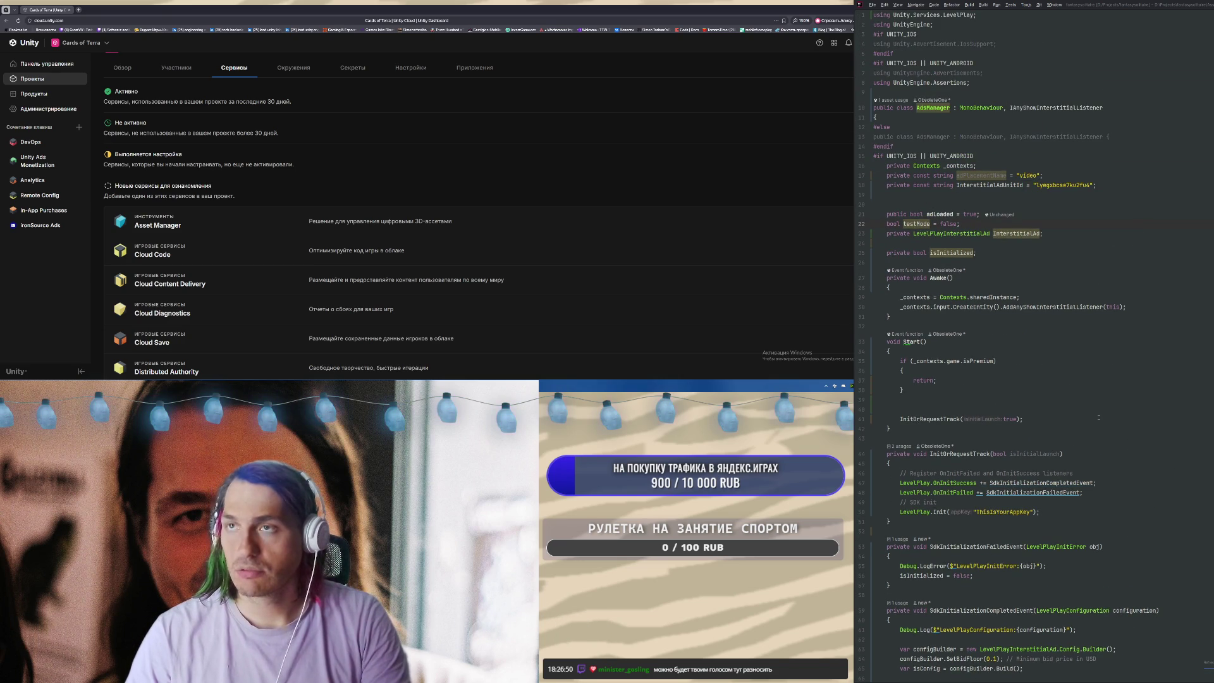
Paste the project's real LevelPlay app key over the placeholder in the Init call
{"action": "key", "text": "ctrl+alt+Left"}
{"action": "key", "text": "ctrl+alt+Left"}
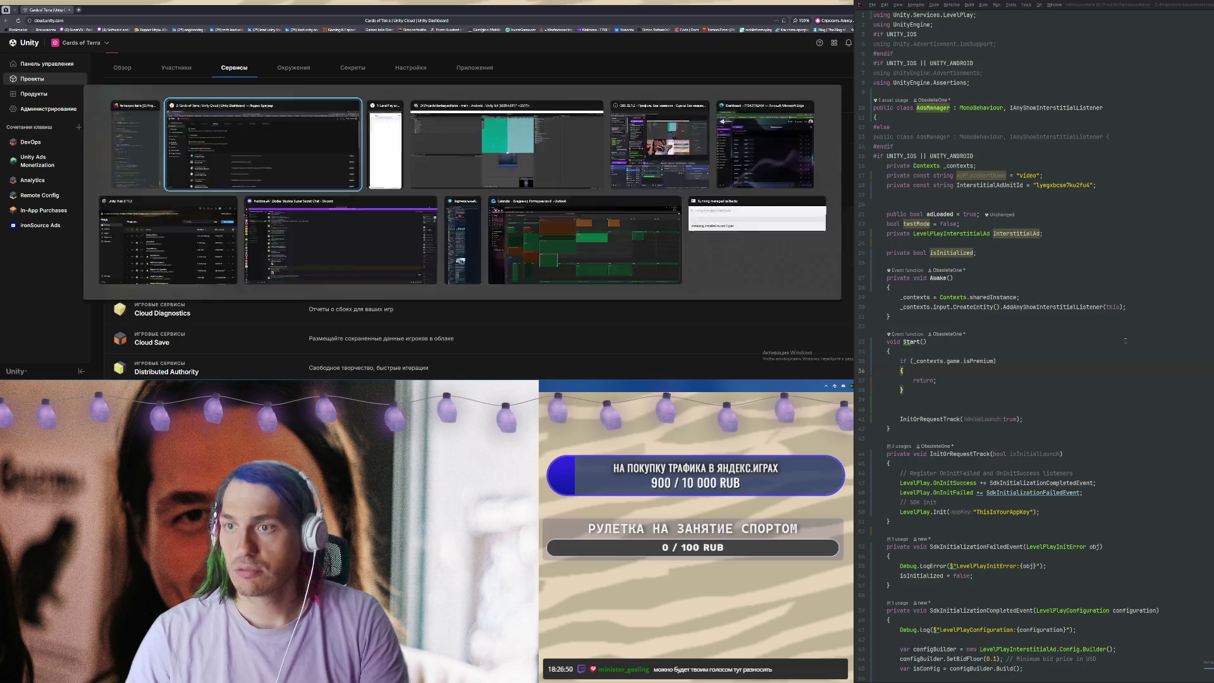
{"action": "key", "text": "alt+Tab"}
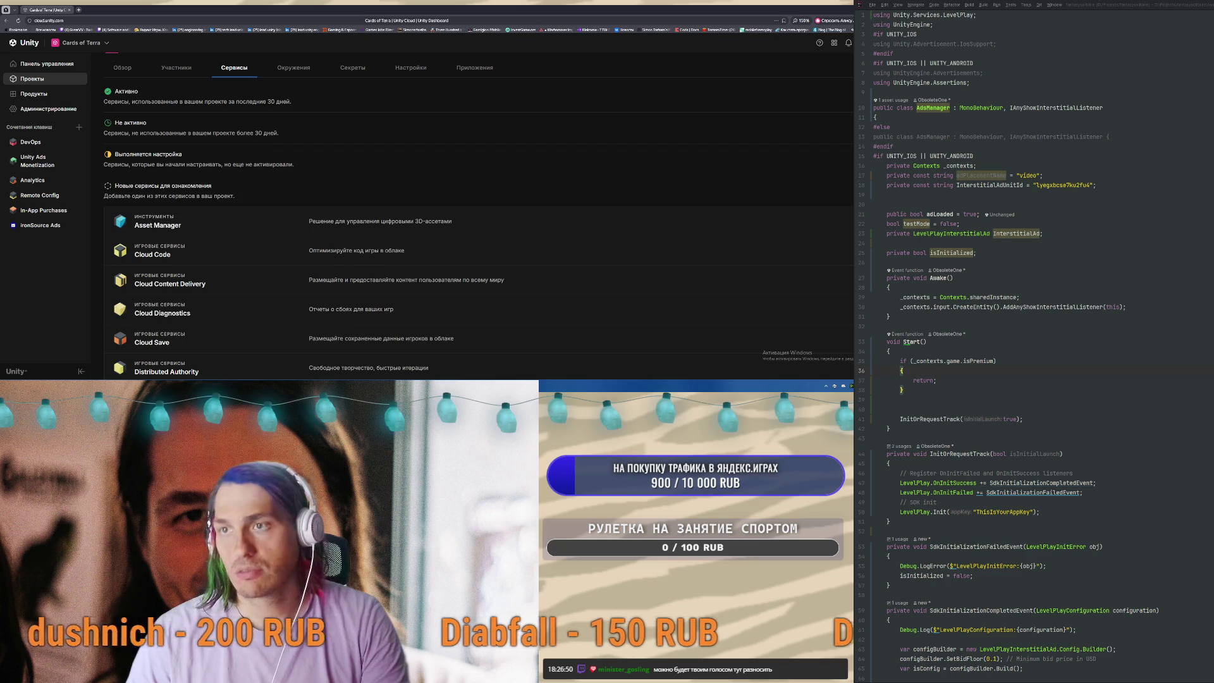
{"action": "key", "text": "alt+Tab"}
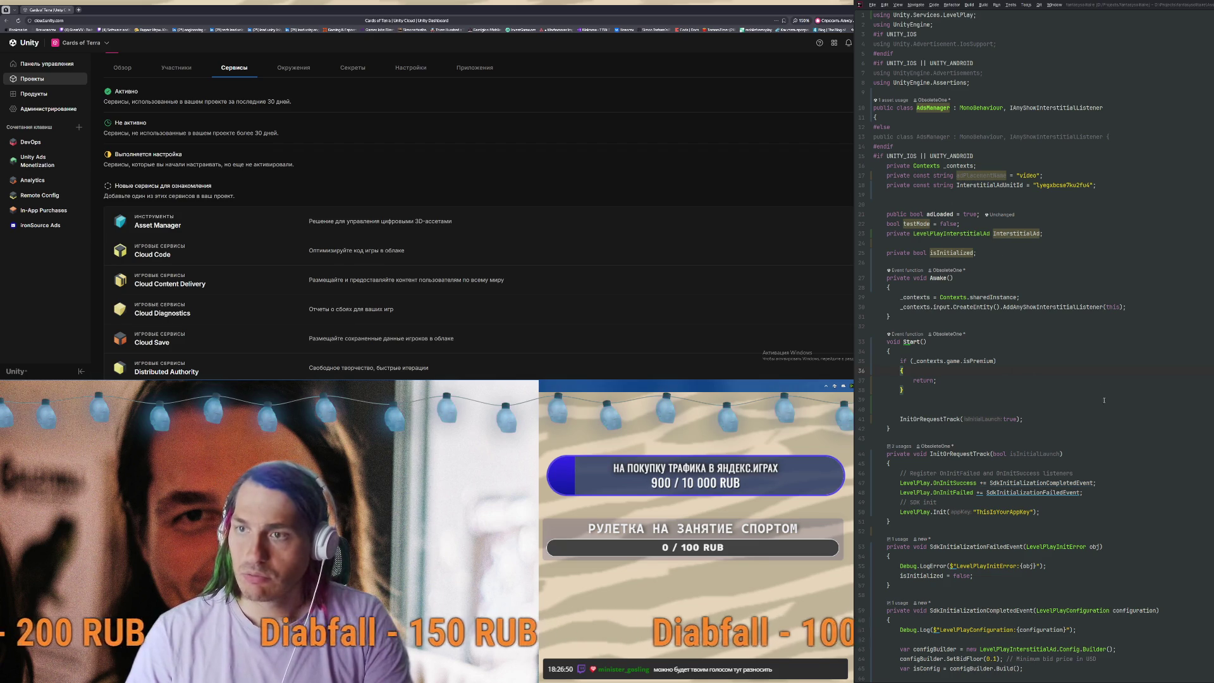
{"action": "double_click", "coordinate": [1013, 511]}
{"action": "key", "text": "ctrl+v"}
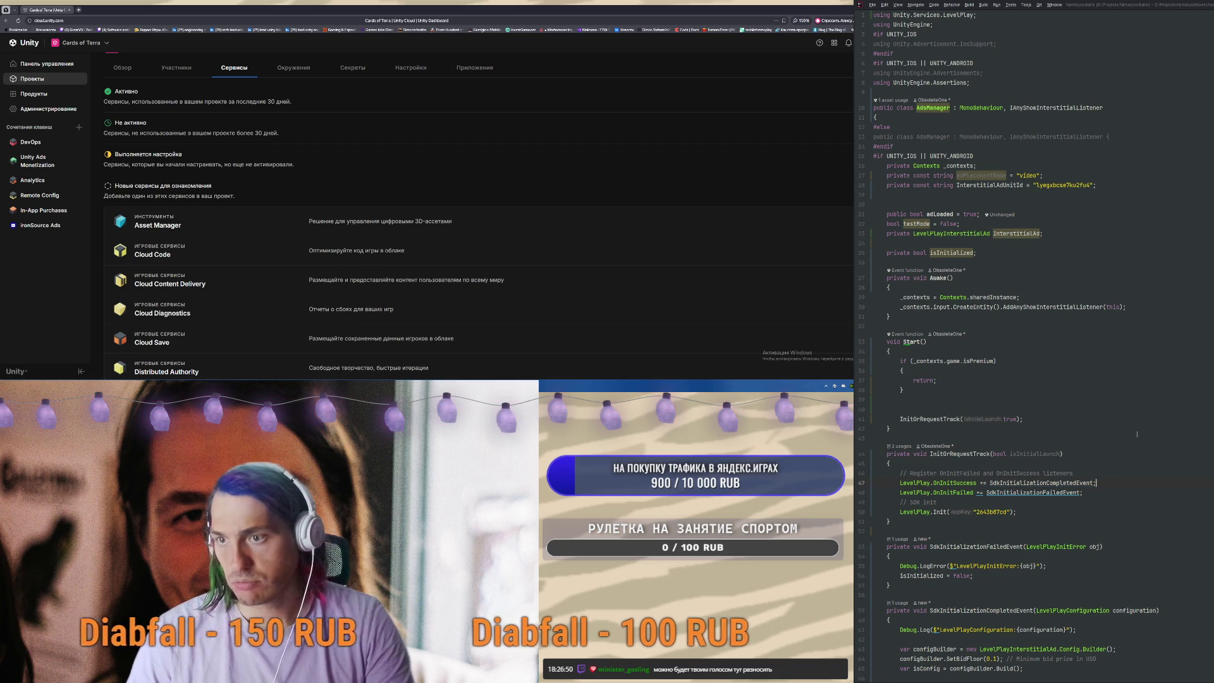
{"action": "left_click", "coordinate": [1099, 215]}
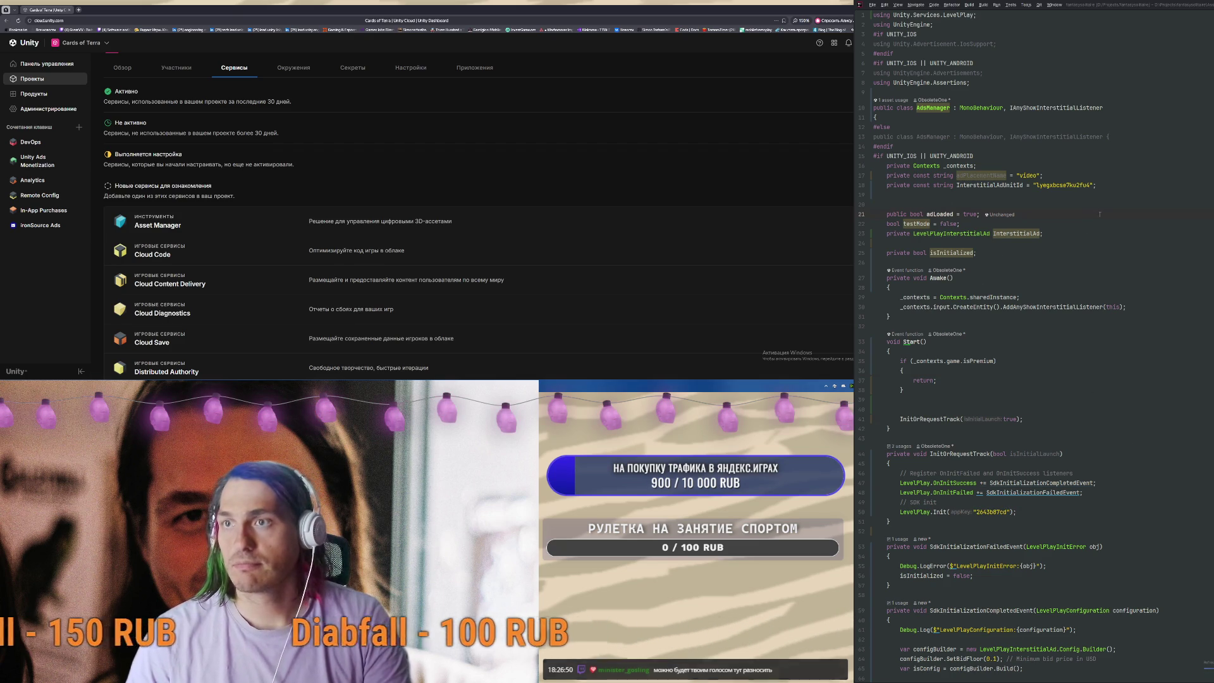
Switch to InAppsManager.cs, then bring Unity Editor back to the front
{"action": "key", "text": "ctrl+Tab"}
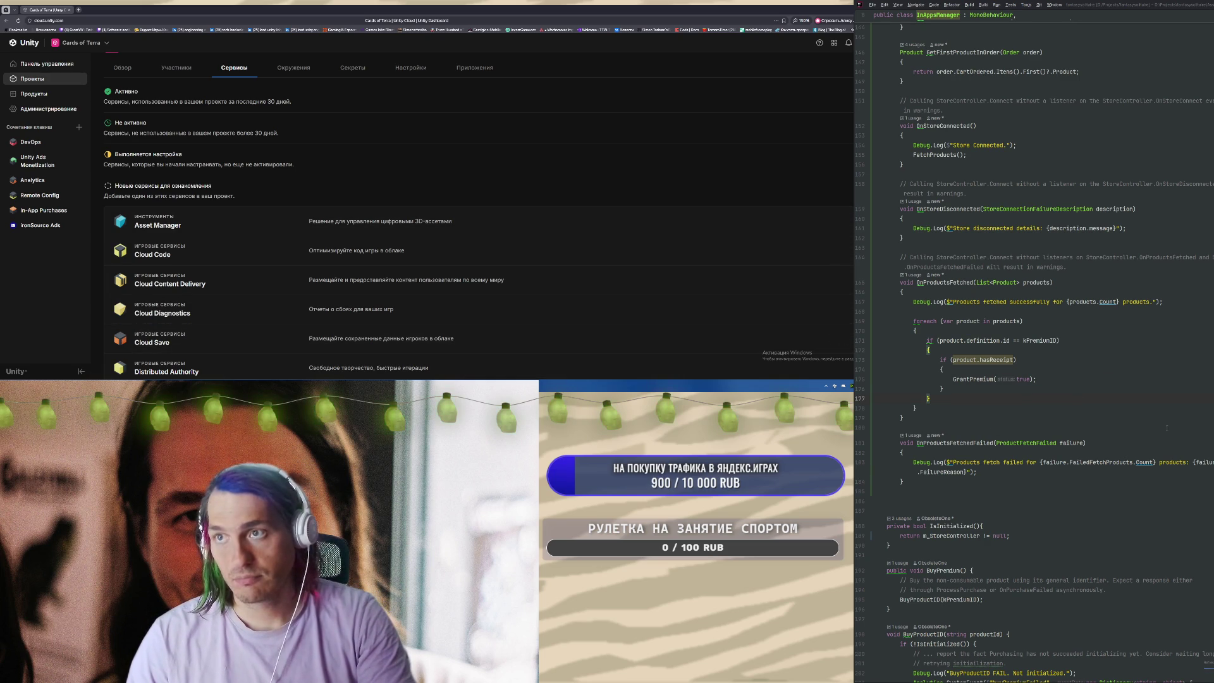
{"action": "left_click", "coordinate": [1115, 450]}
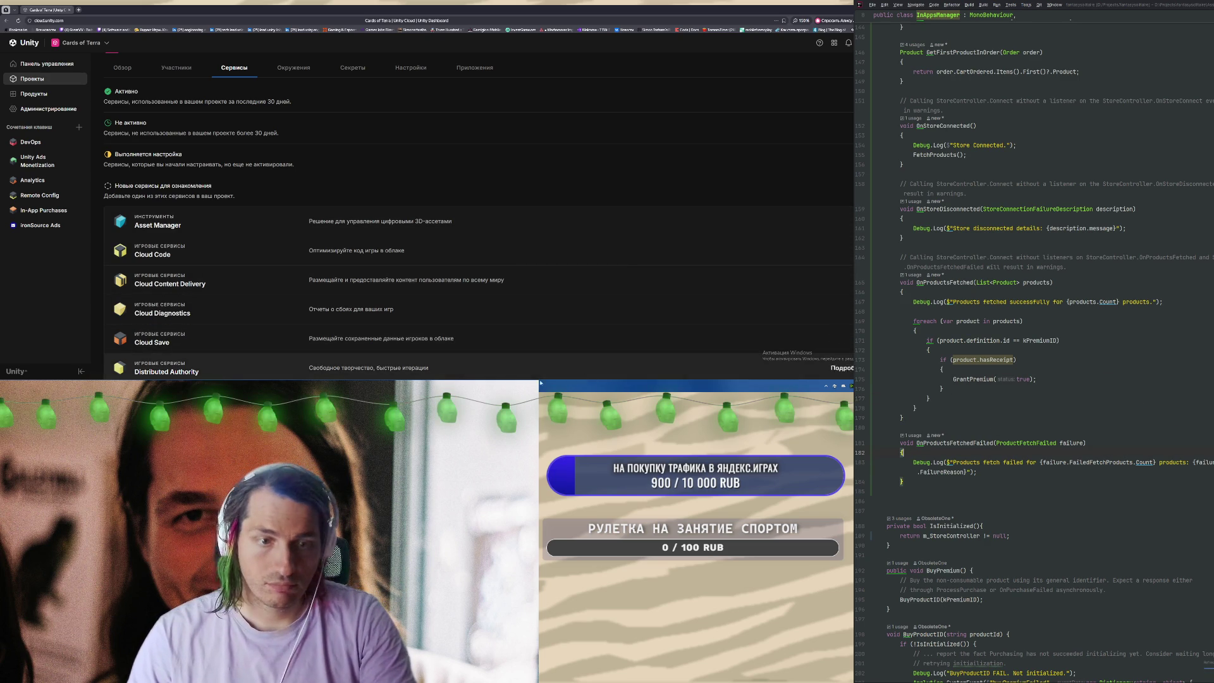
{"action": "left_click", "coordinate": [522, 361]}
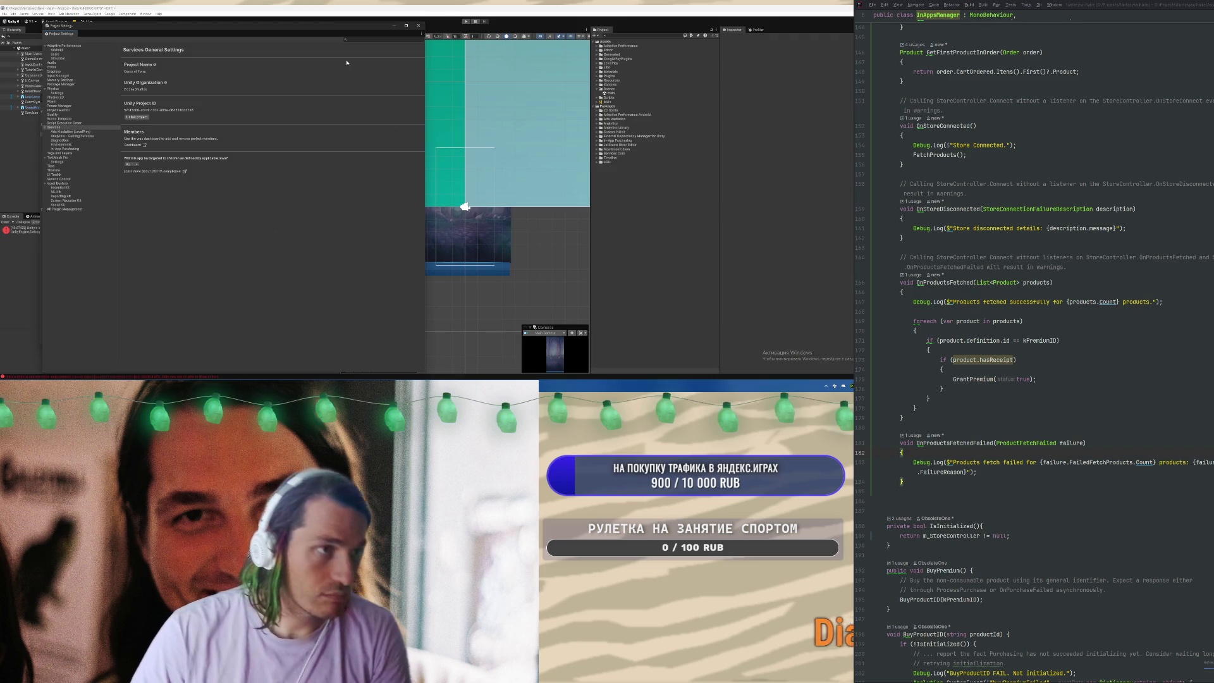
Build the Android profile into the confirmed output folder
{"action": "key", "text": "ctrl+shift+b"}
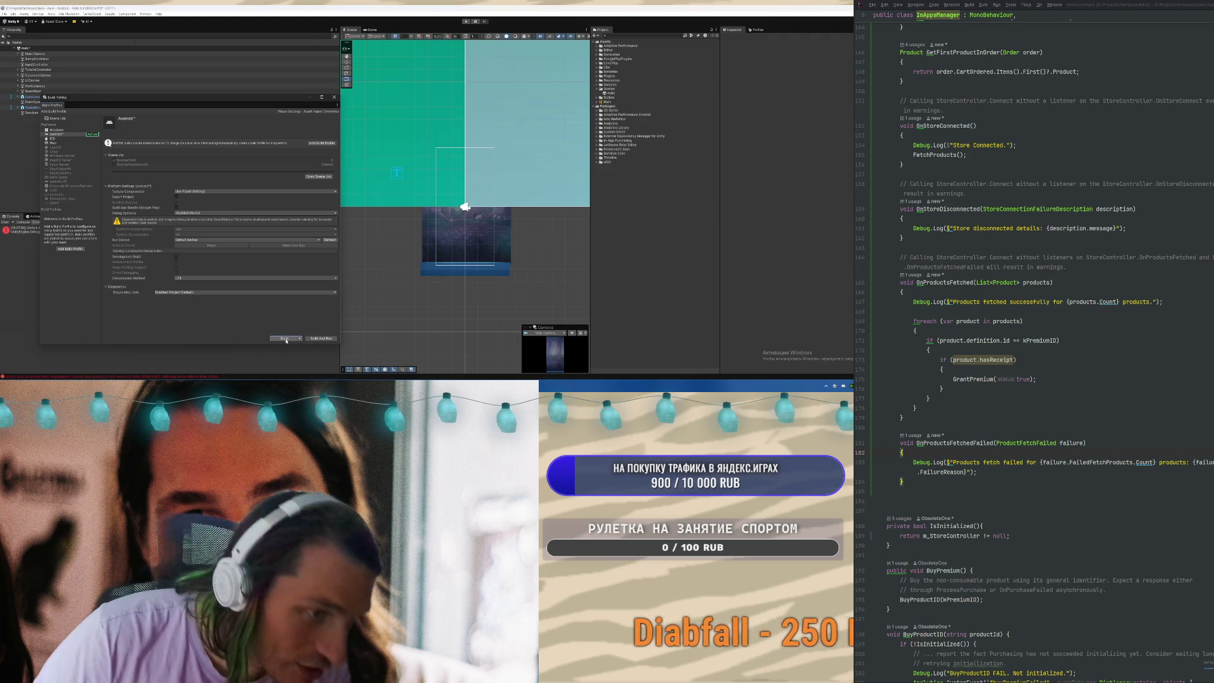
{"action": "left_click", "coordinate": [285, 340]}
{"action": "left_click", "coordinate": [272, 198]}
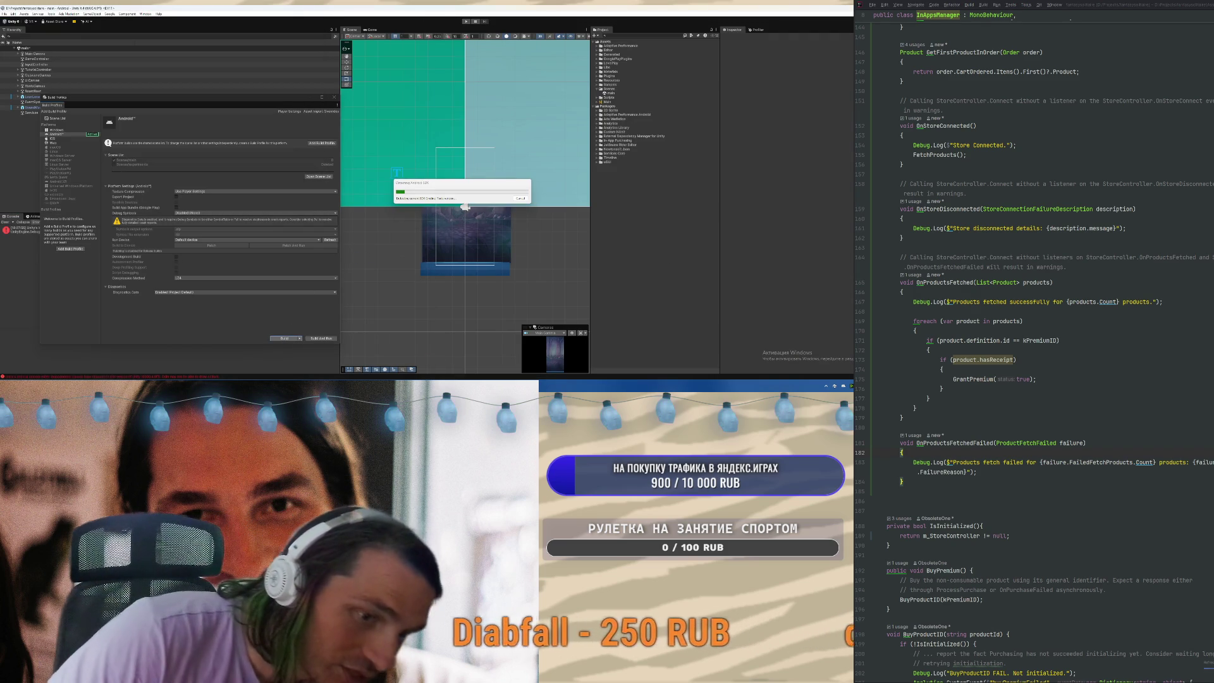
{"action": "mouse_move", "coordinate": [518, 330]}
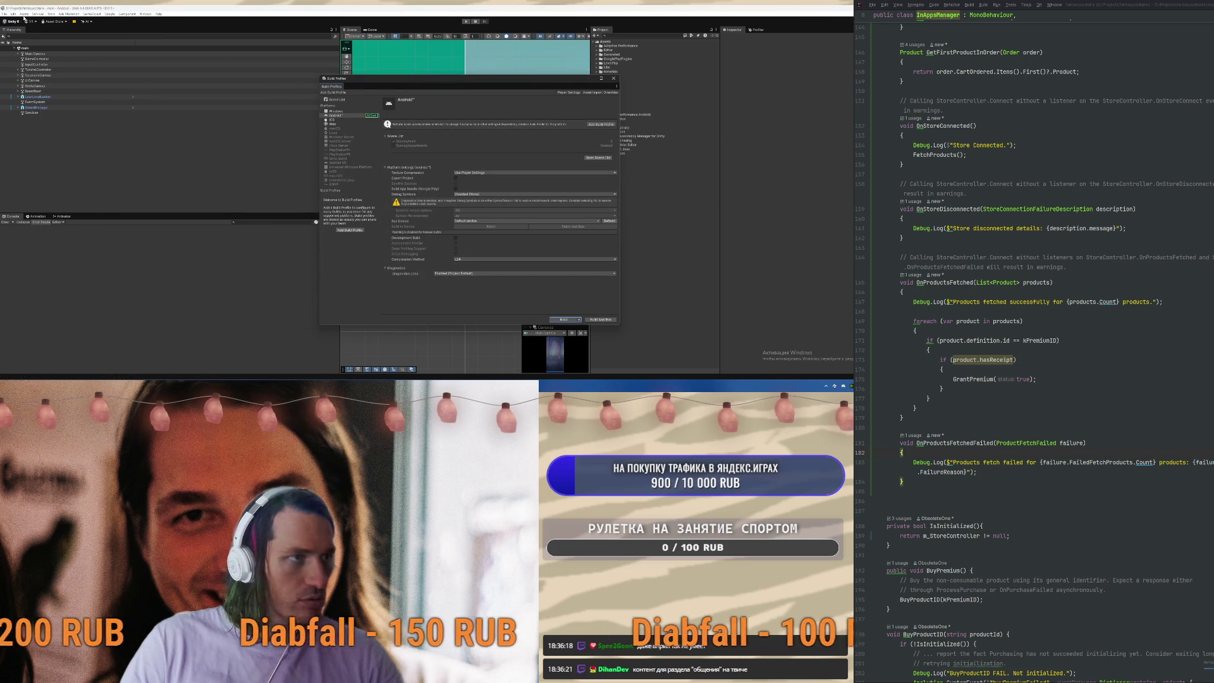
{"action": "left_click", "coordinate": [13, 13]}
{"action": "left_click", "coordinate": [31, 171]}
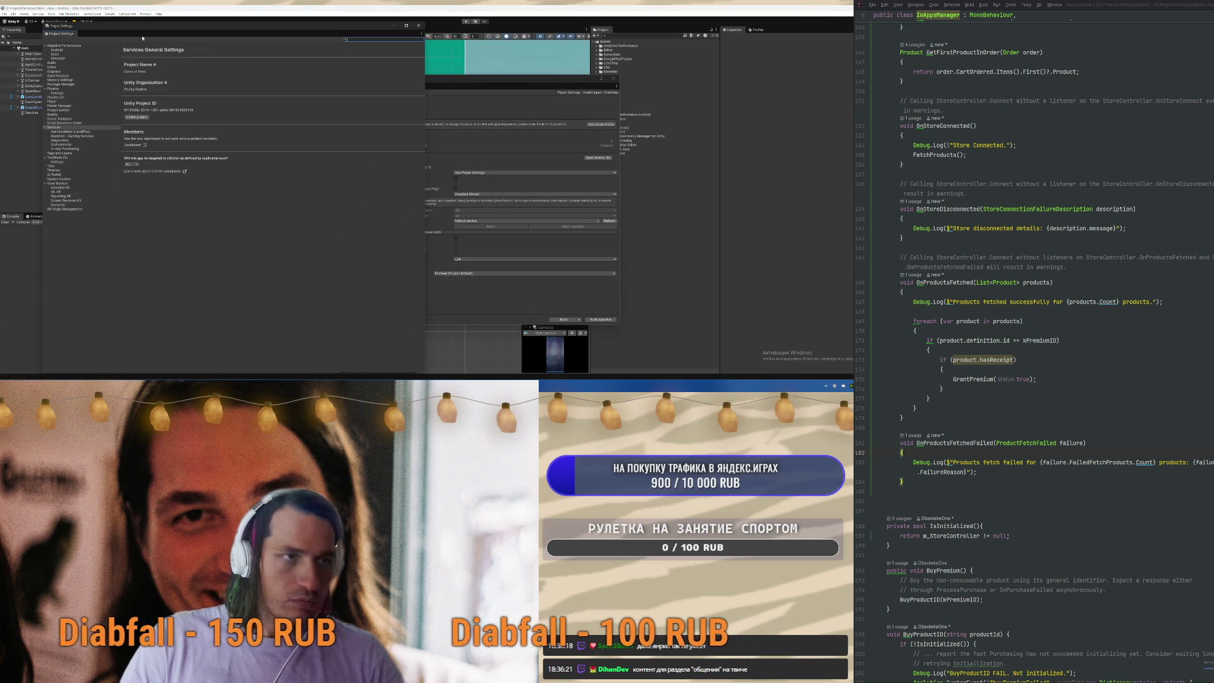
{"action": "left_click", "coordinate": [54, 71]}
{"action": "left_click", "coordinate": [267, 121]}
{"action": "left_click", "coordinate": [268, 131]}
{"action": "left_click", "coordinate": [269, 168]}
{"action": "left_click", "coordinate": [268, 179]}
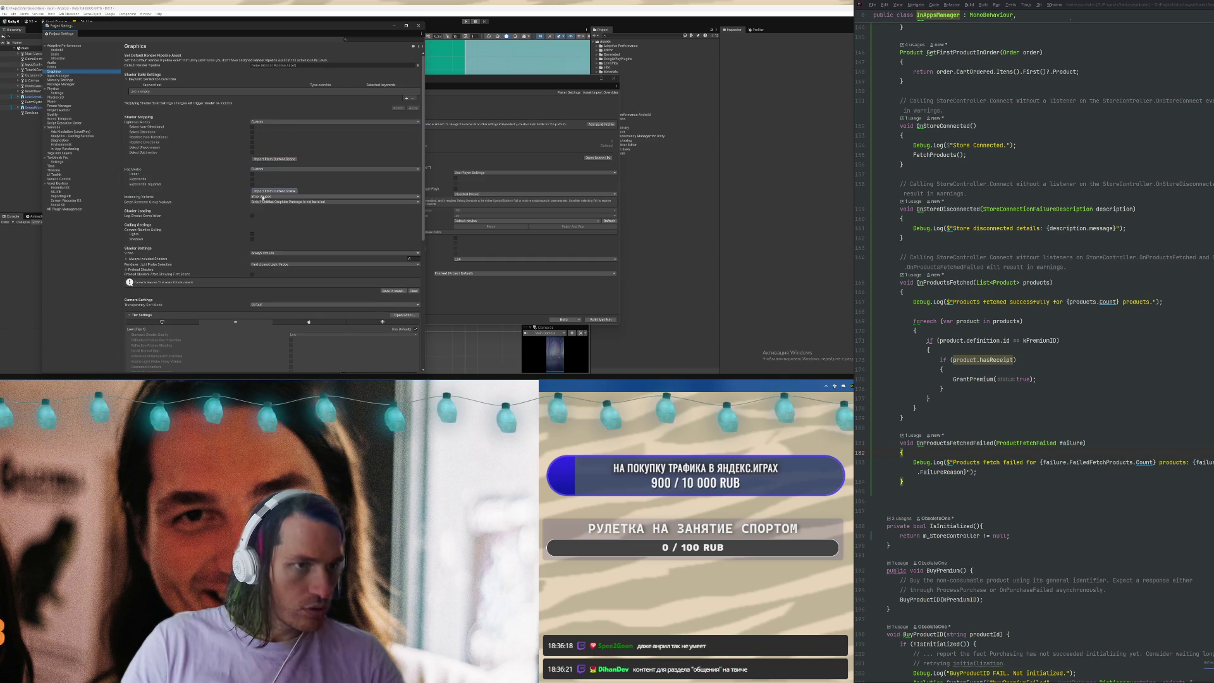
{"action": "left_click", "coordinate": [264, 196]}
{"action": "left_click", "coordinate": [275, 204]}
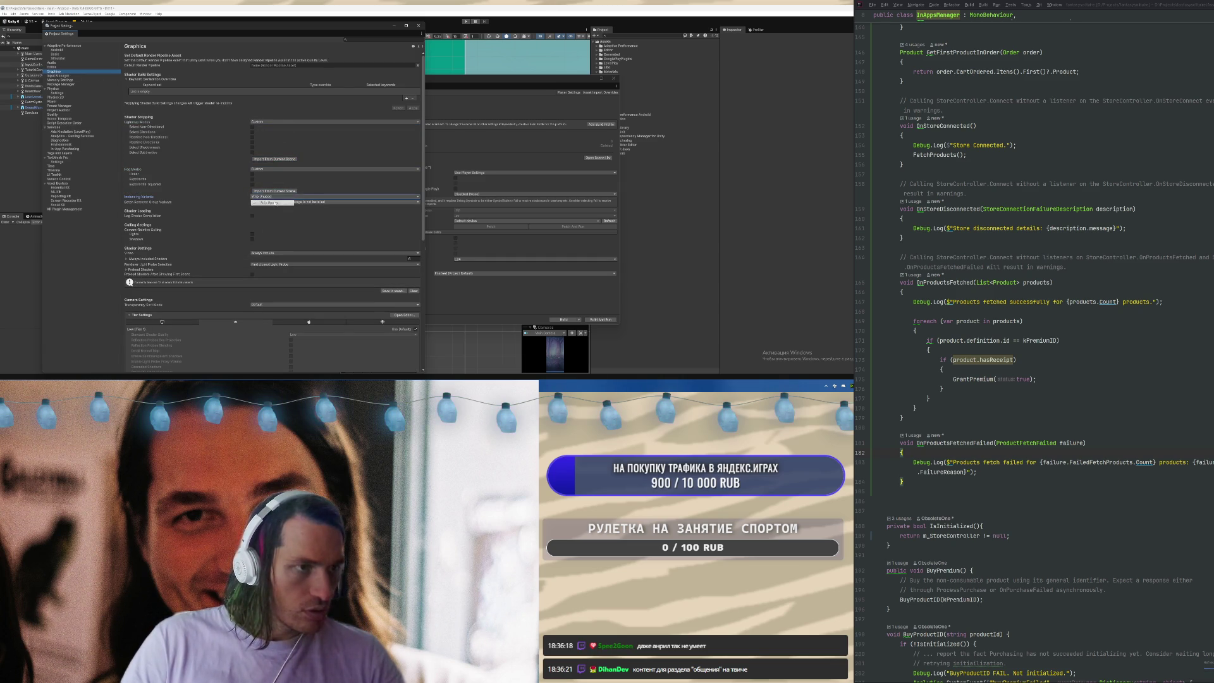
{"action": "left_click", "coordinate": [280, 202]}
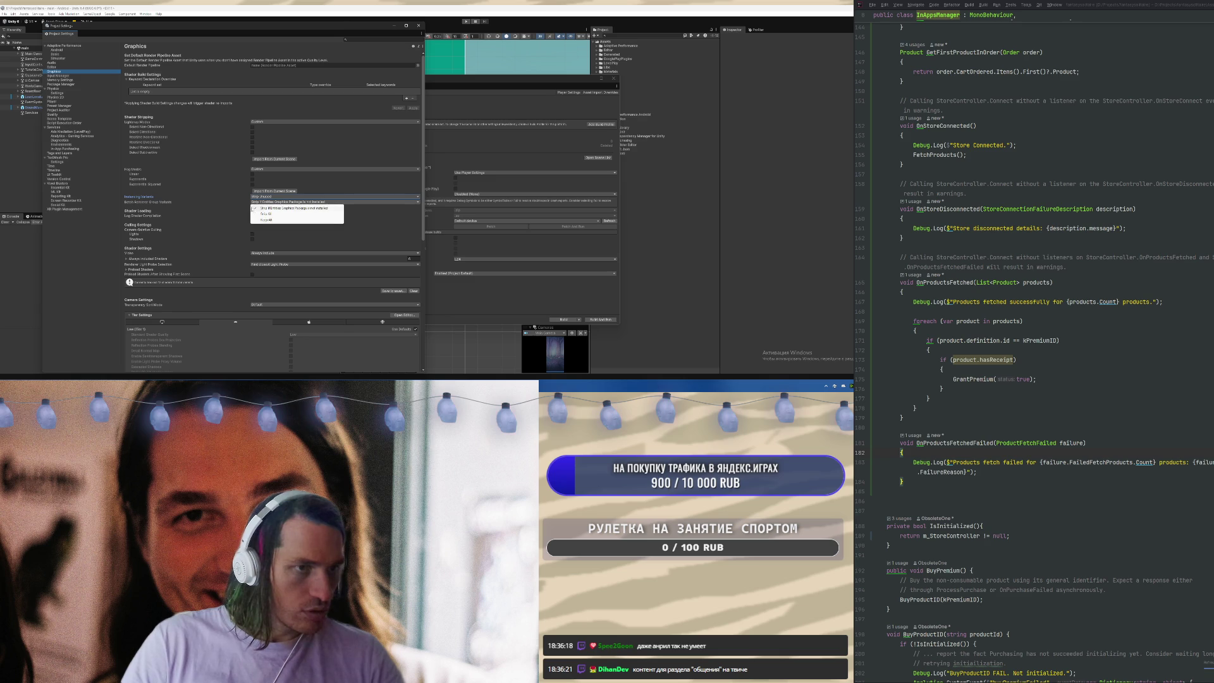
{"action": "left_click", "coordinate": [172, 215]}
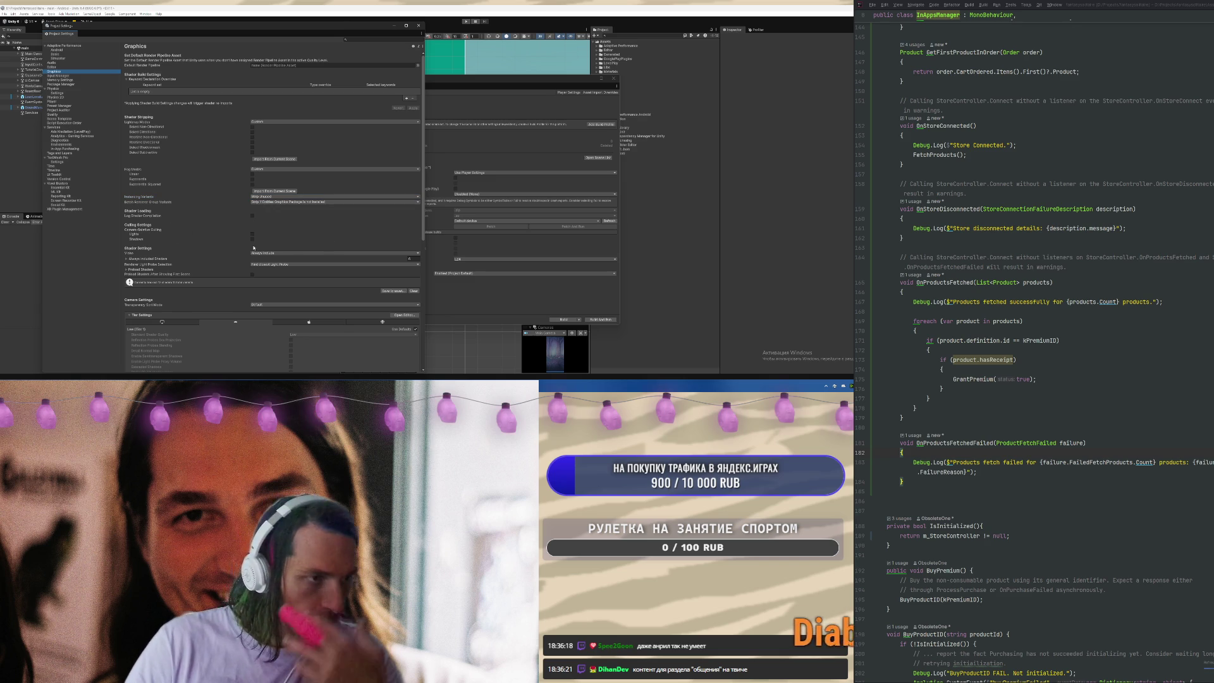
{"action": "left_click", "coordinate": [272, 253]}
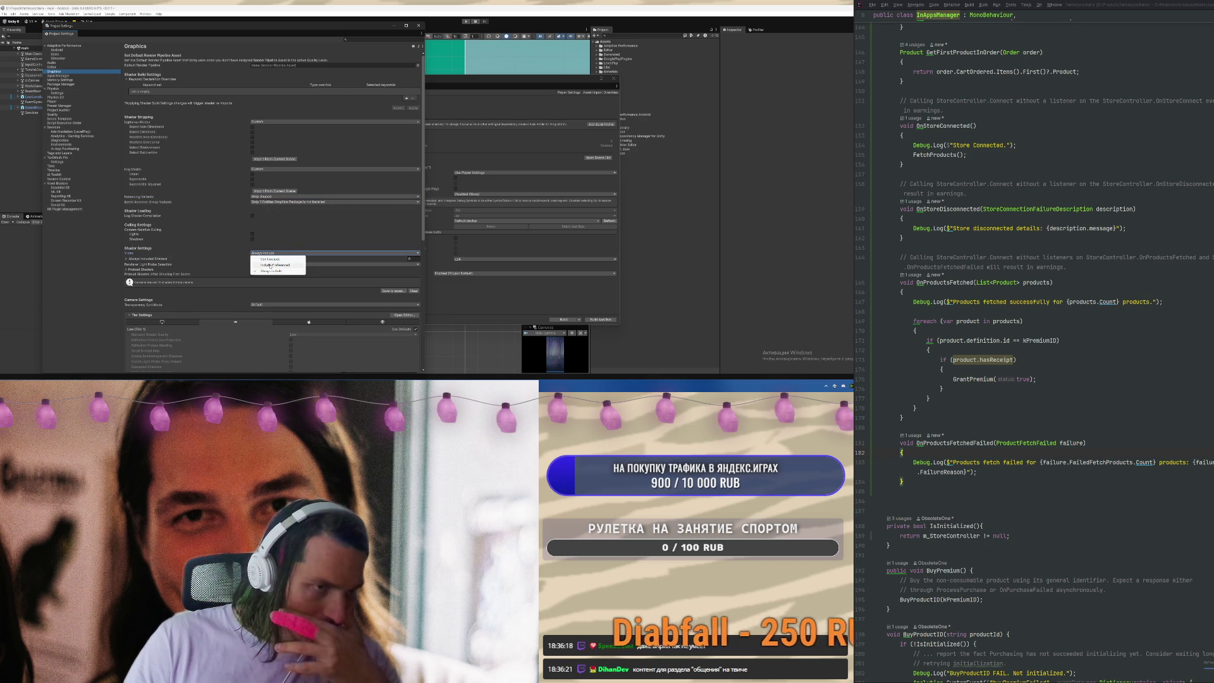
{"action": "left_click", "coordinate": [274, 265]}
{"action": "left_click", "coordinate": [147, 259]}
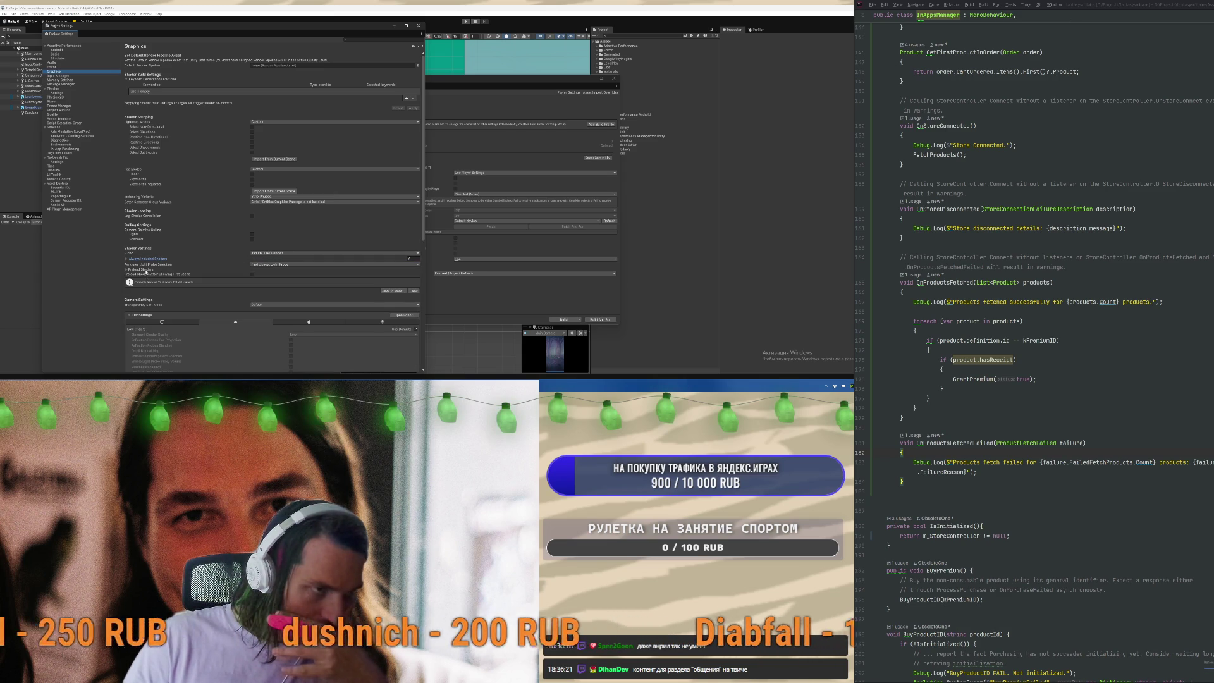
{"action": "scroll", "coordinate": [189, 284], "scroll_direction": "down", "scroll_amount": 3}
{"action": "scroll", "coordinate": [228, 294], "scroll_direction": "down", "scroll_amount": 8}
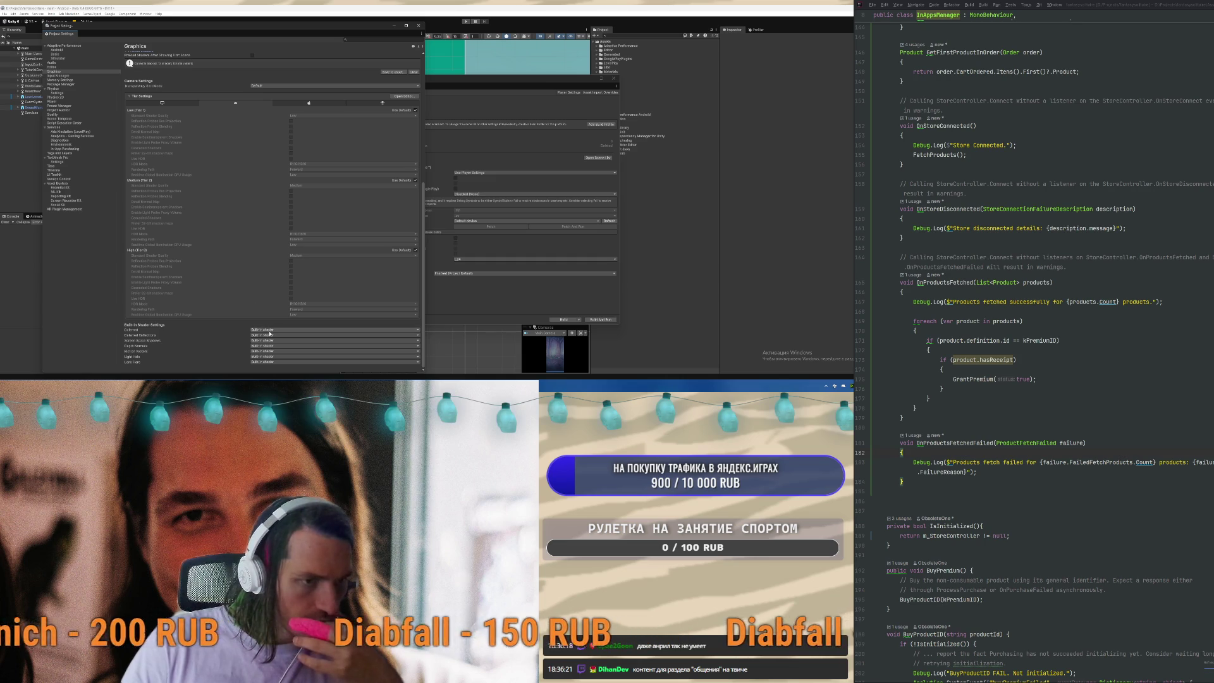
{"action": "left_click", "coordinate": [256, 329]}
{"action": "left_click", "coordinate": [268, 335]}
{"action": "left_click", "coordinate": [271, 340]}
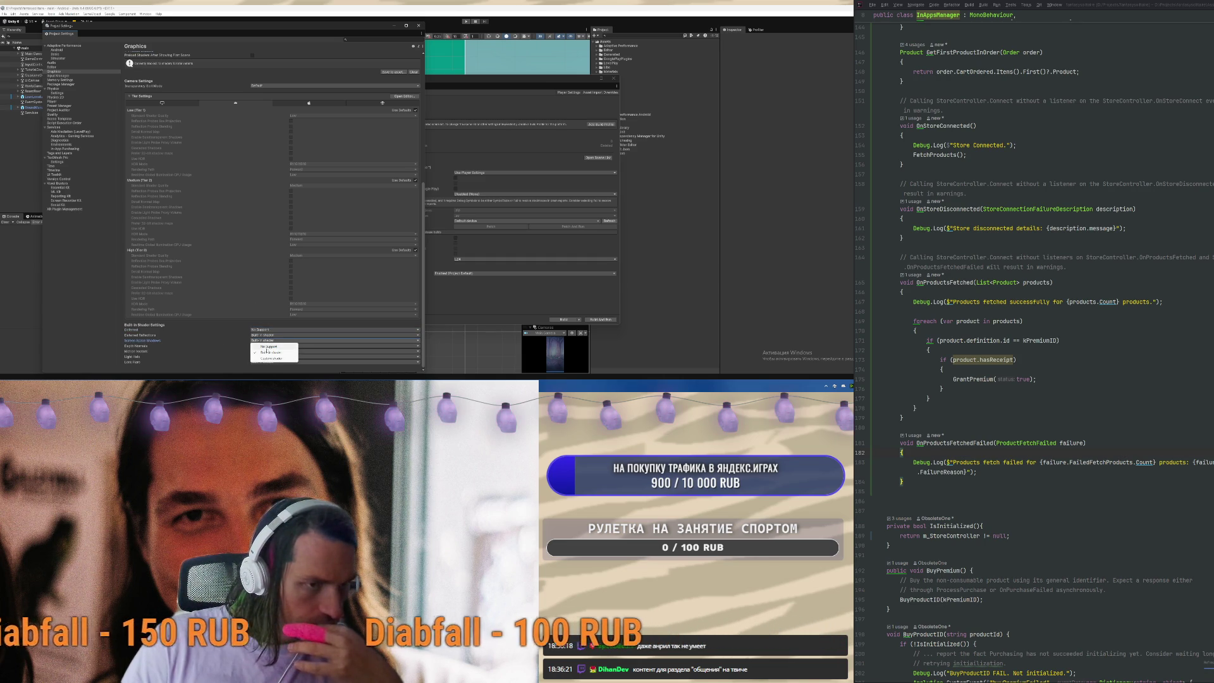
{"action": "left_click", "coordinate": [268, 346]}
{"action": "left_click", "coordinate": [268, 335]}
{"action": "left_click", "coordinate": [268, 341]}
{"action": "left_click", "coordinate": [271, 346]}
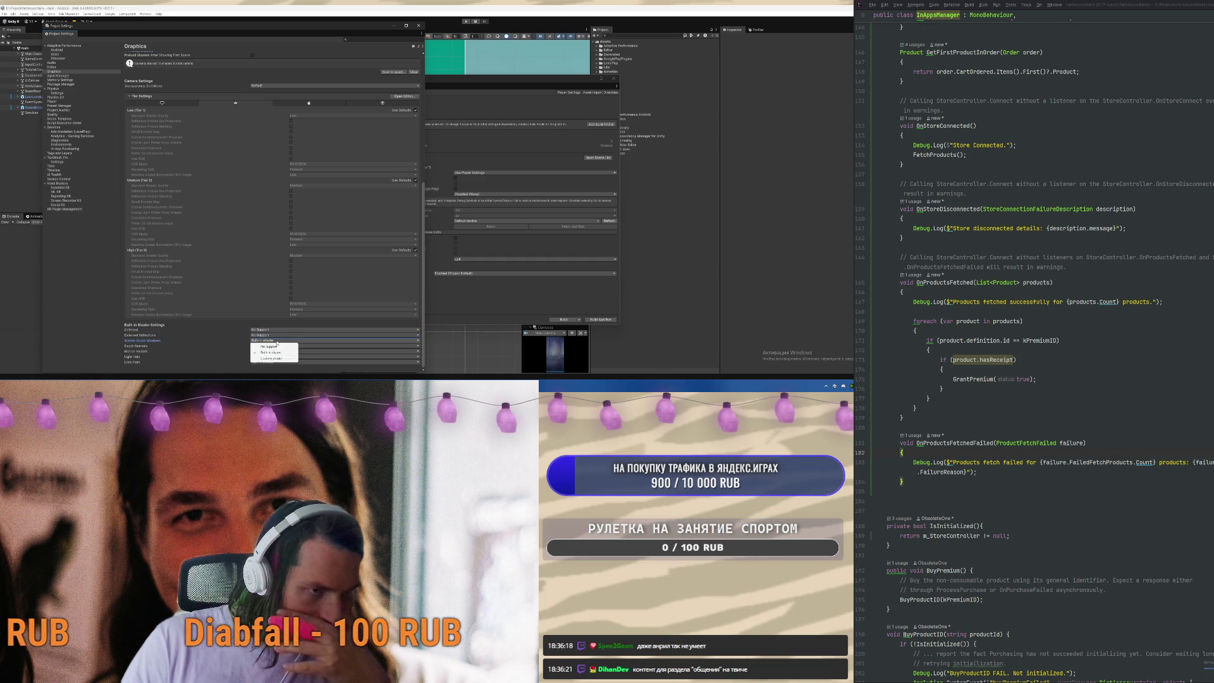
{"action": "left_click", "coordinate": [274, 352]}
{"action": "left_click", "coordinate": [268, 351]}
{"action": "left_click", "coordinate": [271, 357]}
{"action": "left_click", "coordinate": [272, 357]}
{"action": "left_click", "coordinate": [277, 363]}
{"action": "left_click", "coordinate": [272, 362]}
{"action": "left_click", "coordinate": [272, 346]}
{"action": "scroll", "coordinate": [263, 313], "scroll_direction": "up", "scroll_amount": 3}
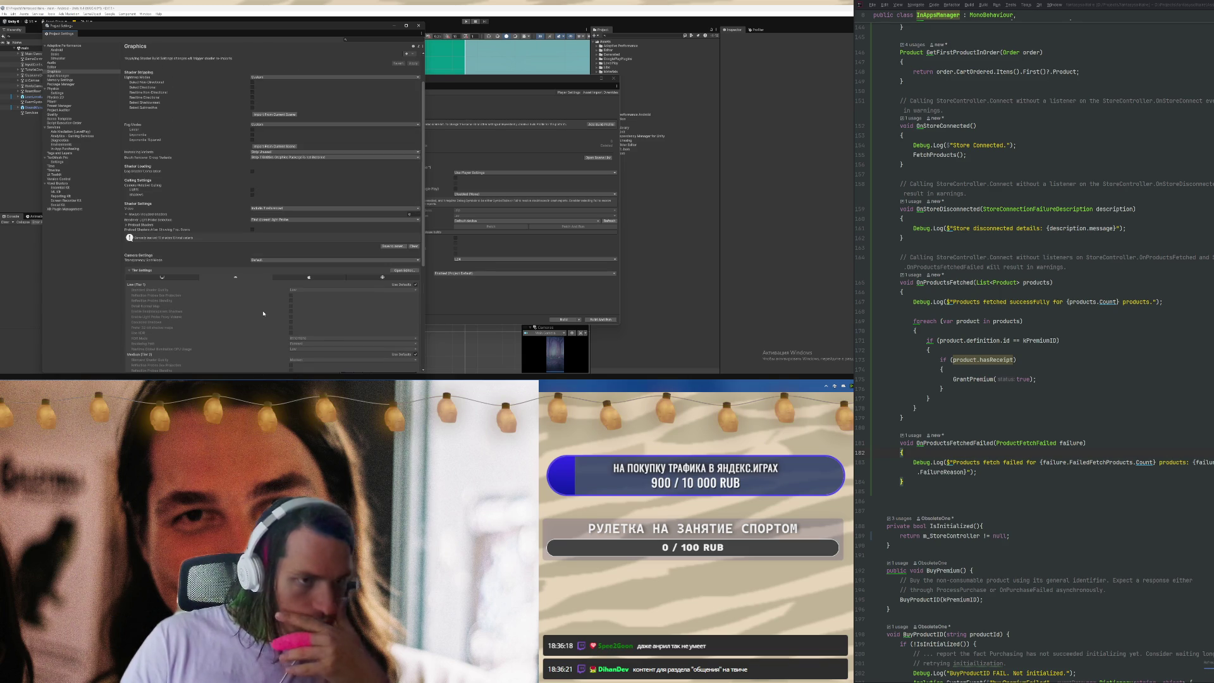
{"action": "scroll", "coordinate": [273, 324], "scroll_direction": "up", "scroll_amount": 3}
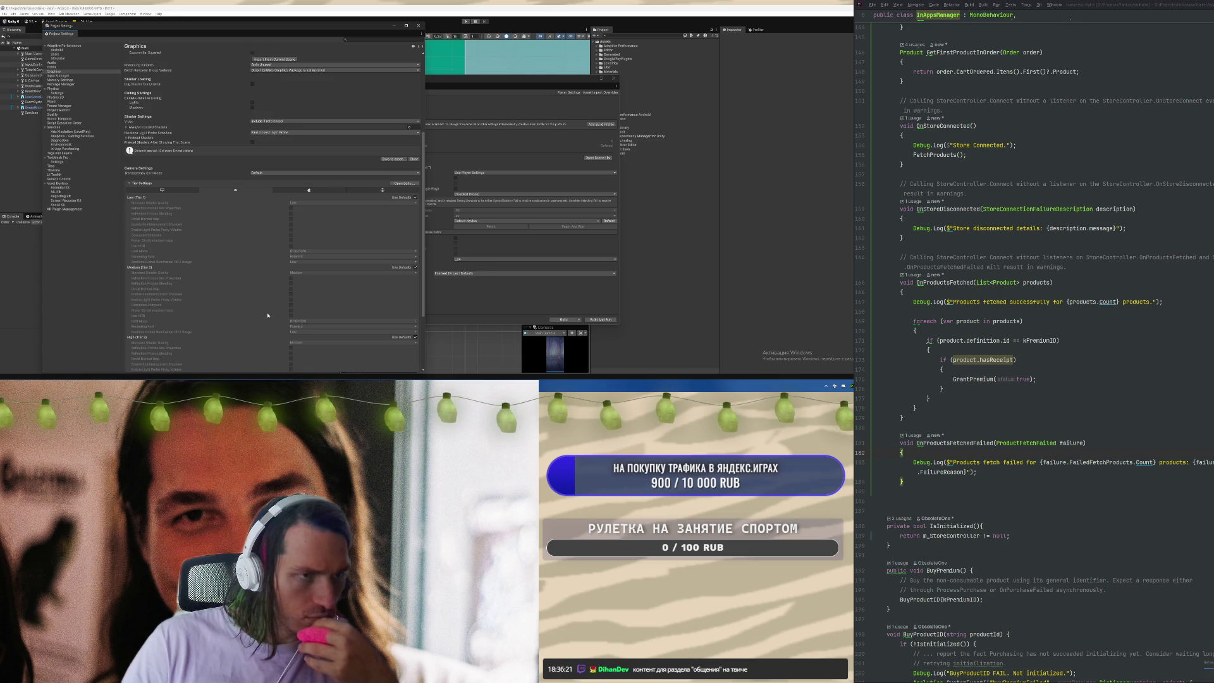
{"action": "scroll", "coordinate": [269, 310], "scroll_direction": "up", "scroll_amount": 9}
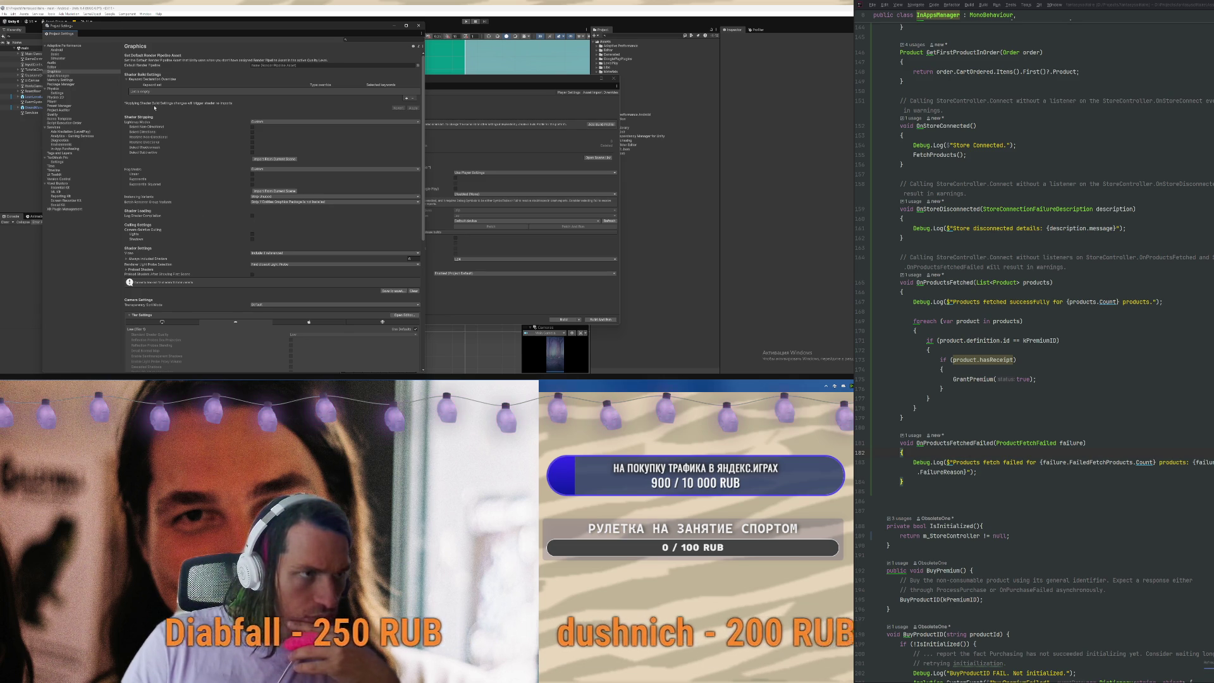
Step through Memory, Package Manager, Player, Preset Manager, Project Auditor and Quality pages, then close Project Settings
{"action": "left_click", "coordinate": [78, 80]}
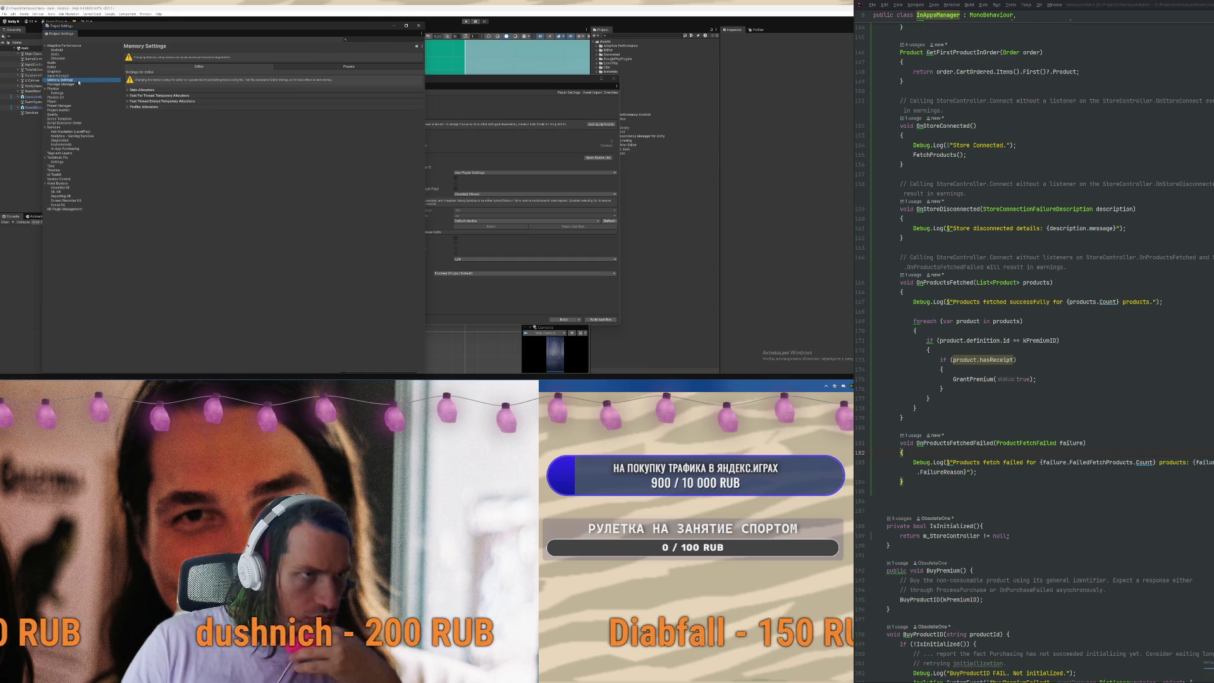
{"action": "left_click", "coordinate": [79, 84]}
{"action": "left_click", "coordinate": [70, 101]}
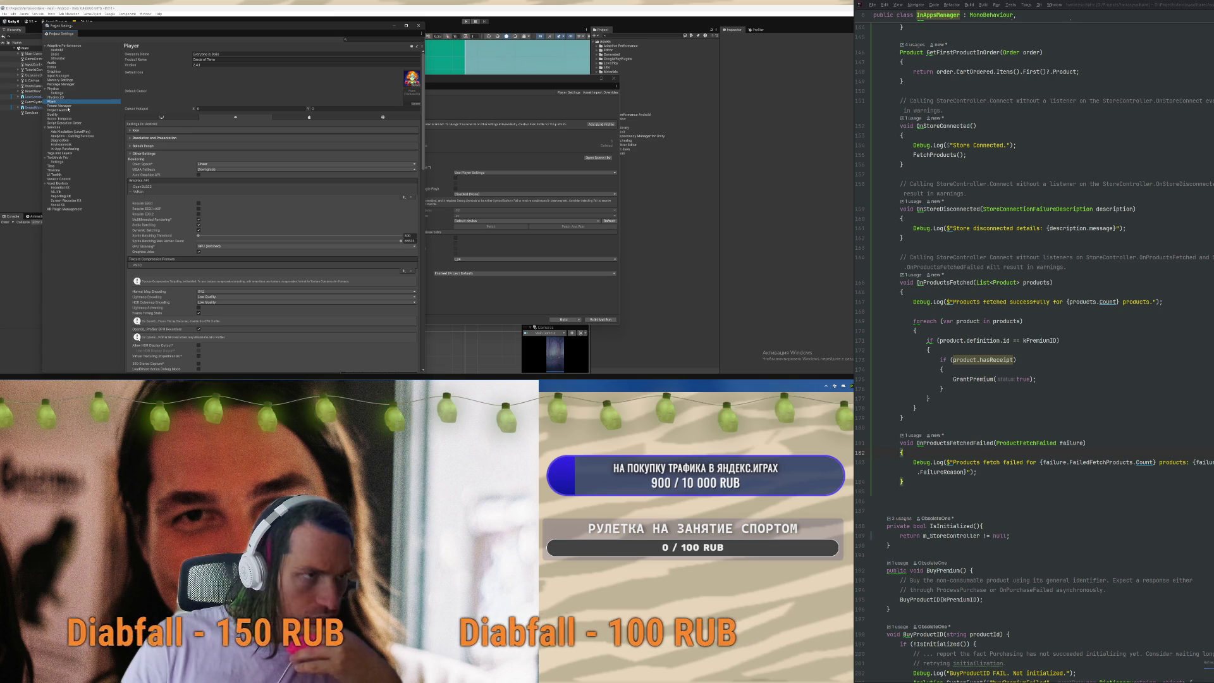
{"action": "left_click", "coordinate": [66, 107]}
{"action": "left_click", "coordinate": [68, 112]}
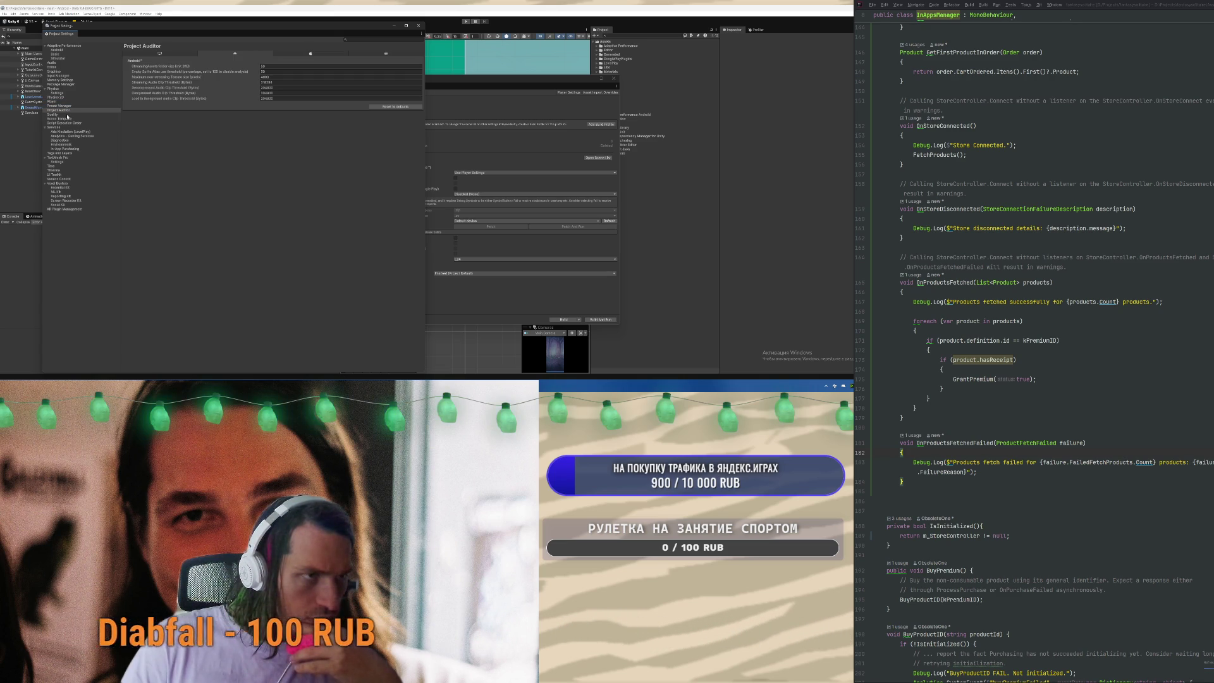
{"action": "left_click", "coordinate": [67, 114]}
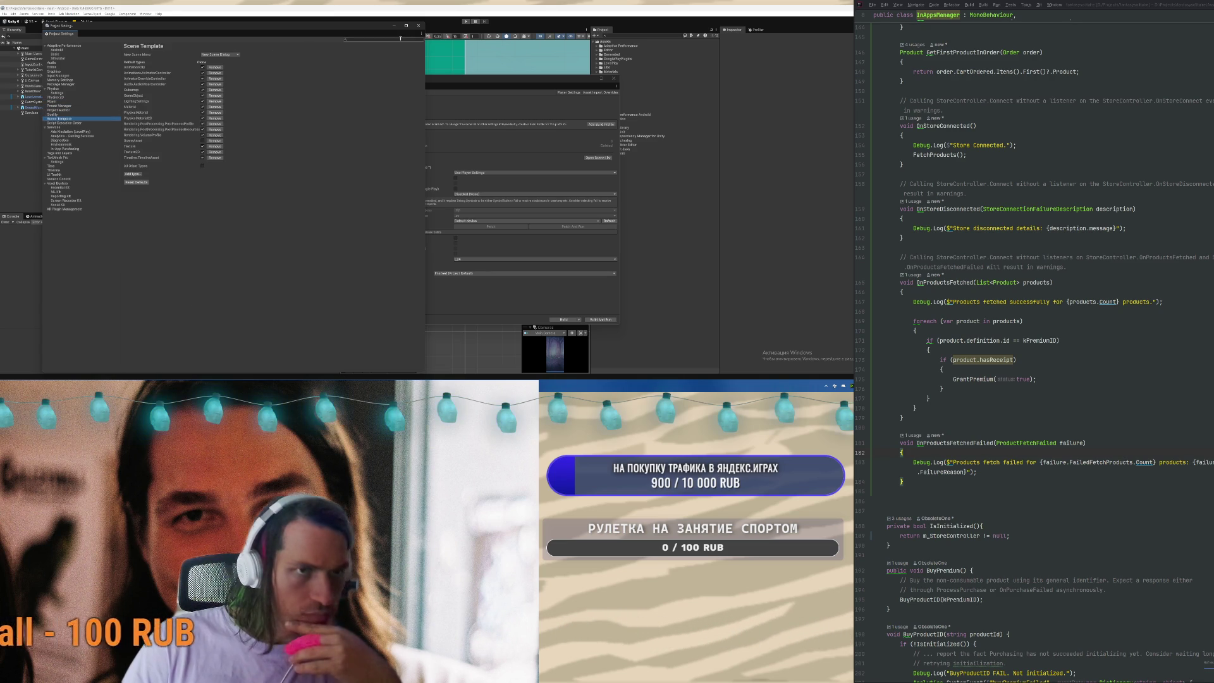
{"action": "left_click", "coordinate": [418, 25]}
{"action": "left_click", "coordinate": [144, 14]}
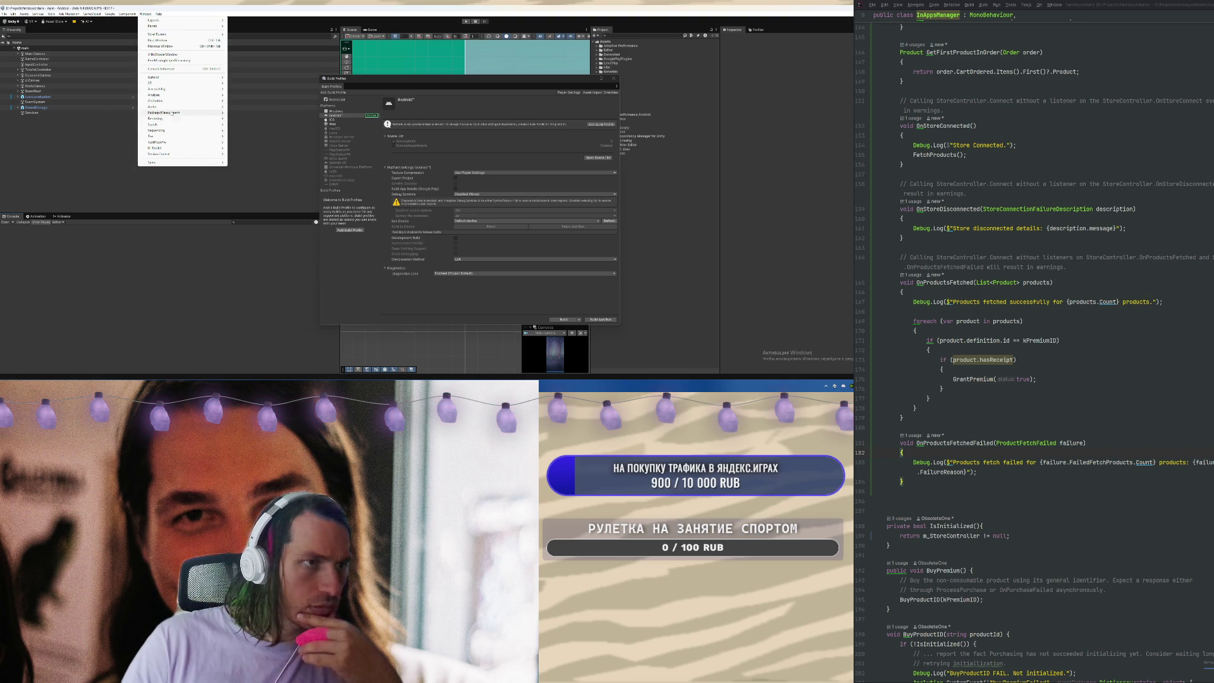
Open Project Auditor from Window > Analysis and start the project analysis
{"action": "mouse_move", "coordinate": [177, 115]}
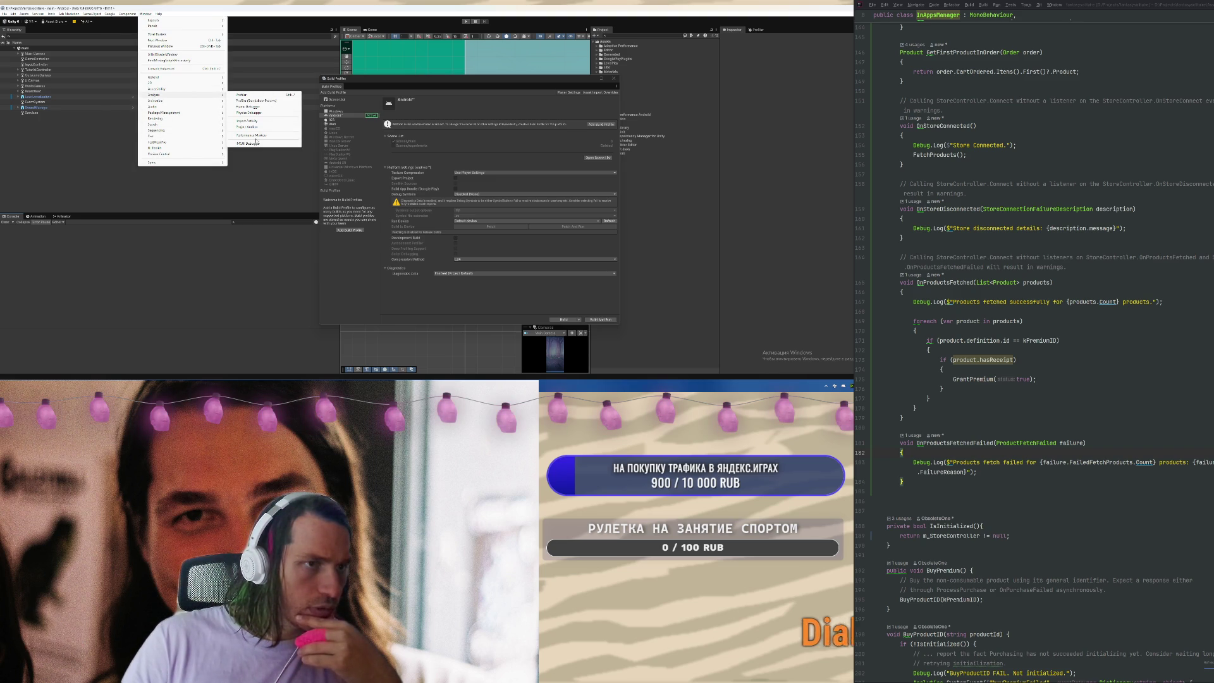
{"action": "left_click", "coordinate": [266, 127]}
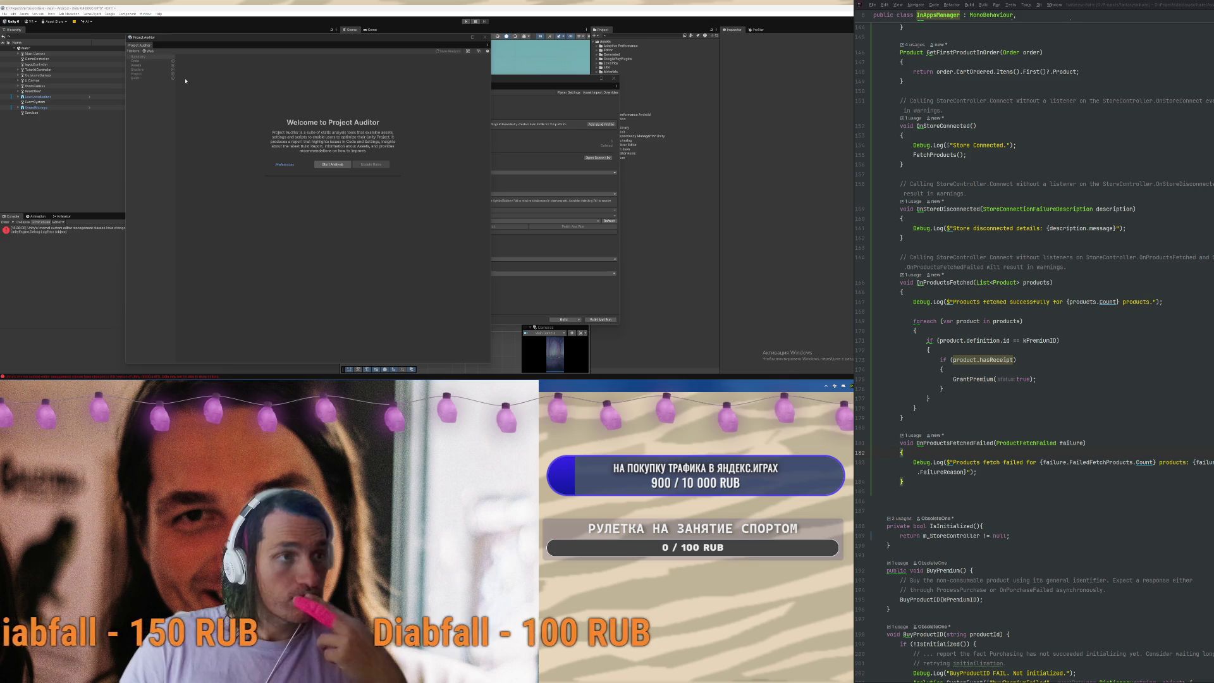
{"action": "left_click", "coordinate": [331, 166]}
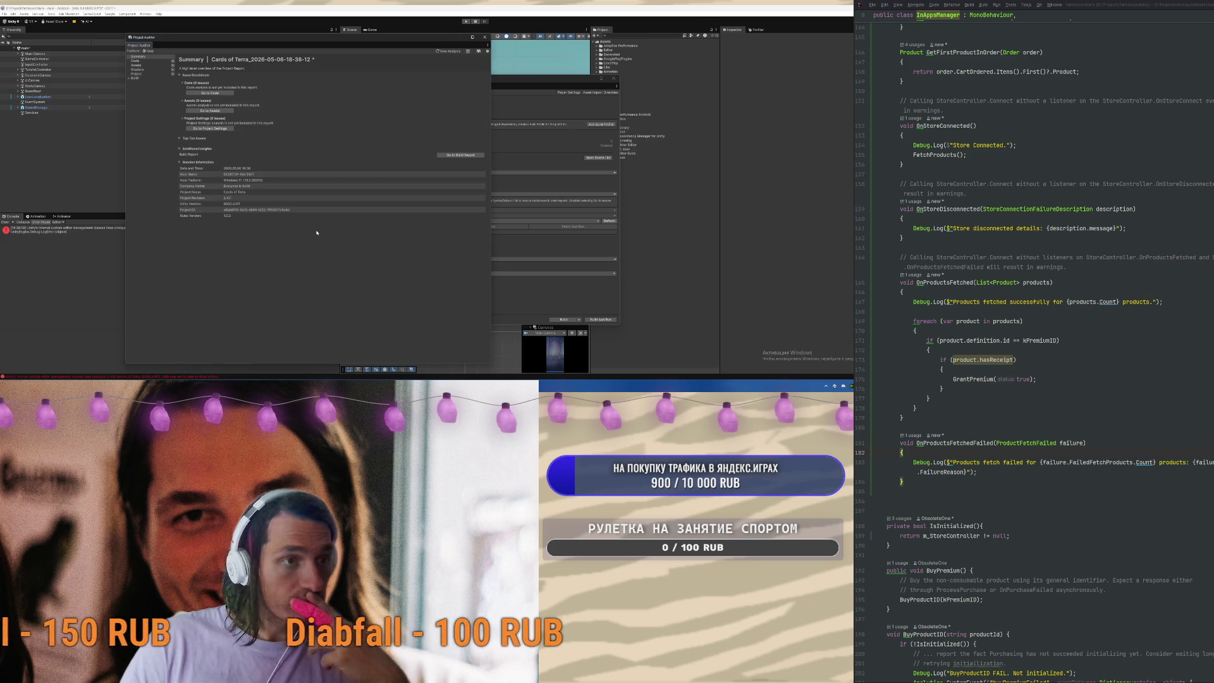
Review the Build Size and Assets results, then run the Shaders analysis
{"action": "left_click", "coordinate": [135, 83]}
{"action": "left_click", "coordinate": [146, 65]}
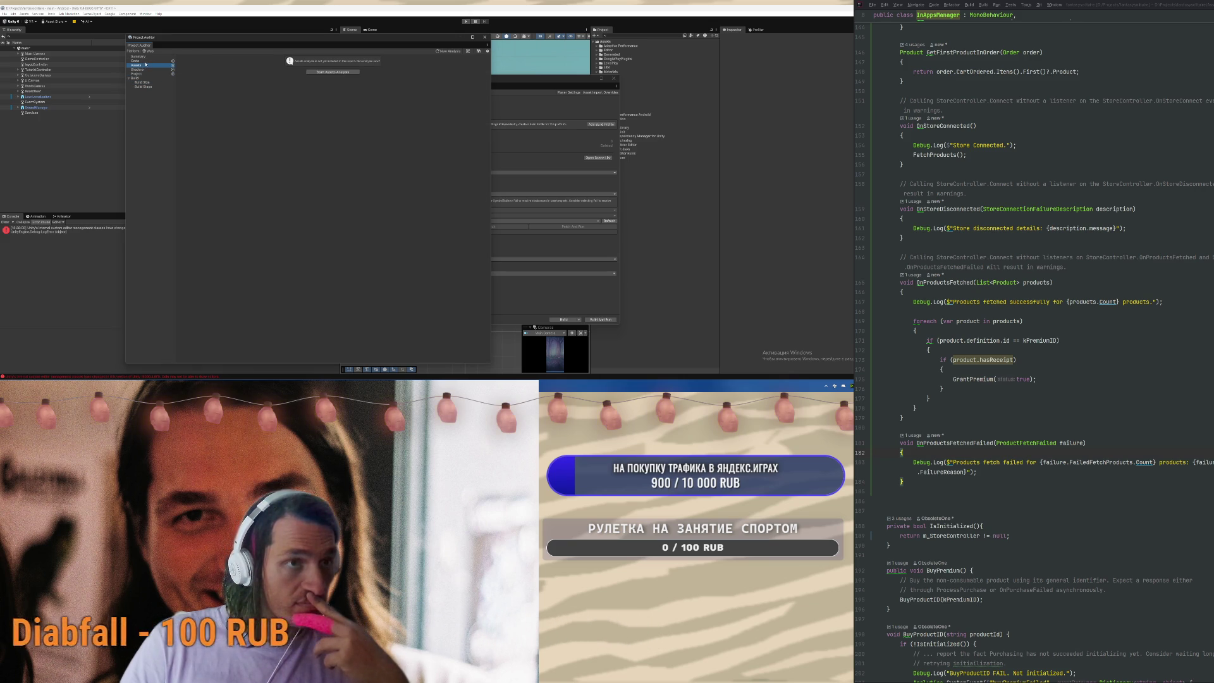
{"action": "left_click", "coordinate": [137, 69]}
{"action": "left_click", "coordinate": [332, 72]}
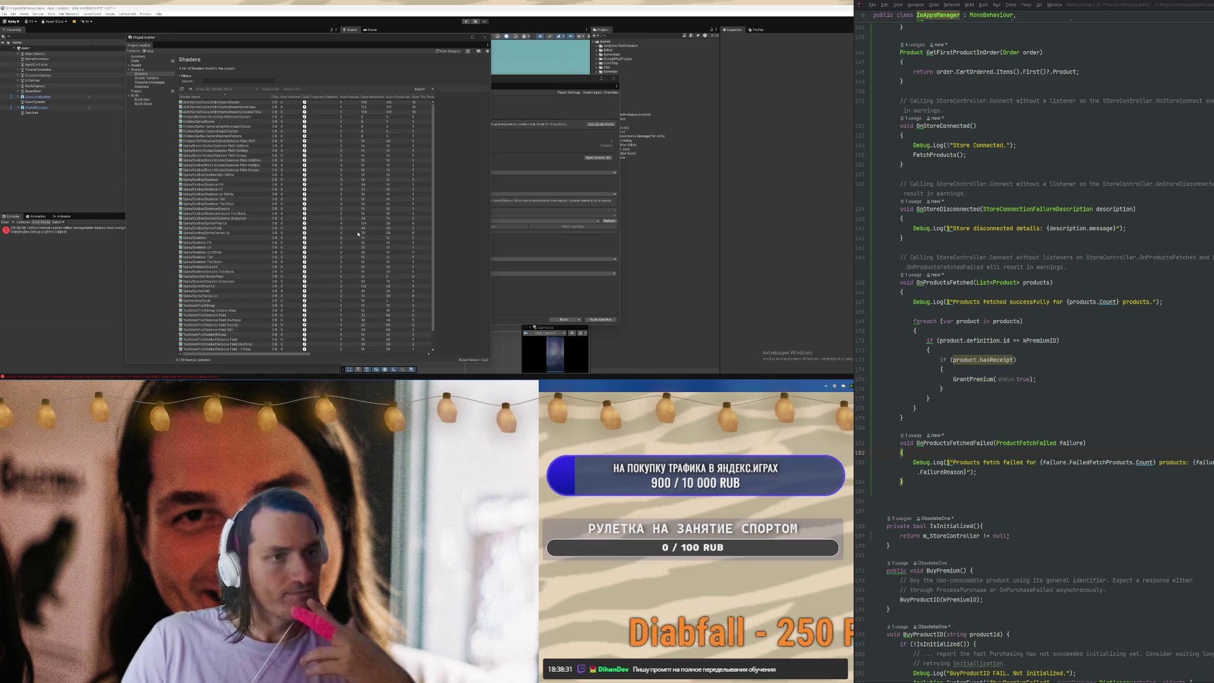
Widen Project Auditor to reveal all Shaders columns, inspect a shader, then view Shader Variants
{"action": "scroll", "coordinate": [349, 221], "scroll_direction": "down", "scroll_amount": 1}
{"action": "scroll", "coordinate": [338, 242], "scroll_direction": "up", "scroll_amount": 1}
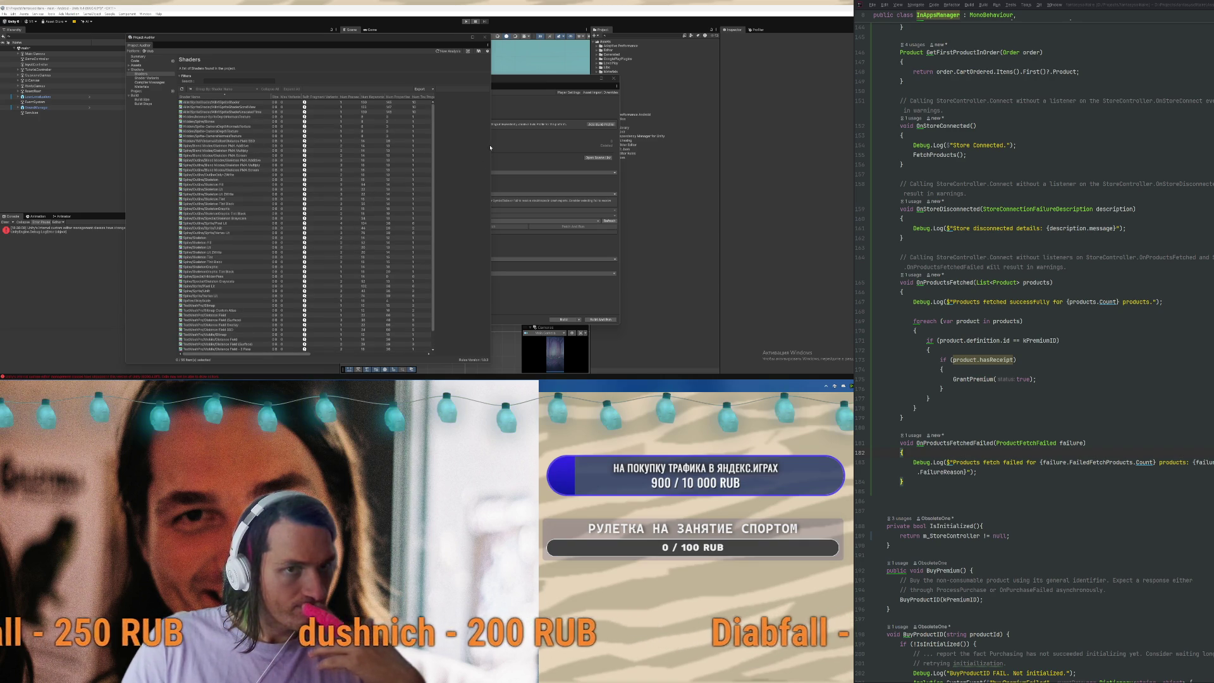
{"action": "left_click_drag", "start_coordinate": [490, 145], "coordinate": [815, 153]}
{"action": "scroll", "coordinate": [546, 156], "scroll_direction": "down", "scroll_amount": 1}
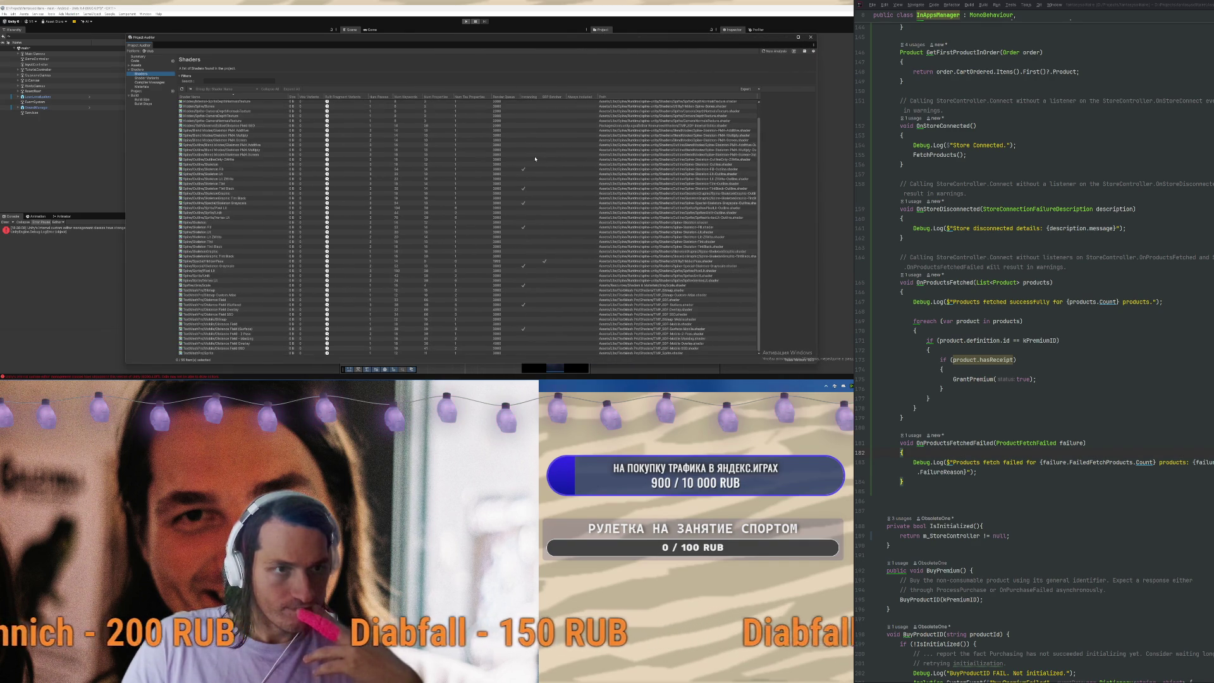
{"action": "scroll", "coordinate": [480, 185], "scroll_direction": "up", "scroll_amount": 1}
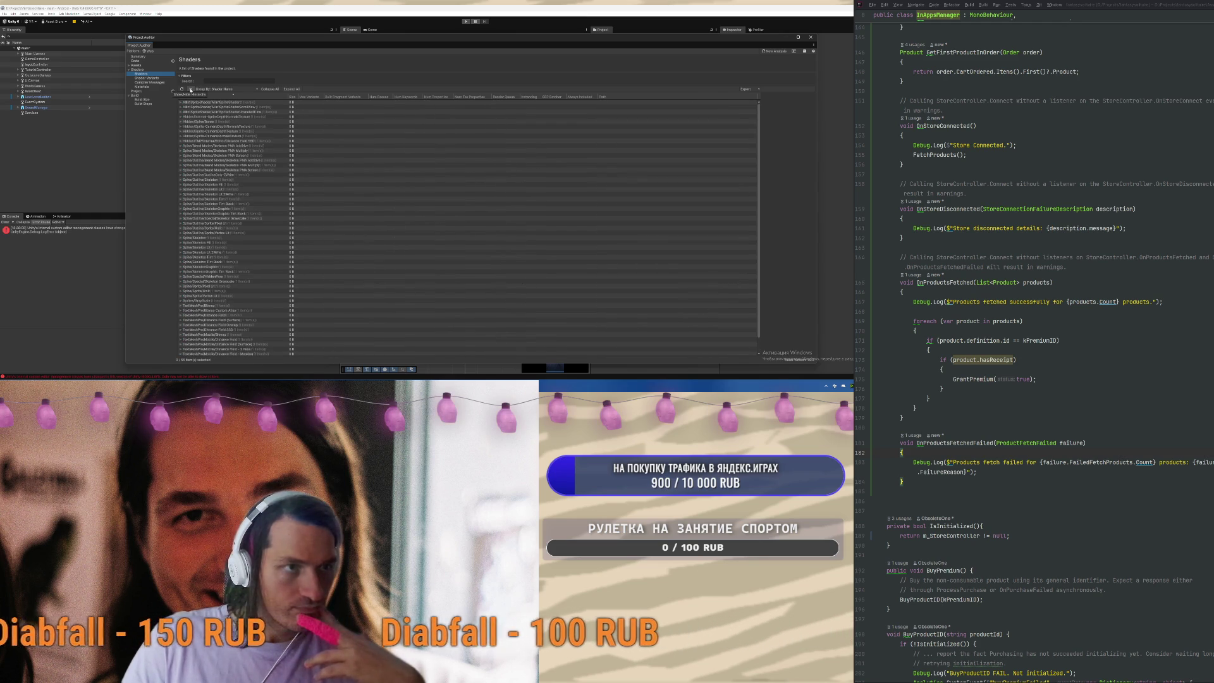
{"action": "scroll", "coordinate": [426, 198], "scroll_direction": "down", "scroll_amount": 1}
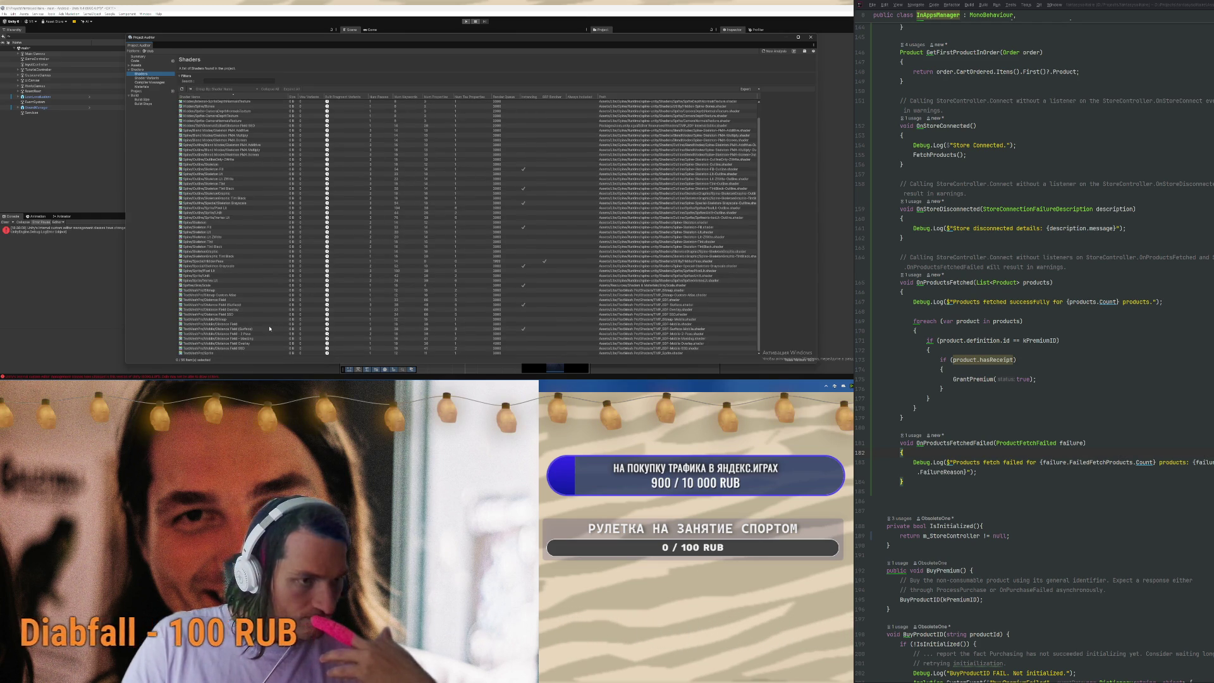
{"action": "scroll", "coordinate": [270, 329], "scroll_direction": "up", "scroll_amount": 1}
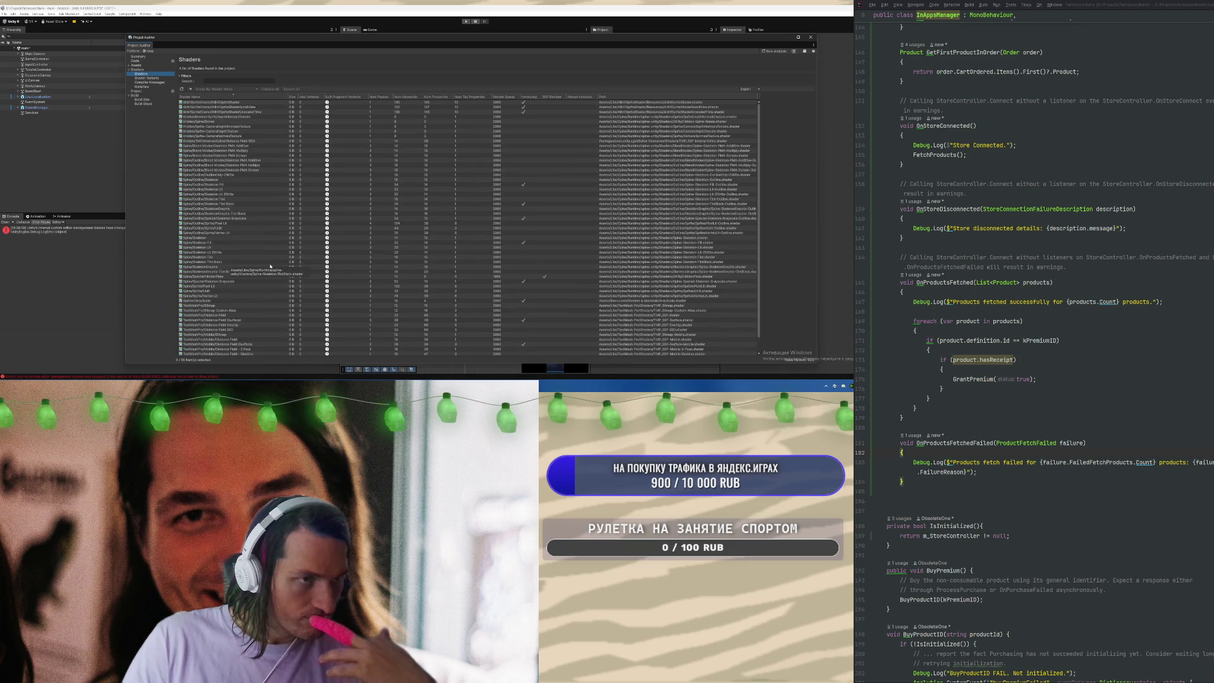
{"action": "left_click", "coordinate": [266, 117]}
{"action": "left_click", "coordinate": [152, 79]}
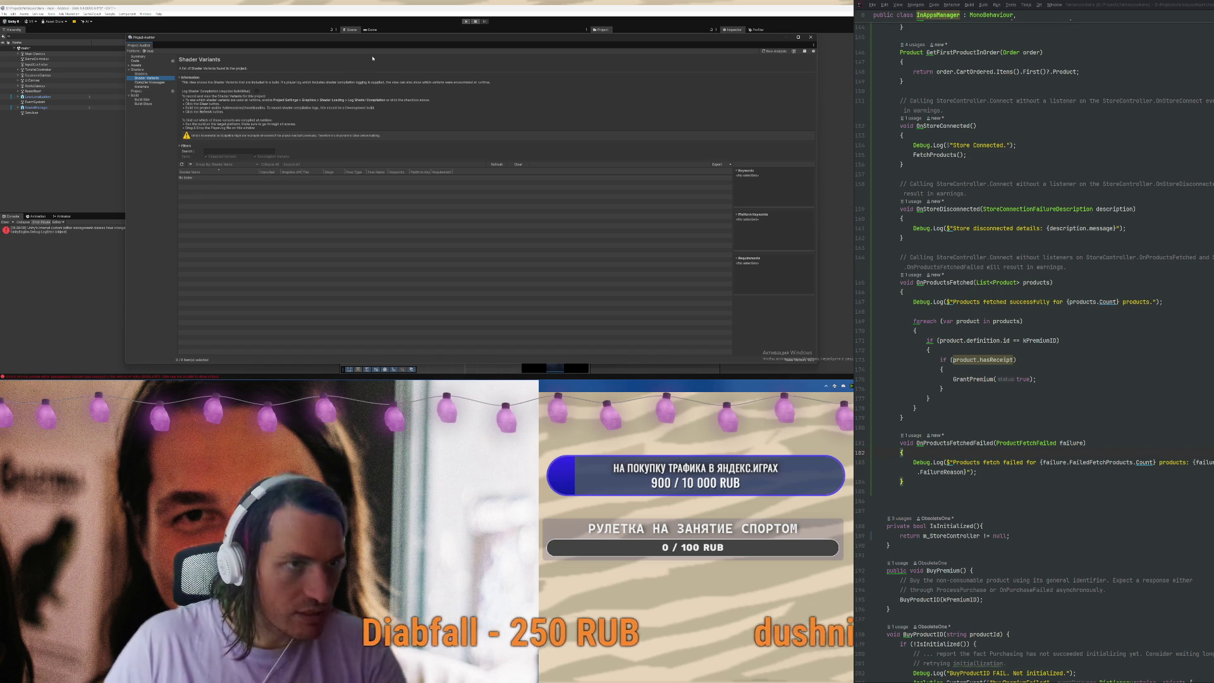
Browse Compiler Messages and Materials, run the Project Settings analysis, and select the Physics Layer Collision Matrix issue
{"action": "left_click", "coordinate": [146, 82]}
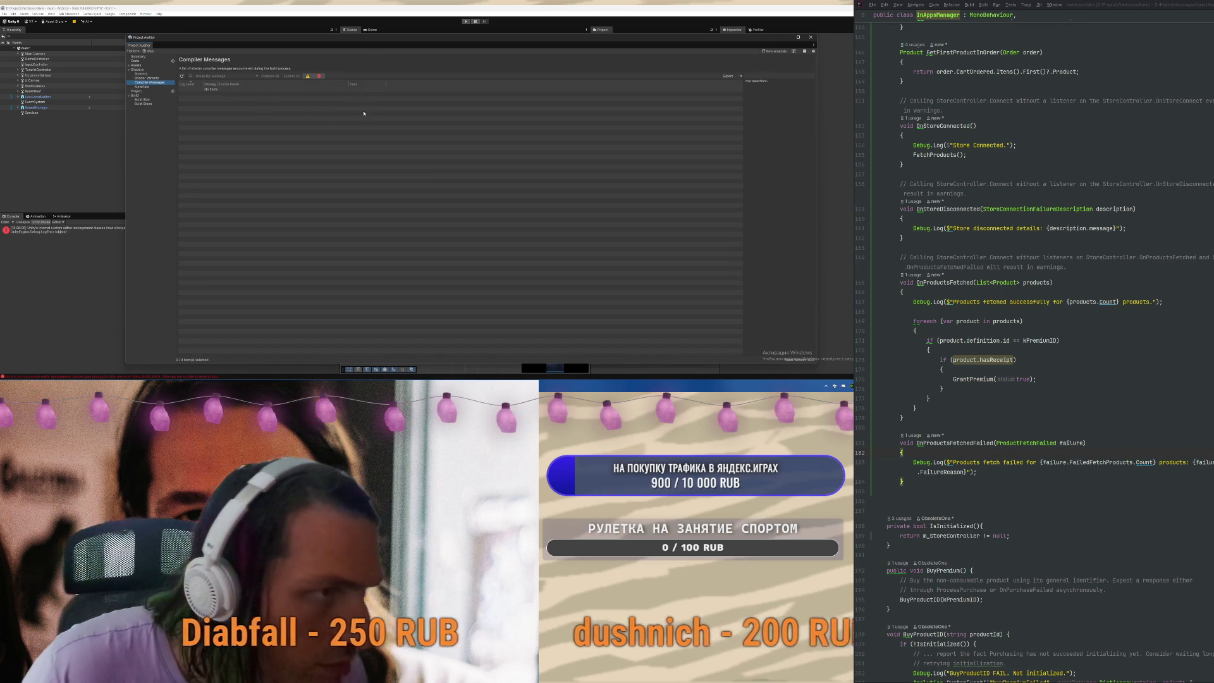
{"action": "key", "text": "Down"}
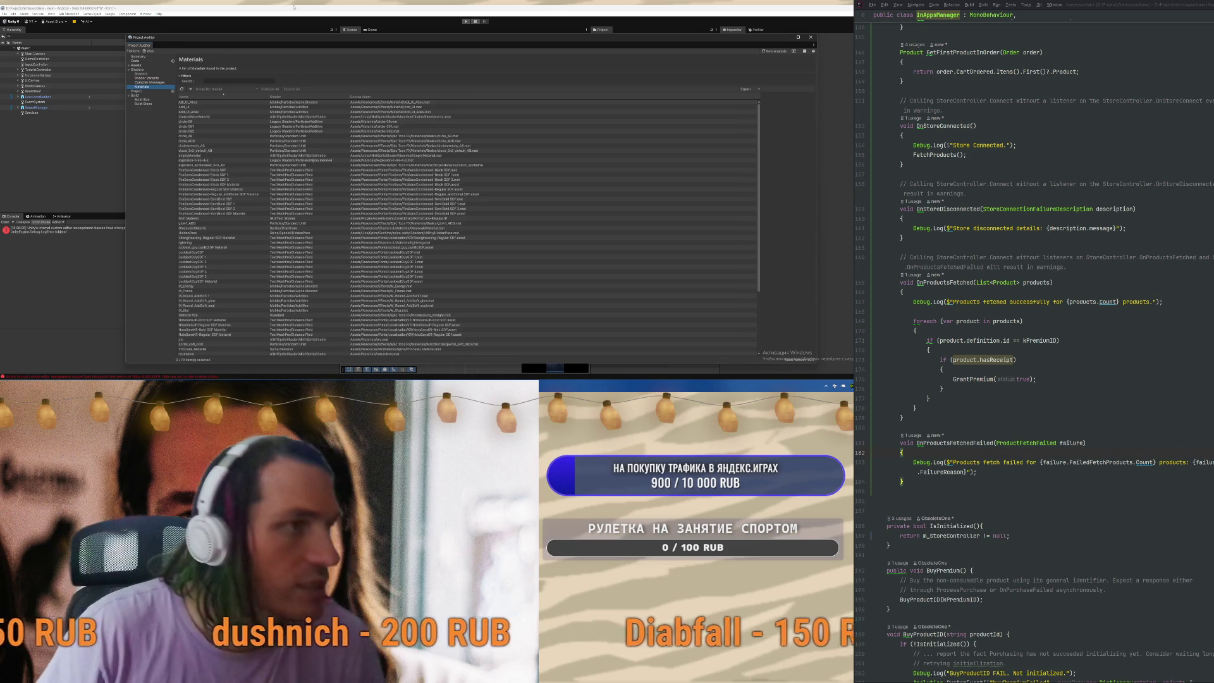
{"action": "left_click", "coordinate": [150, 91]}
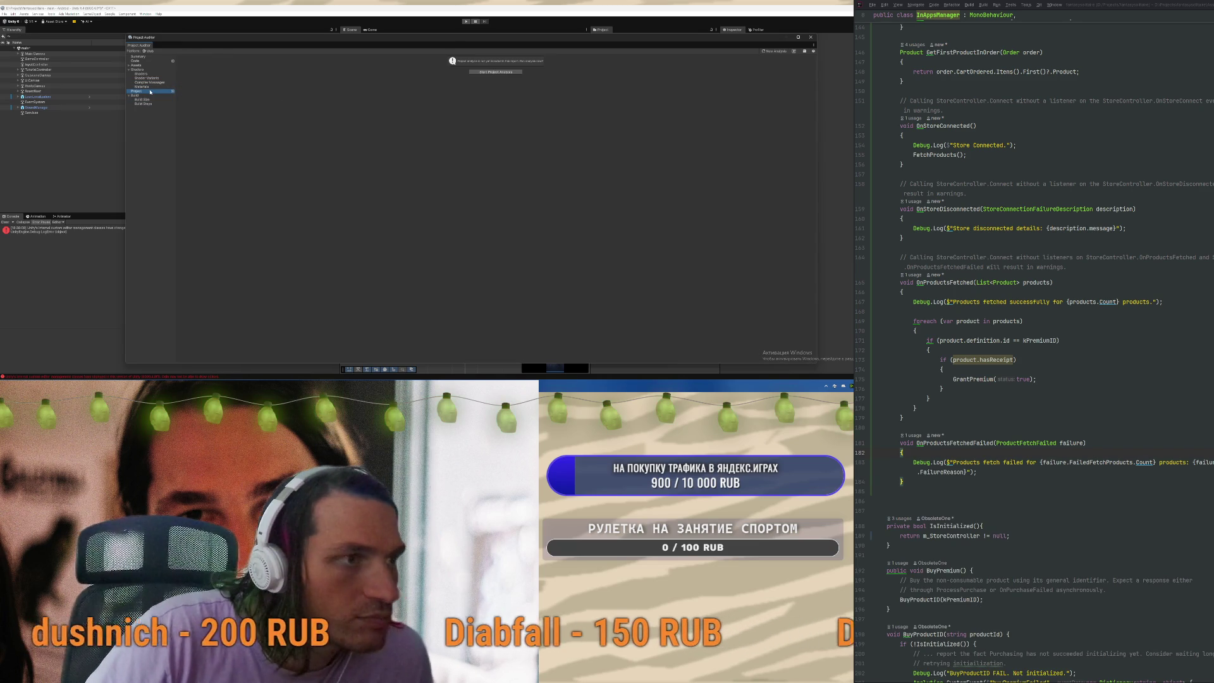
{"action": "left_click", "coordinate": [505, 73]}
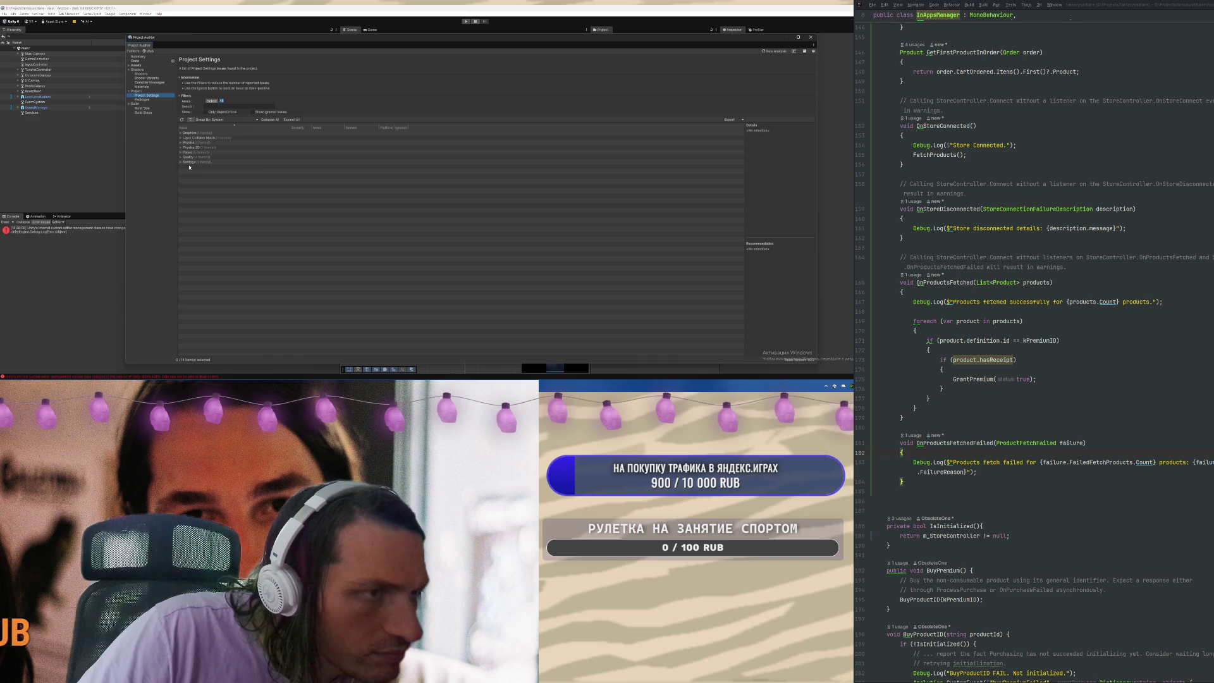
{"action": "left_click", "coordinate": [224, 166]}
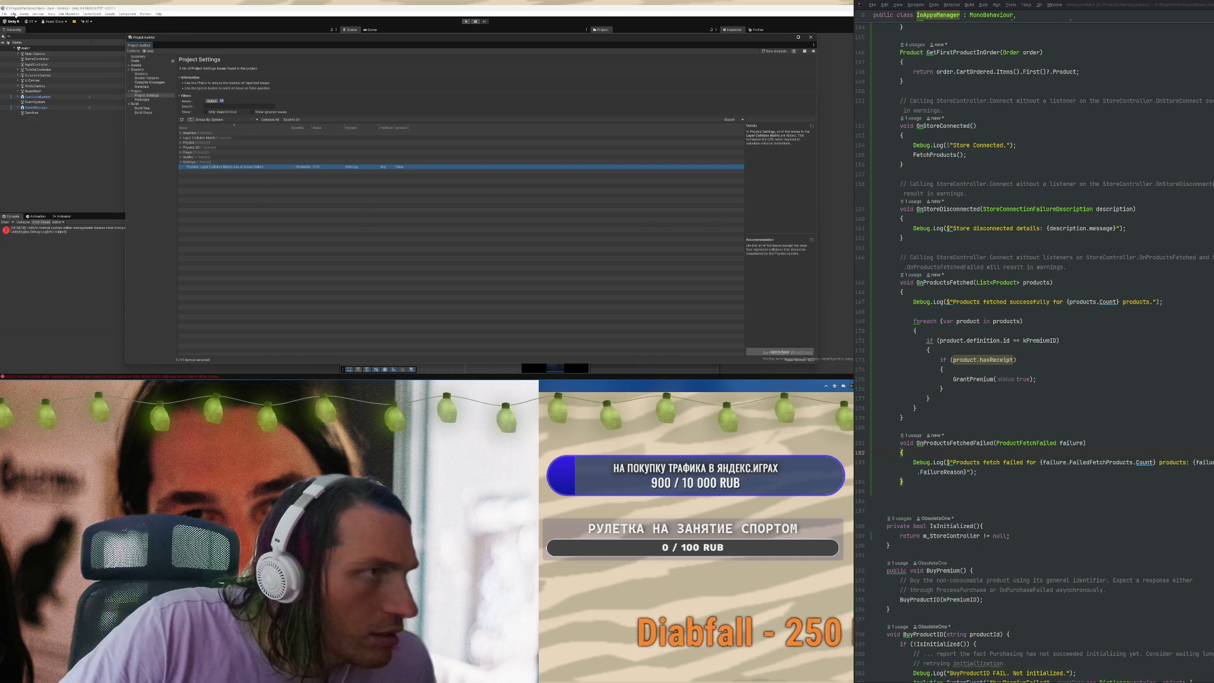
In Project Settings > Physics, set Simulation Mode to Script and turn off Auto Sync Transforms
{"action": "left_click", "coordinate": [13, 13]}
{"action": "left_click", "coordinate": [63, 162]}
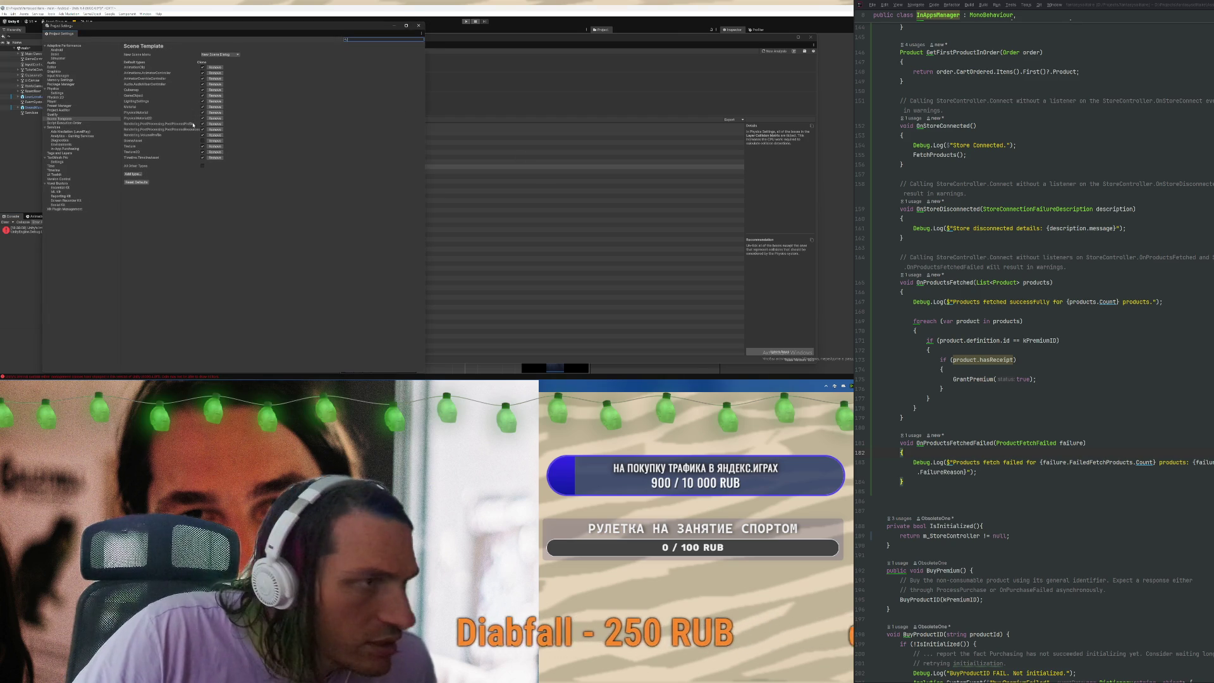
{"action": "left_click", "coordinate": [53, 89]}
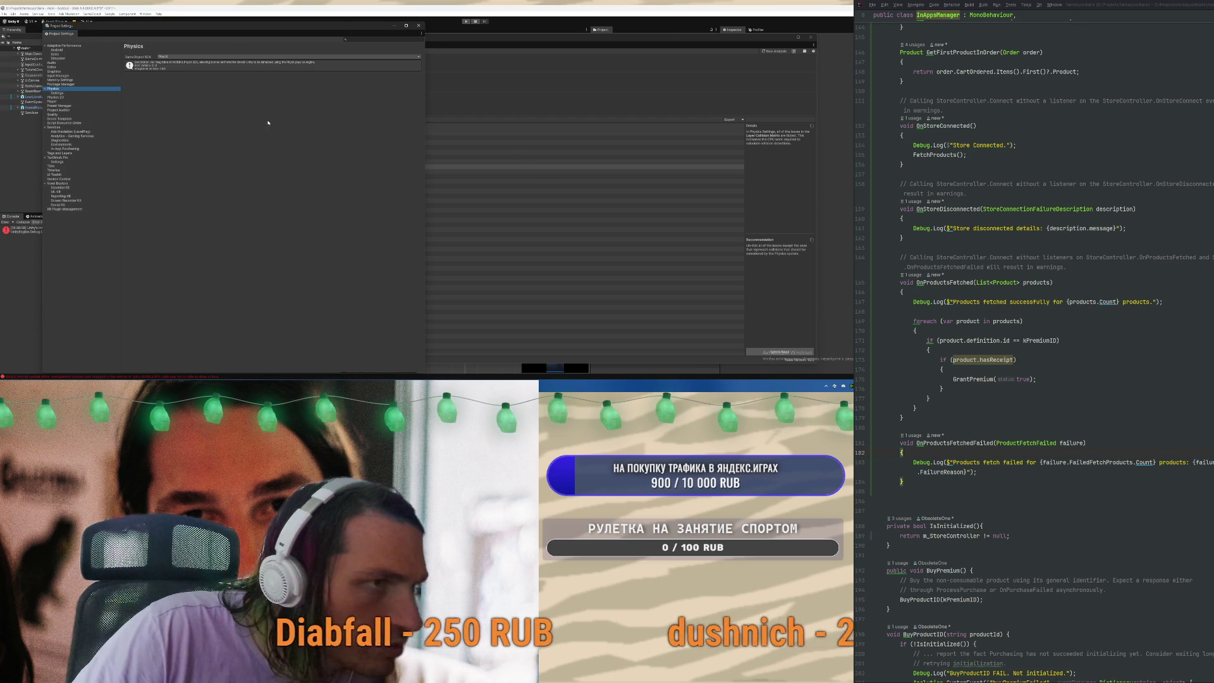
{"action": "left_click", "coordinate": [64, 94]}
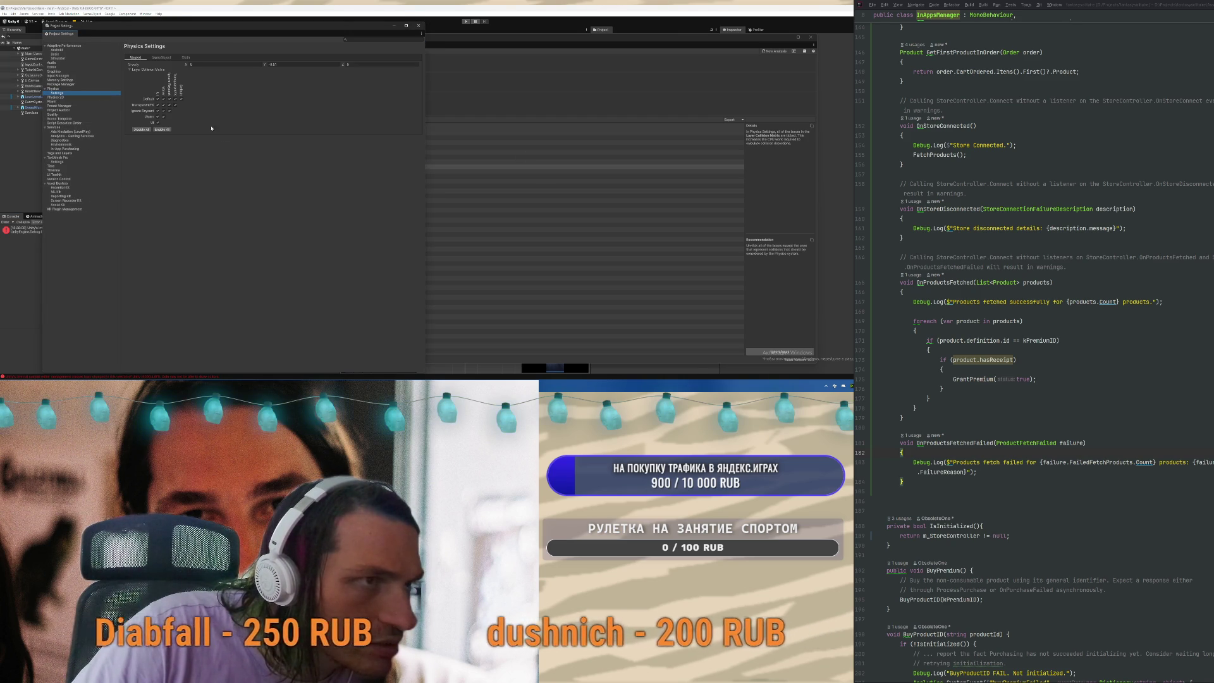
{"action": "left_click", "coordinate": [162, 58]}
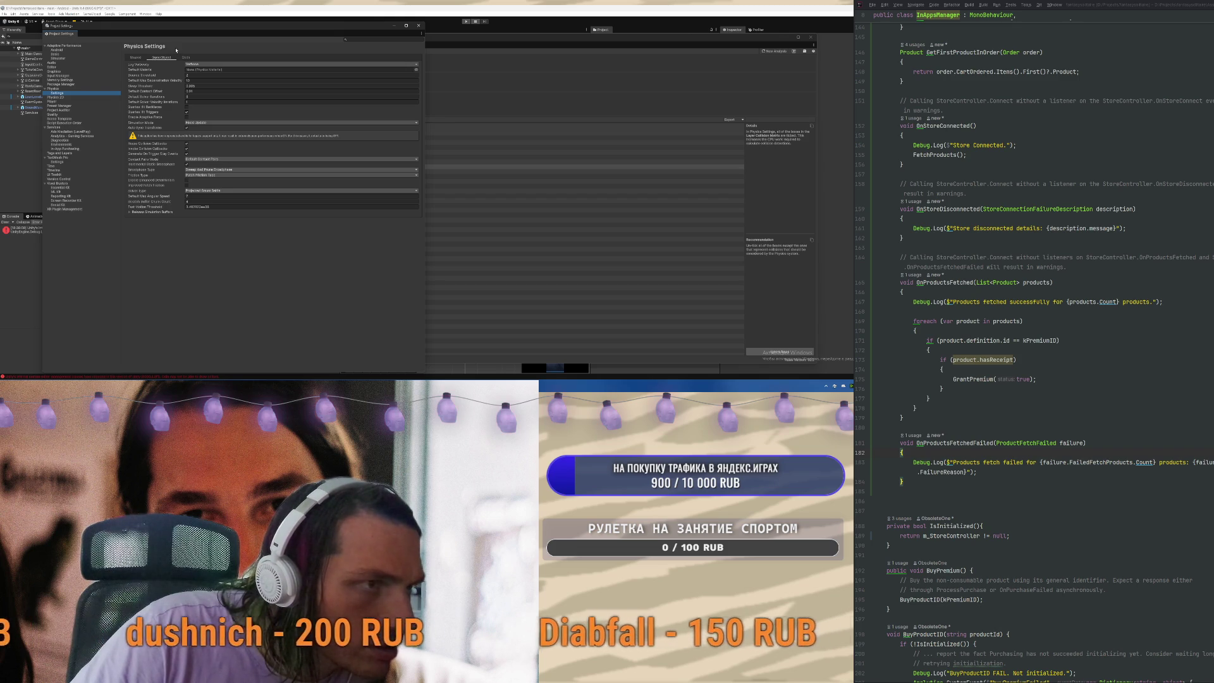
{"action": "left_click", "coordinate": [199, 122]}
{"action": "left_click", "coordinate": [199, 141]}
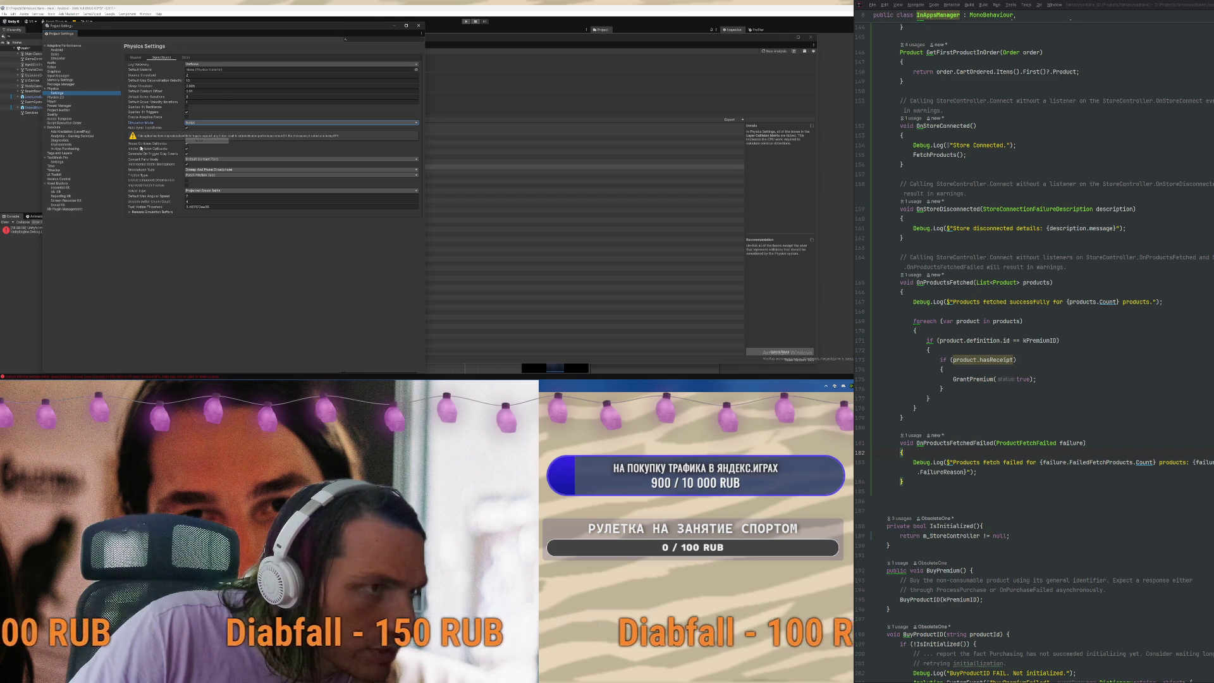
{"action": "left_click", "coordinate": [186, 127]}
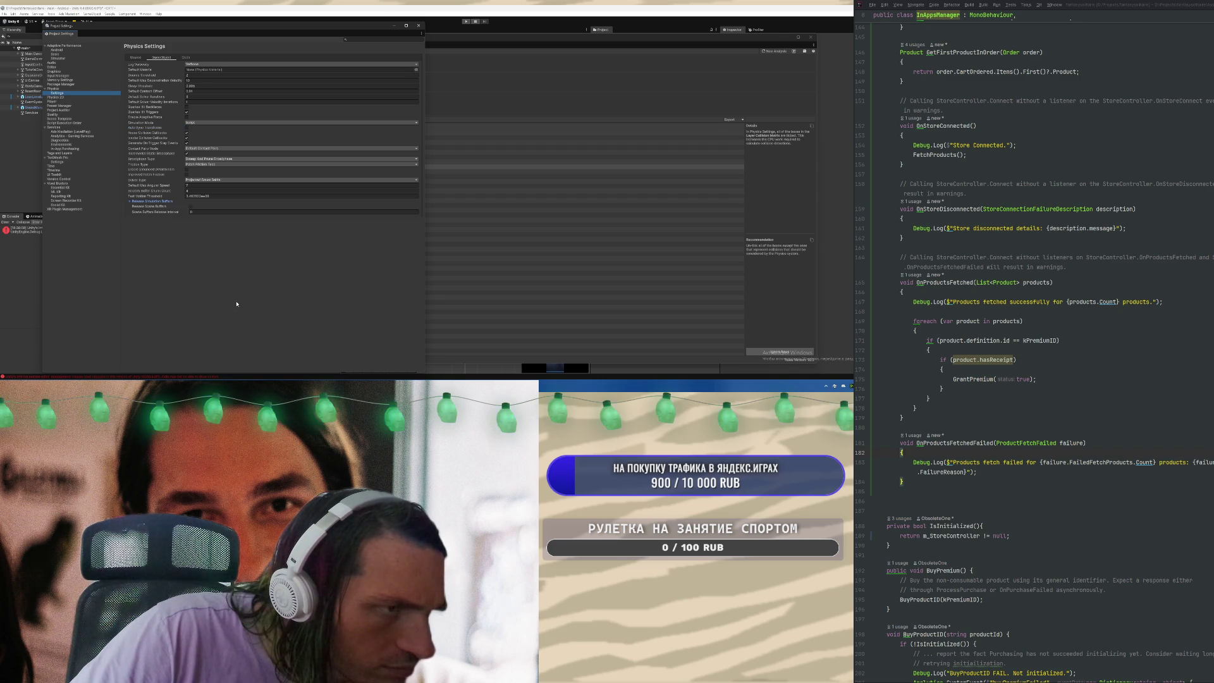
Set the Physics SDK to None and close the Project Settings window
{"action": "left_click", "coordinate": [69, 89]}
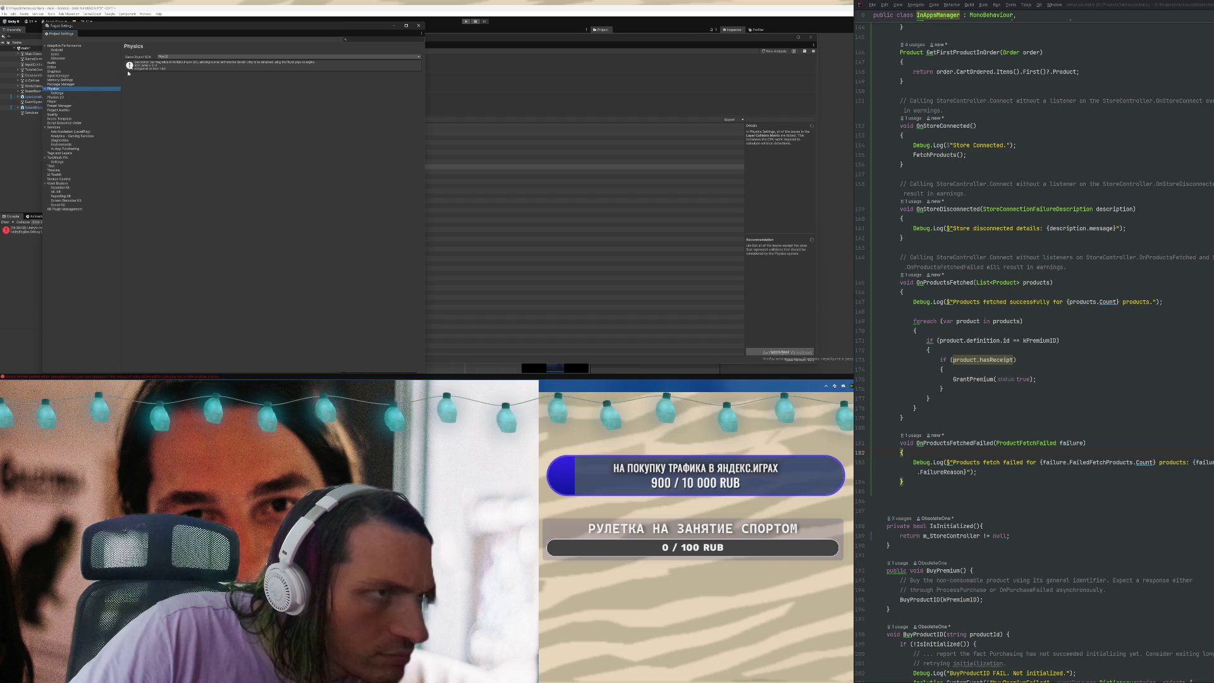
{"action": "left_click", "coordinate": [171, 63]}
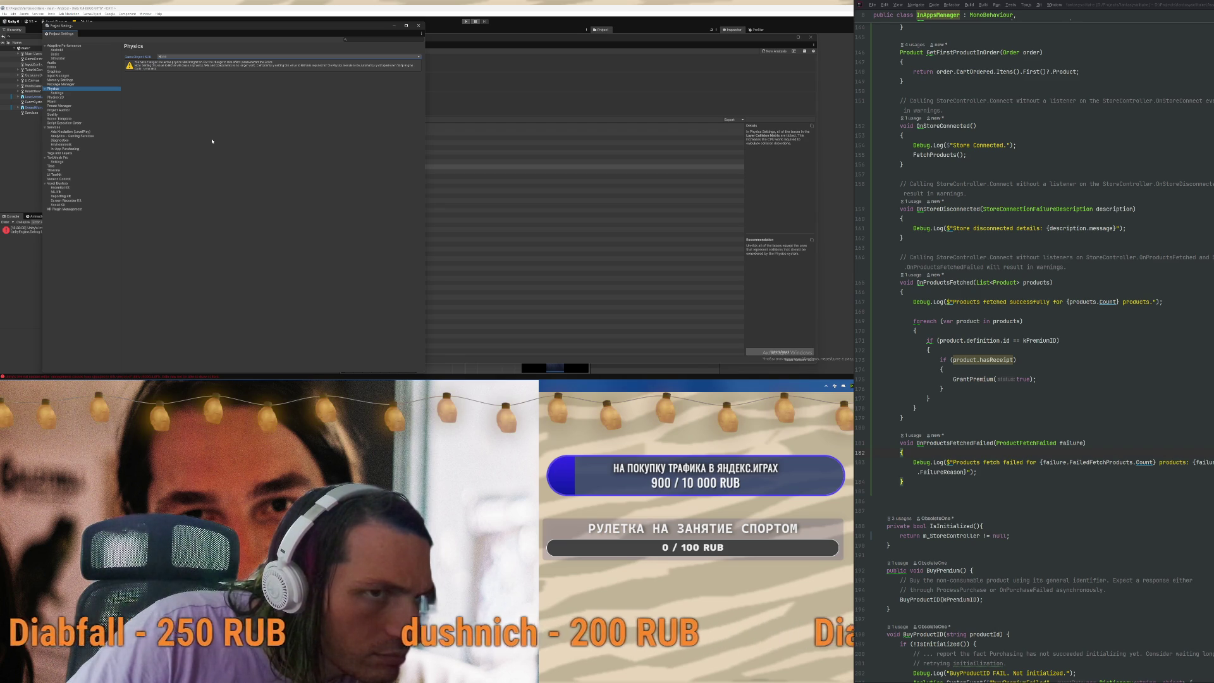
{"action": "left_click", "coordinate": [160, 57]}
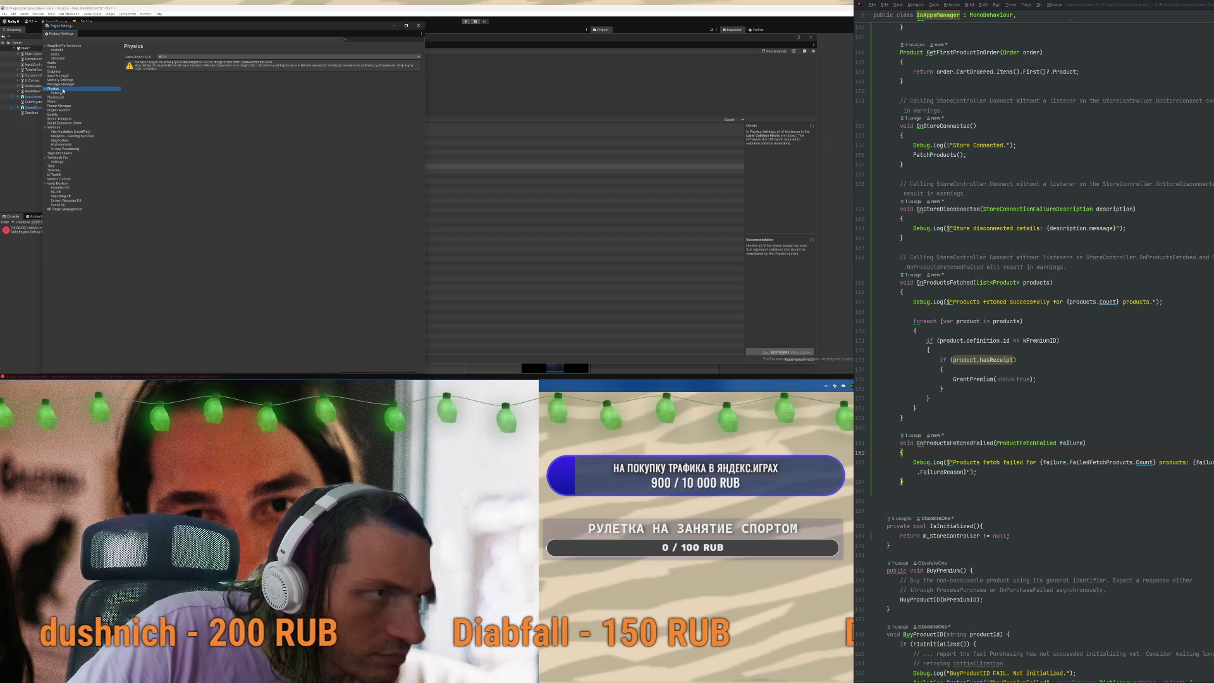
{"action": "left_click", "coordinate": [419, 26]}
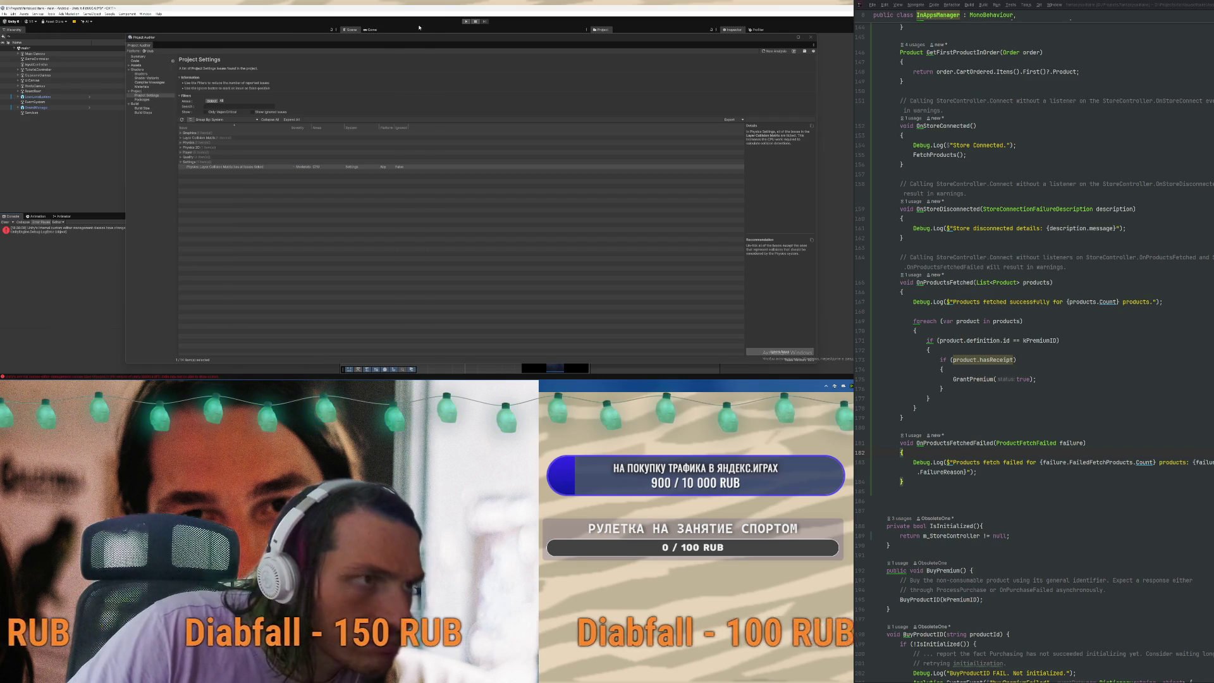
Close Project Auditor and quit Unity, dismissing the save prompt
{"action": "left_click", "coordinate": [810, 37]}
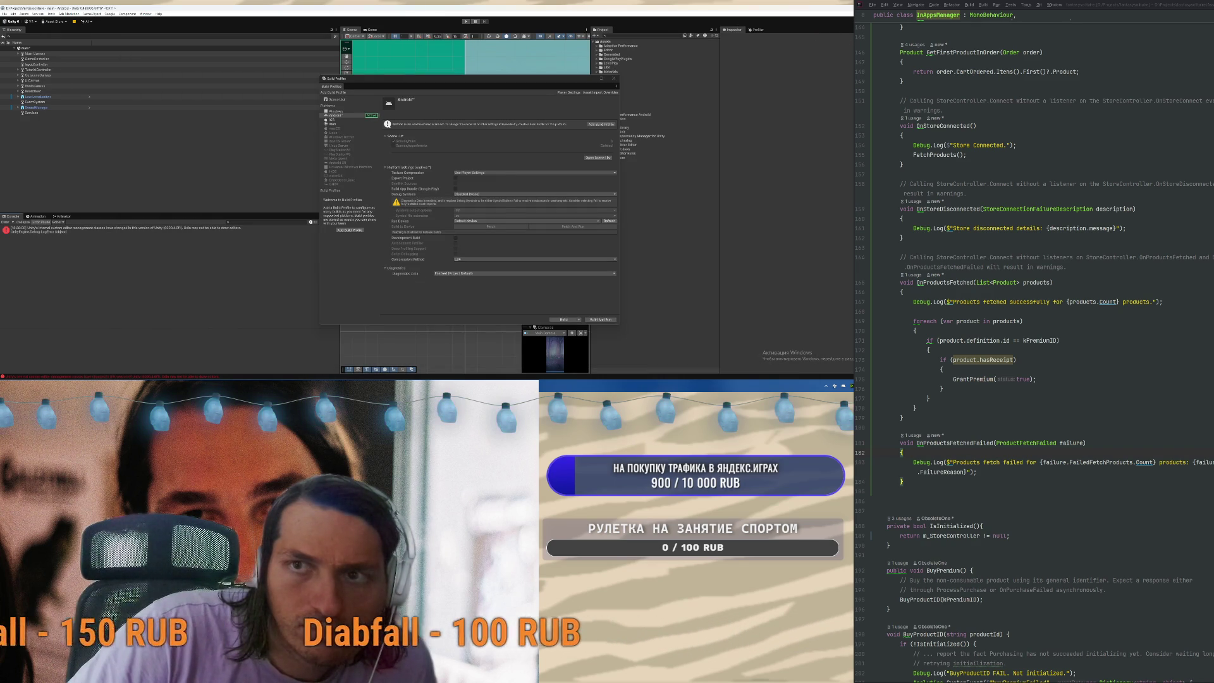
{"action": "left_click", "coordinate": [449, 207]}
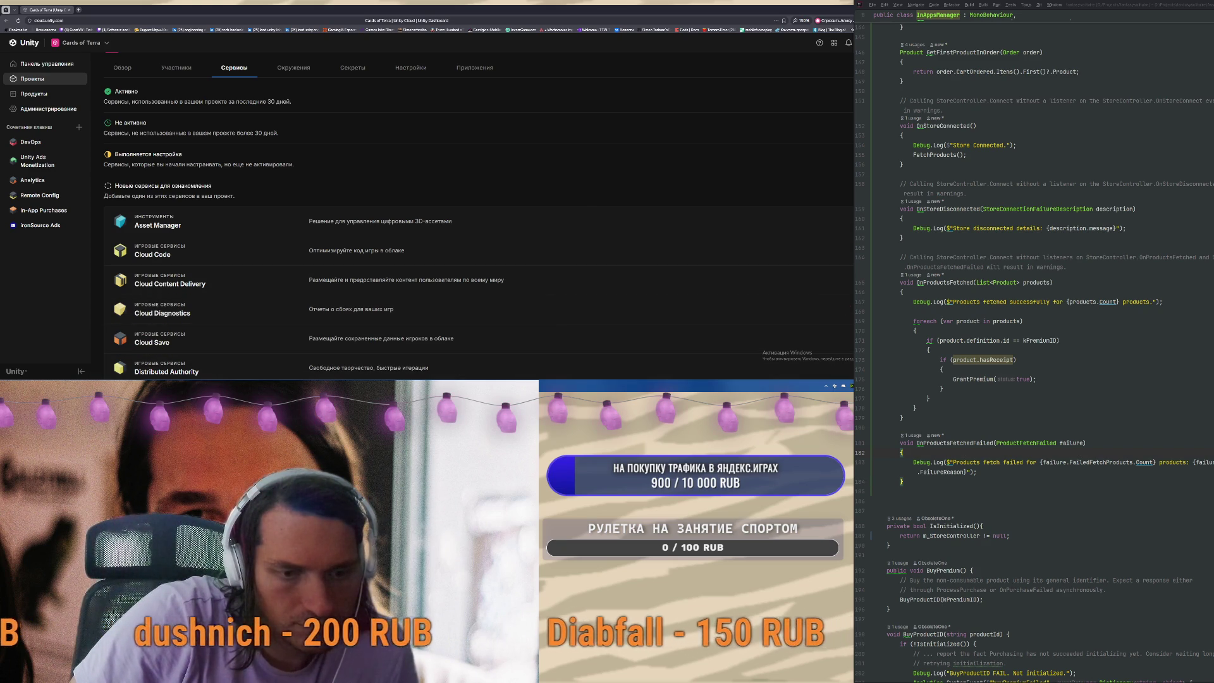
Launch fantasysolitaire from Unity Hub, then browse to Twitch's Software and Game Development category
{"action": "key", "text": "alt+Tab"}
{"action": "left_click", "coordinate": [714, 184]}
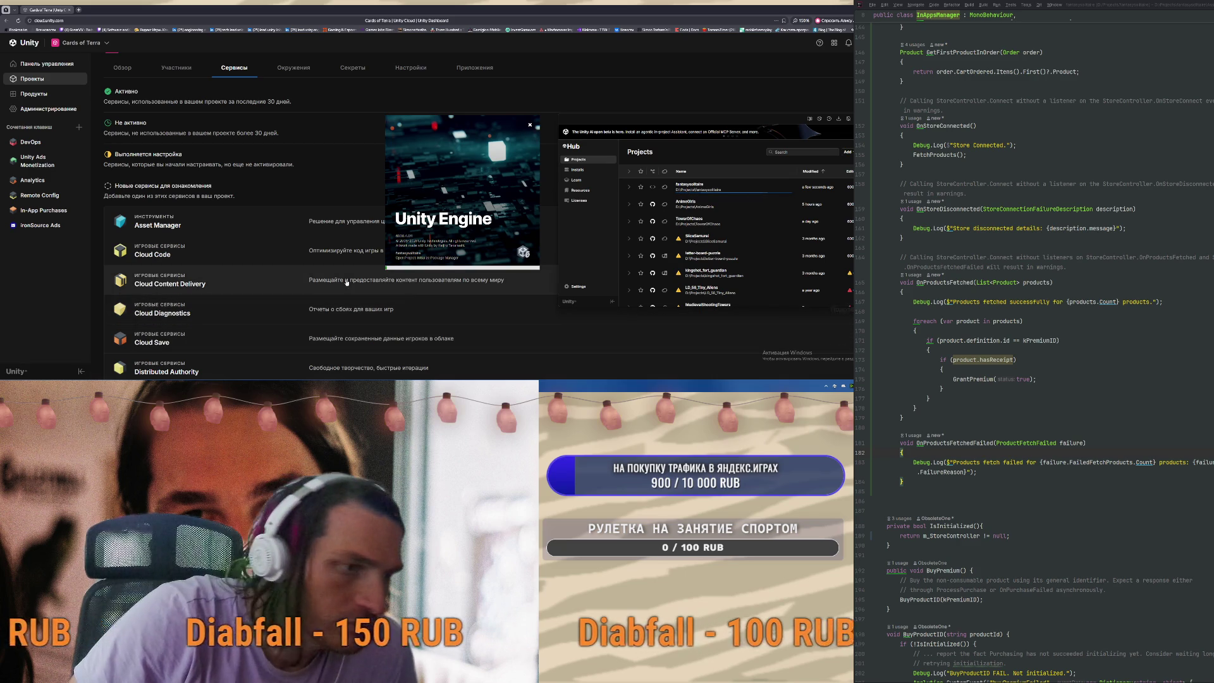
{"action": "left_click", "coordinate": [41, 30]}
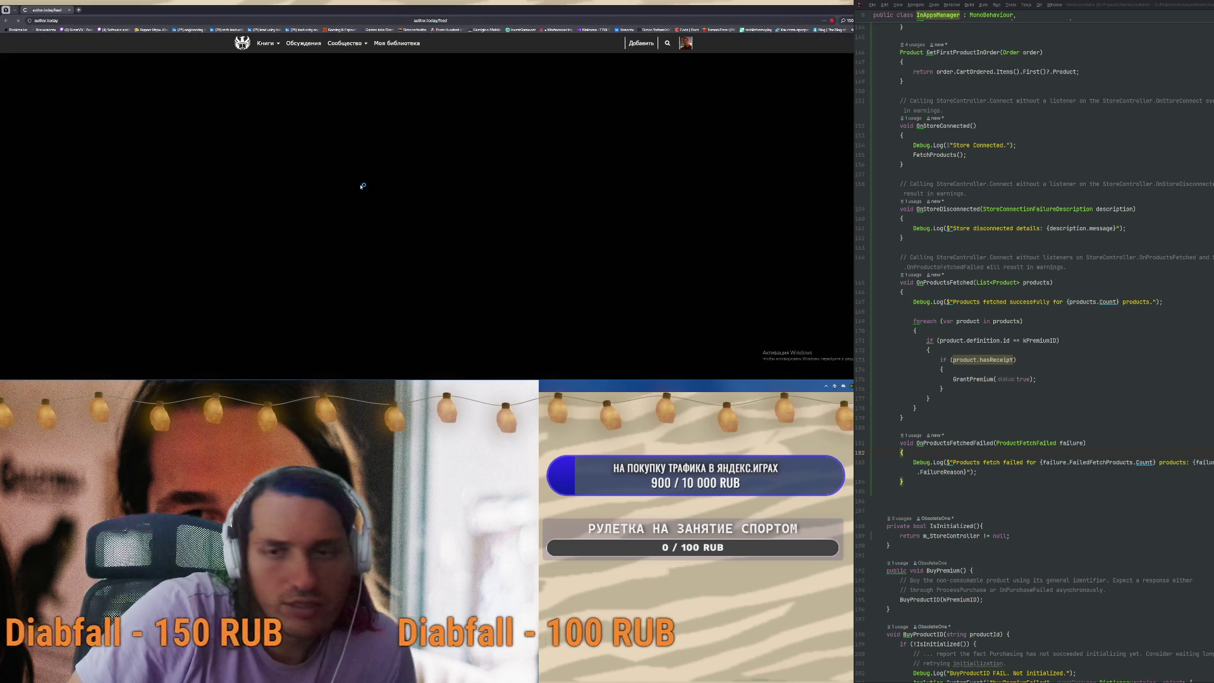
{"action": "left_click", "coordinate": [113, 30]}
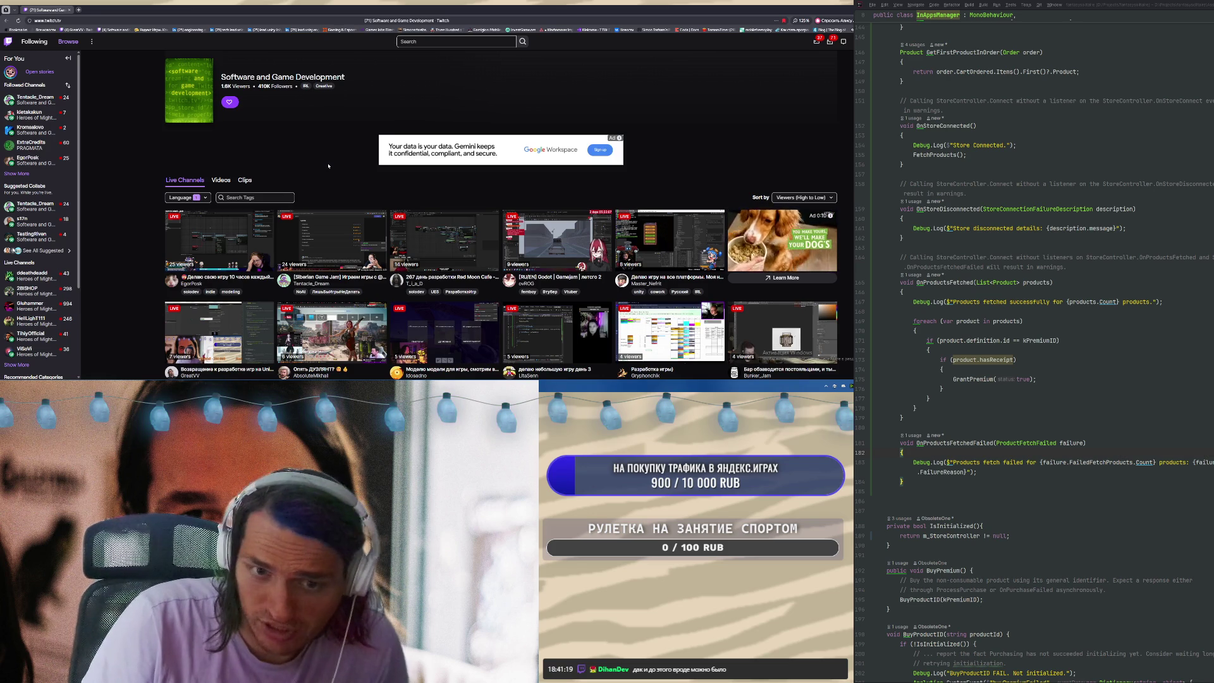
Watch a live Unity developer stream, click into its chat, then switch back to Unity
{"action": "scroll", "coordinate": [328, 165], "scroll_direction": "down", "scroll_amount": 2}
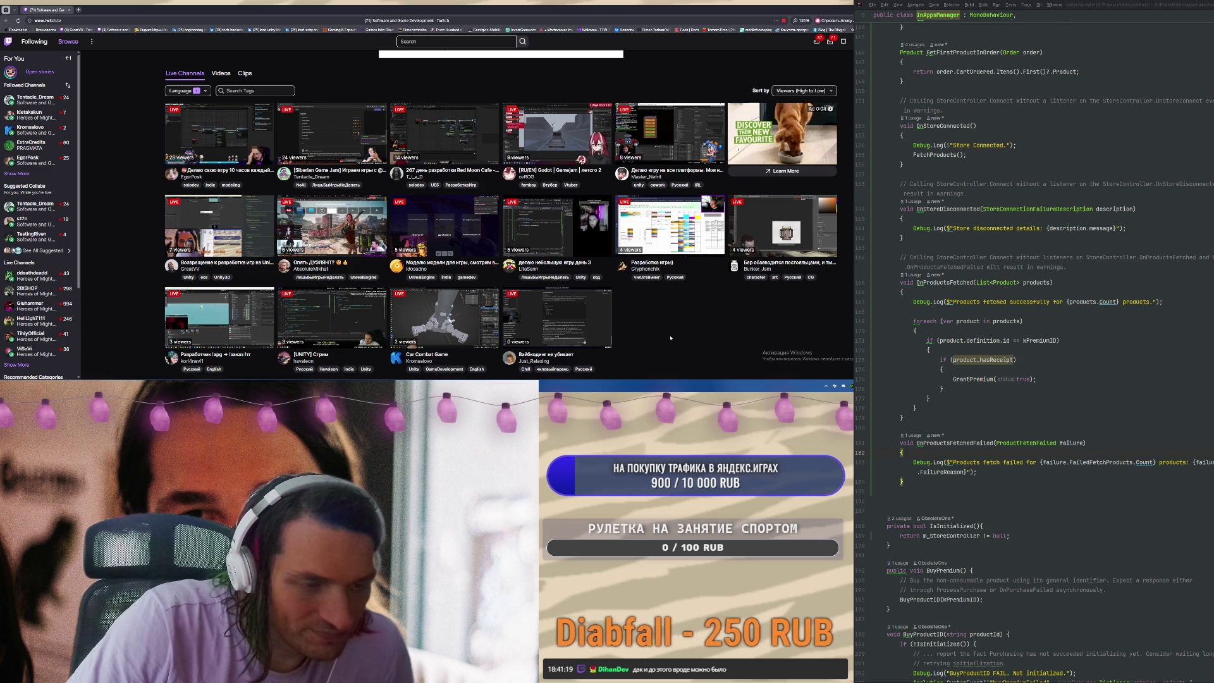
{"action": "left_click", "coordinate": [332, 316]}
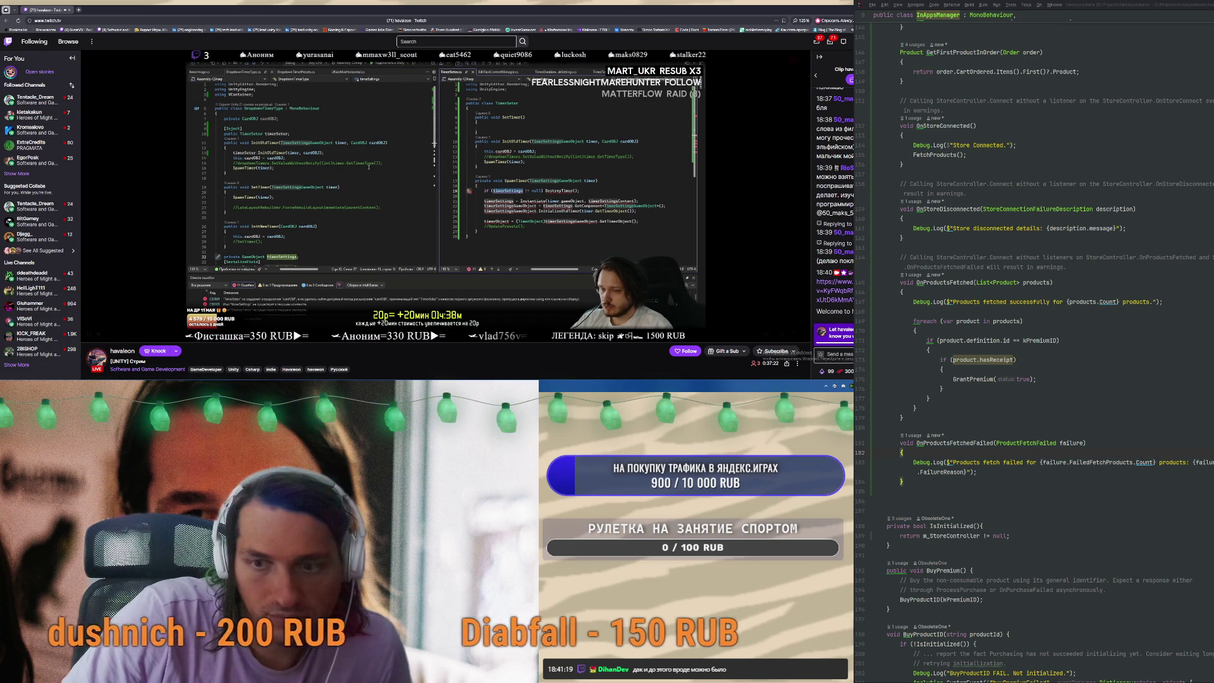
{"action": "mouse_move", "coordinate": [631, 246]}
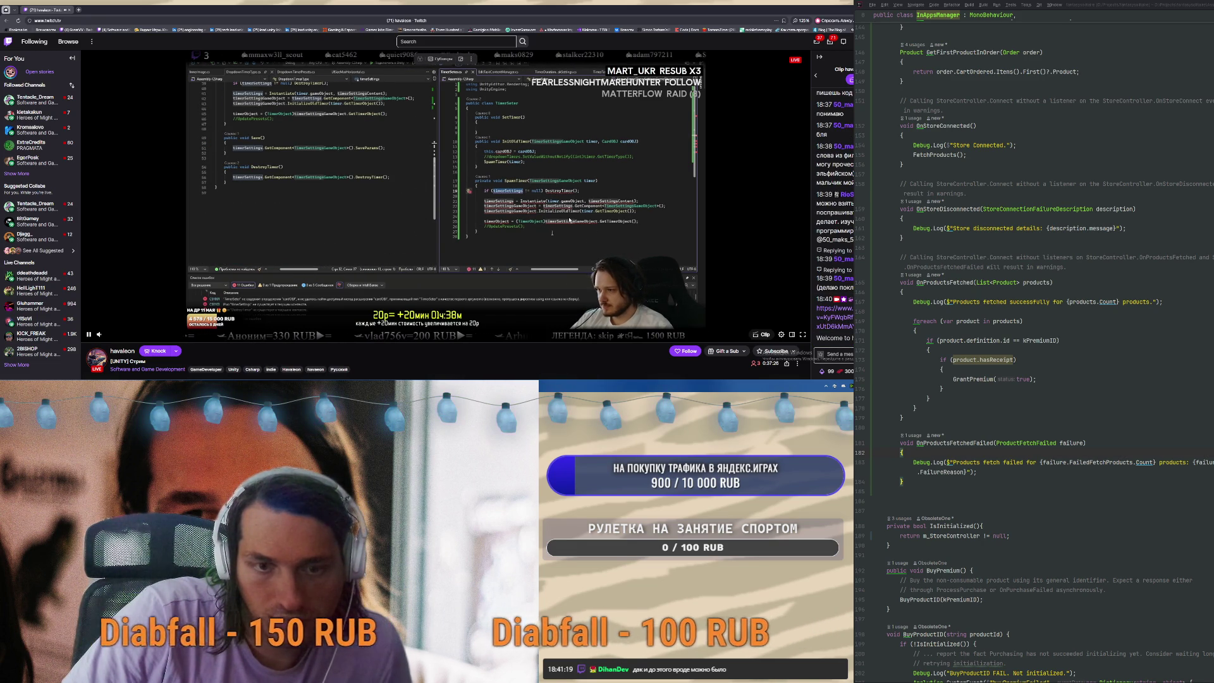
{"action": "scroll", "coordinate": [569, 220], "scroll_direction": "down", "scroll_amount": 2}
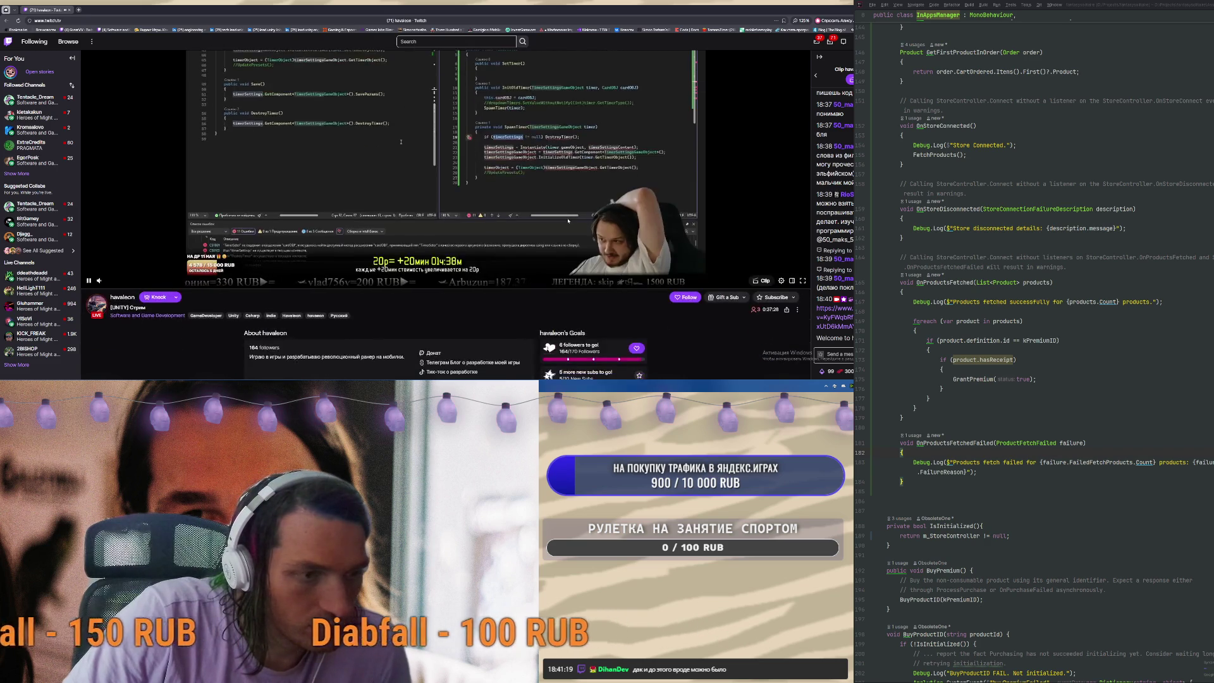
{"action": "scroll", "coordinate": [482, 228], "scroll_direction": "down", "scroll_amount": 1}
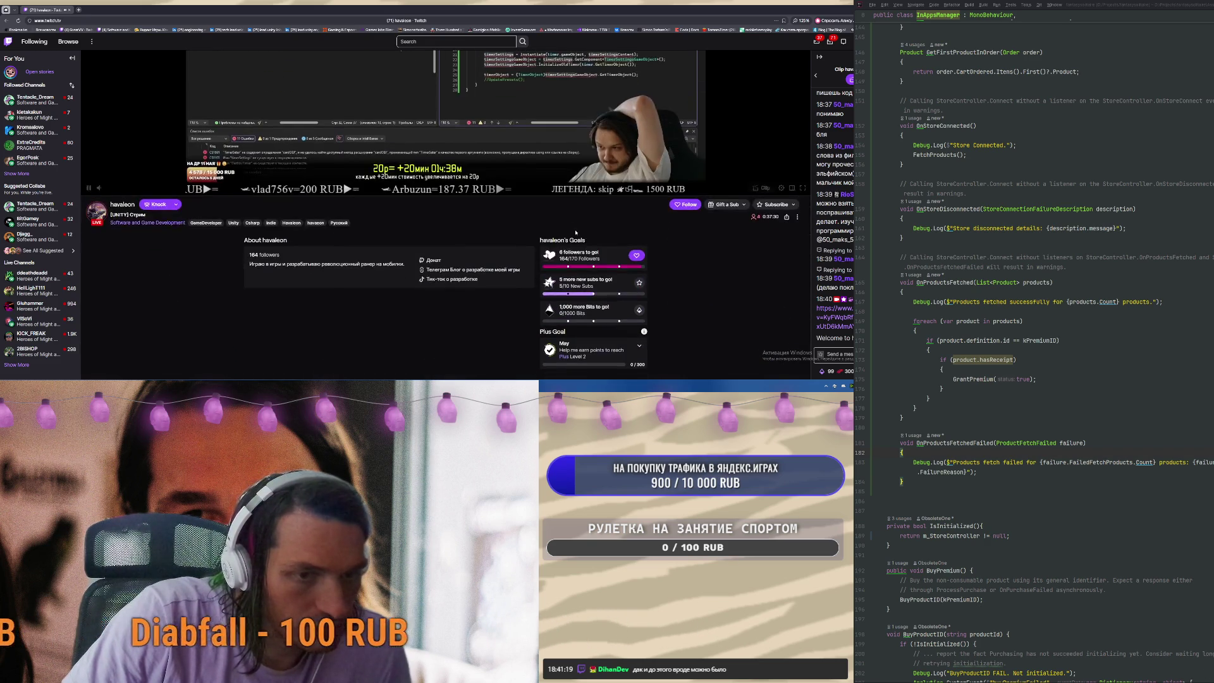
{"action": "scroll", "coordinate": [482, 228], "scroll_direction": "up", "scroll_amount": 3}
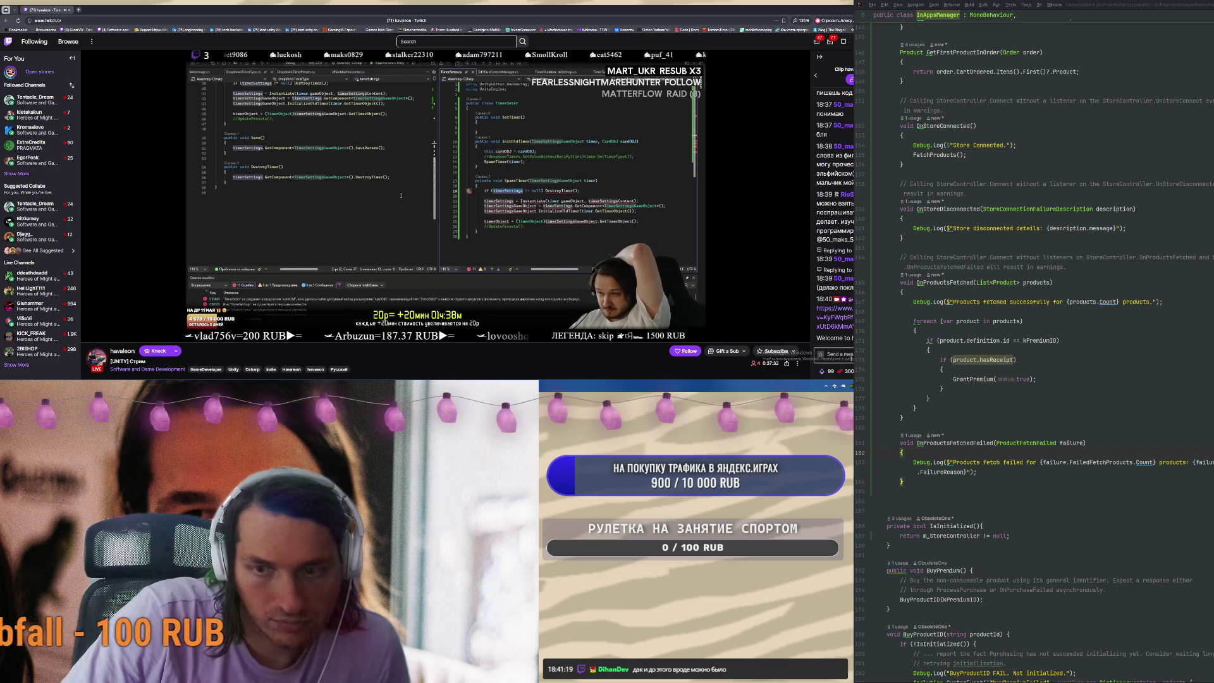
{"action": "left_click", "coordinate": [835, 355]}
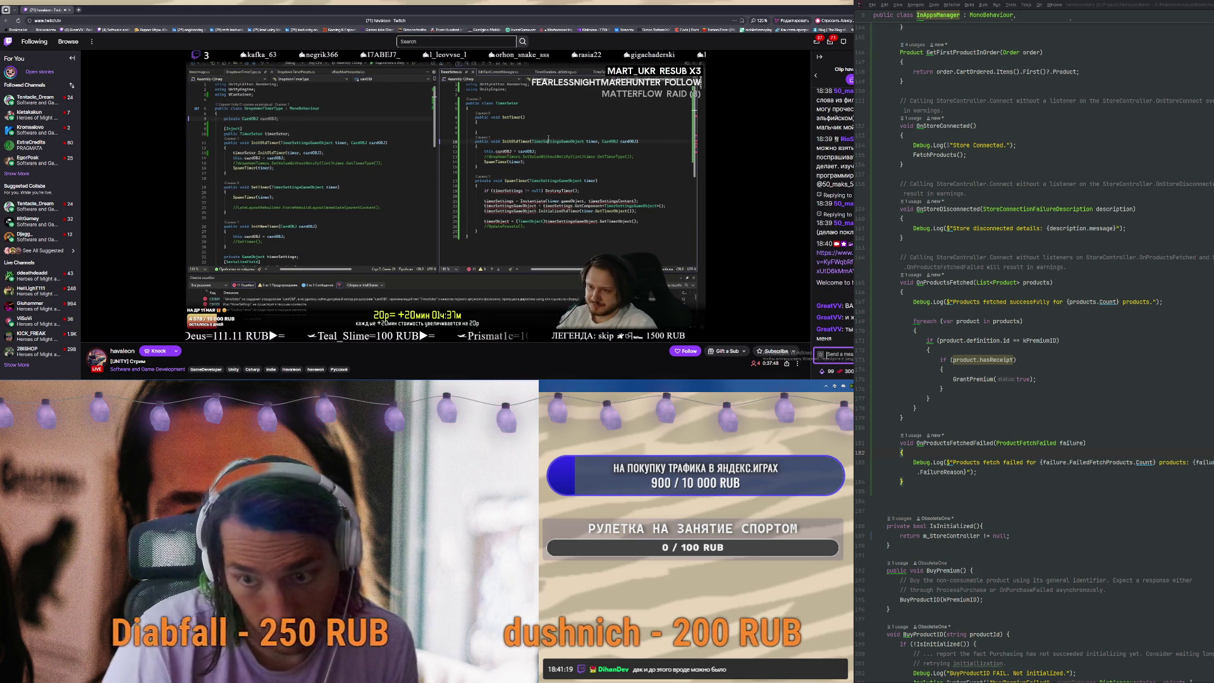
{"action": "key", "text": "alt+Tab"}
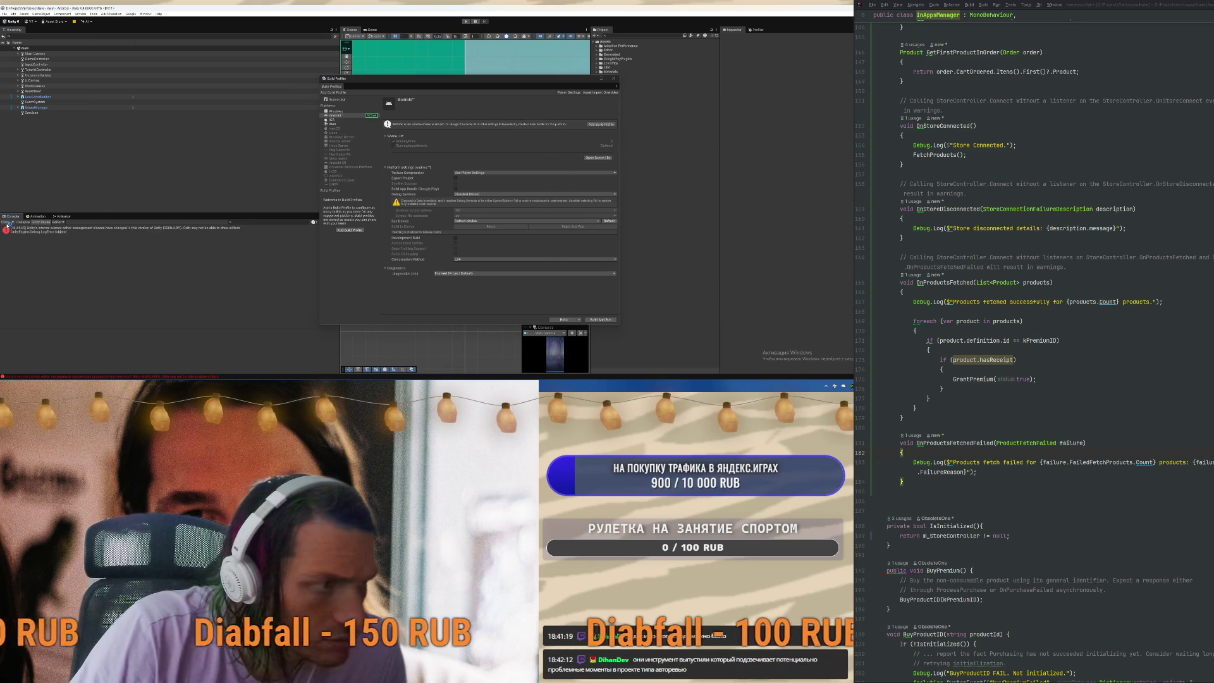
Clear the console, open Project Auditor, and expand the Preload Audio Data and Long AudioClip streaming issues
{"action": "left_click", "coordinate": [7, 222]}
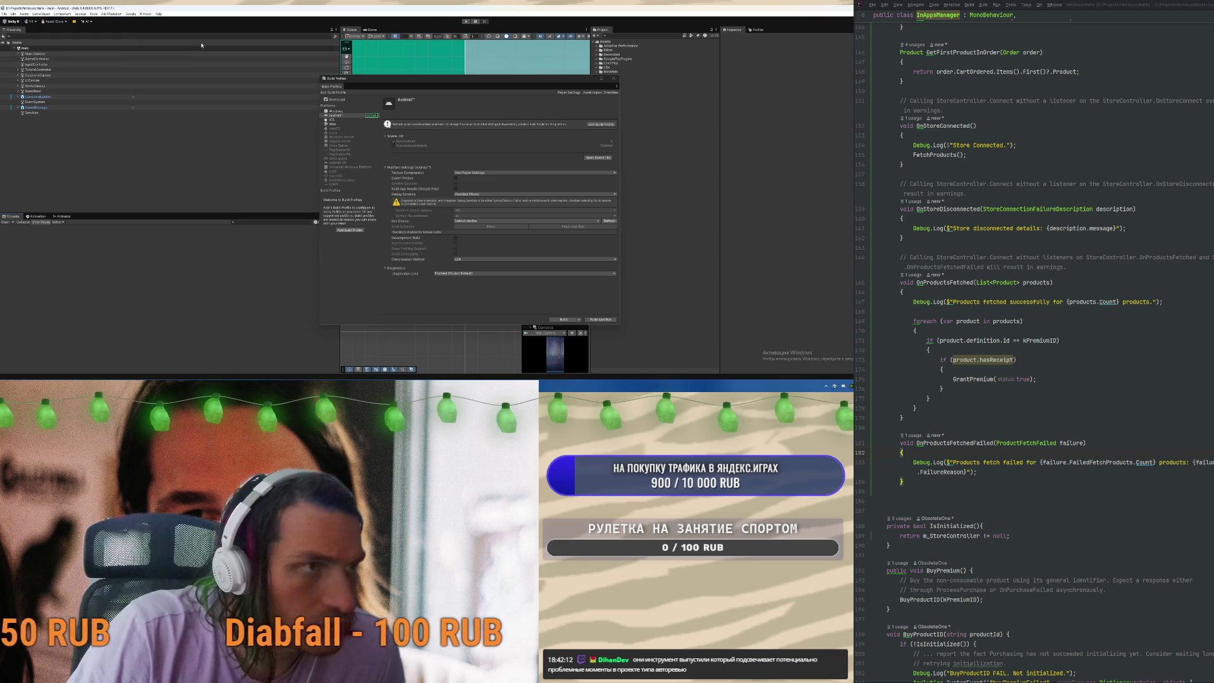
{"action": "left_click", "coordinate": [145, 14]}
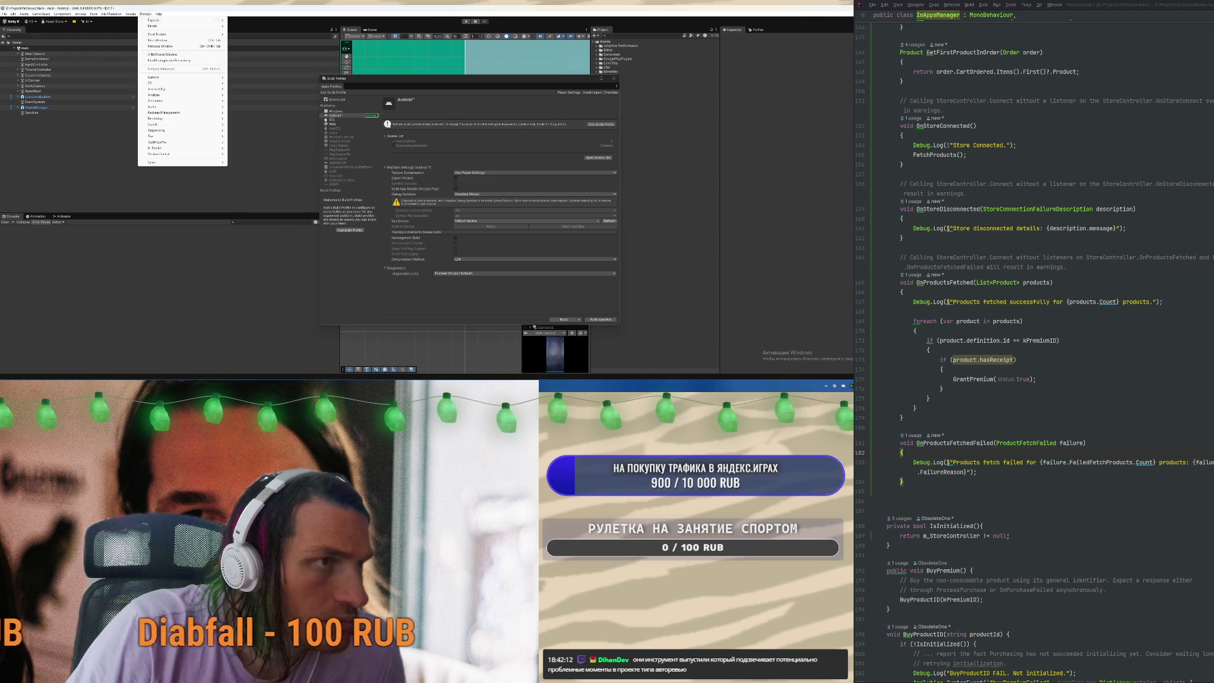
{"action": "mouse_move", "coordinate": [171, 102]}
{"action": "left_click", "coordinate": [264, 127]}
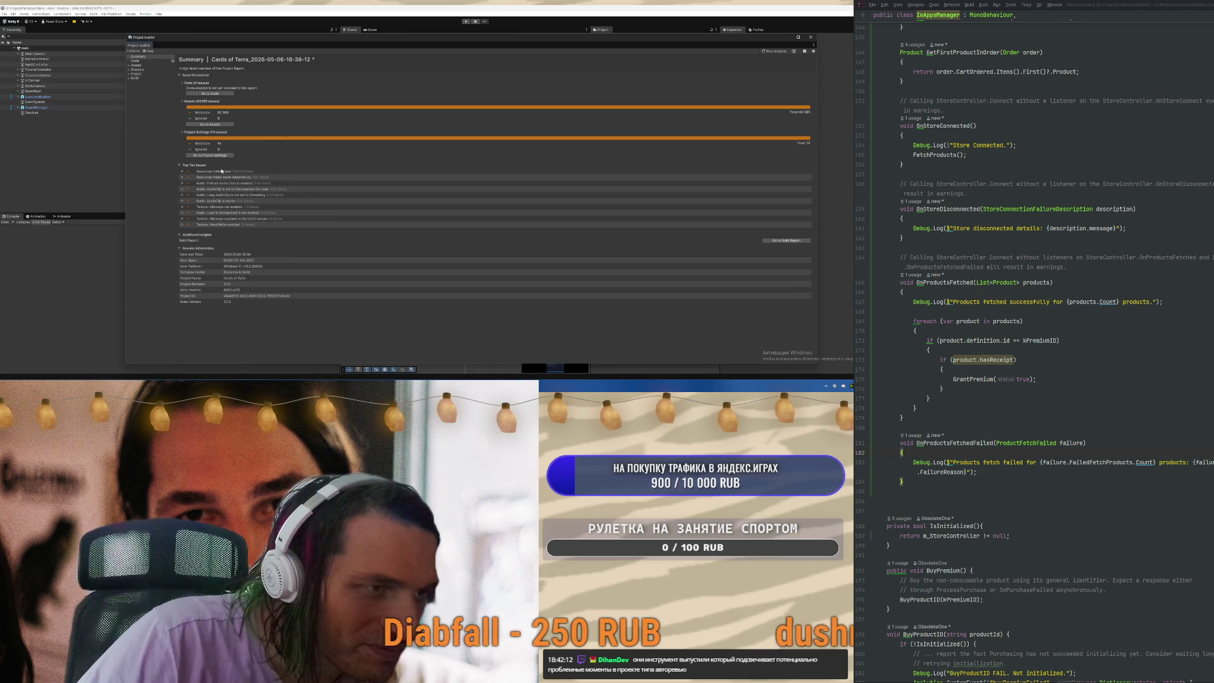
{"action": "left_click", "coordinate": [226, 184]}
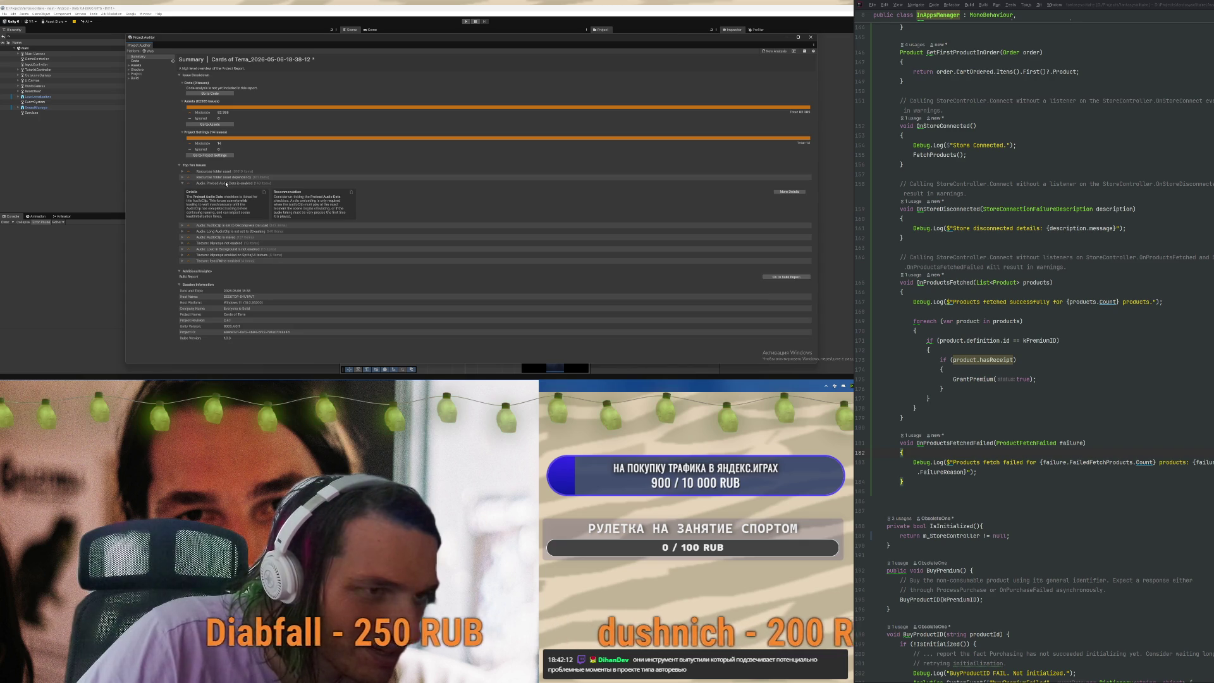
{"action": "left_click", "coordinate": [221, 183]}
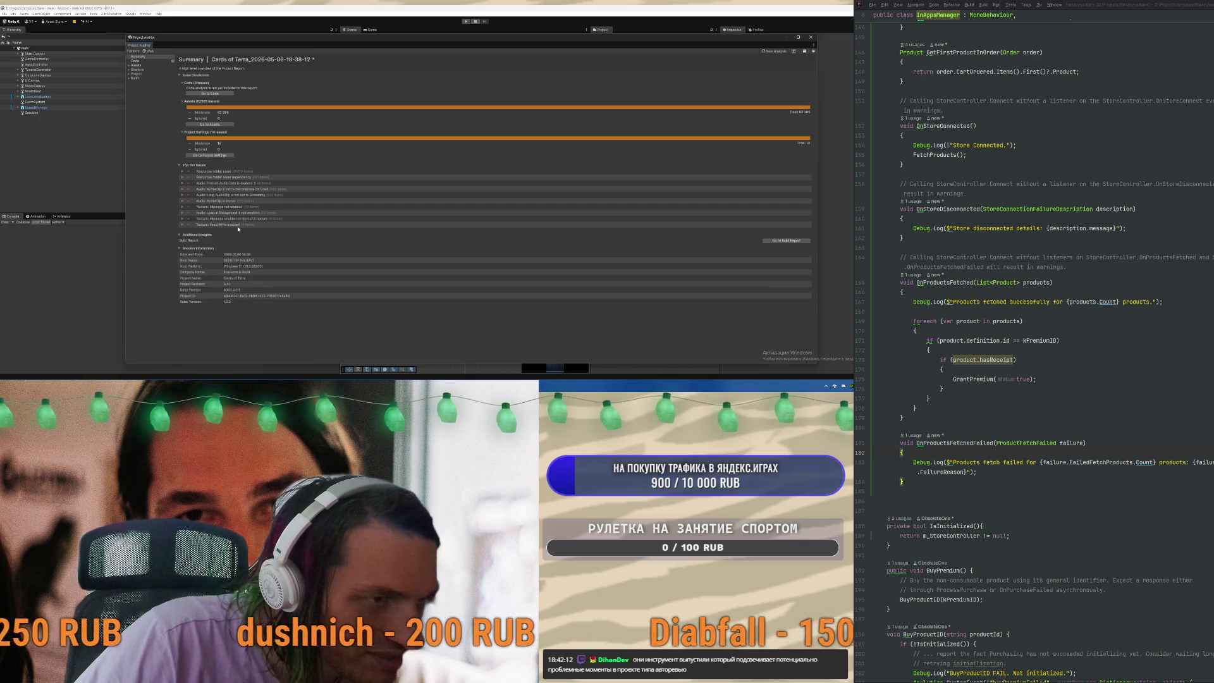
{"action": "left_click", "coordinate": [236, 195]}
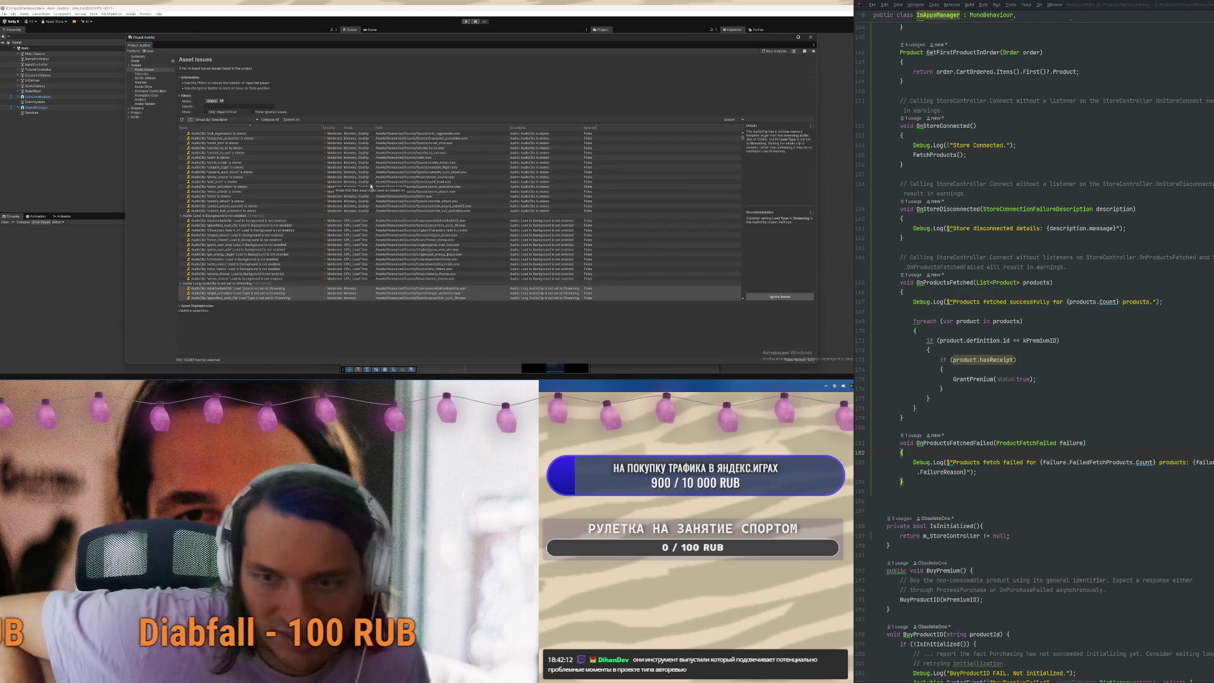
Inspect the dragon_above background-loading issue and select the block of audio issue rows
{"action": "left_click", "coordinate": [360, 236]}
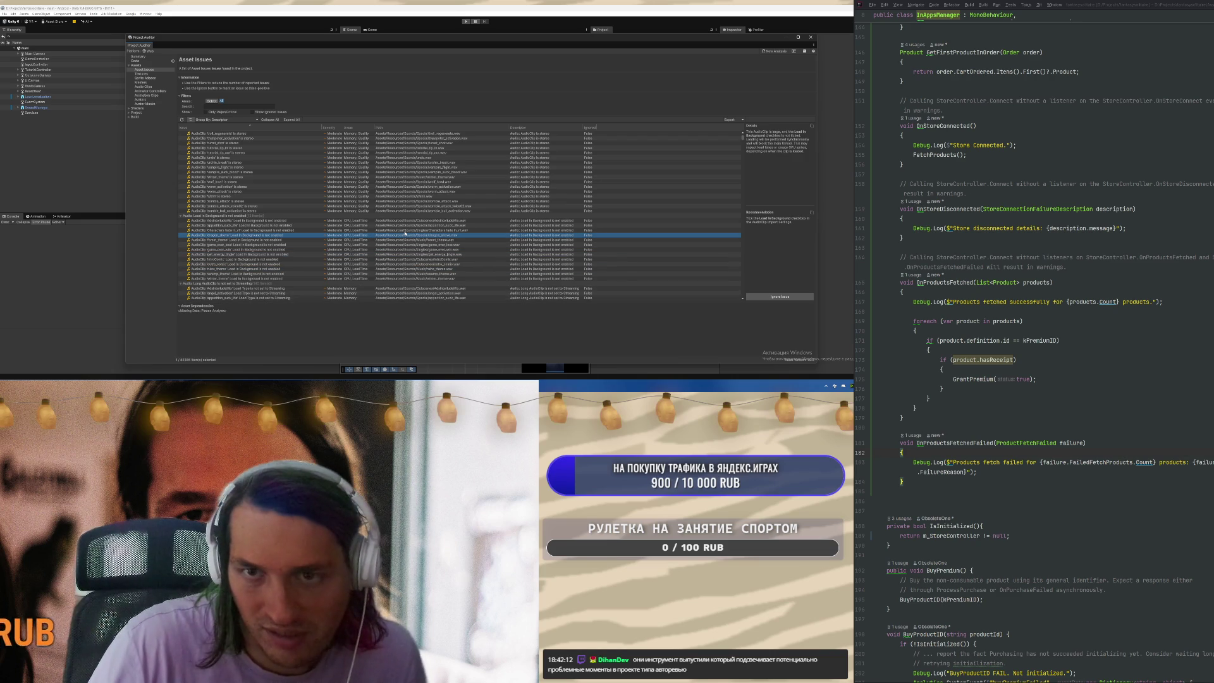
{"action": "scroll", "coordinate": [438, 232], "scroll_direction": "down", "scroll_amount": 3}
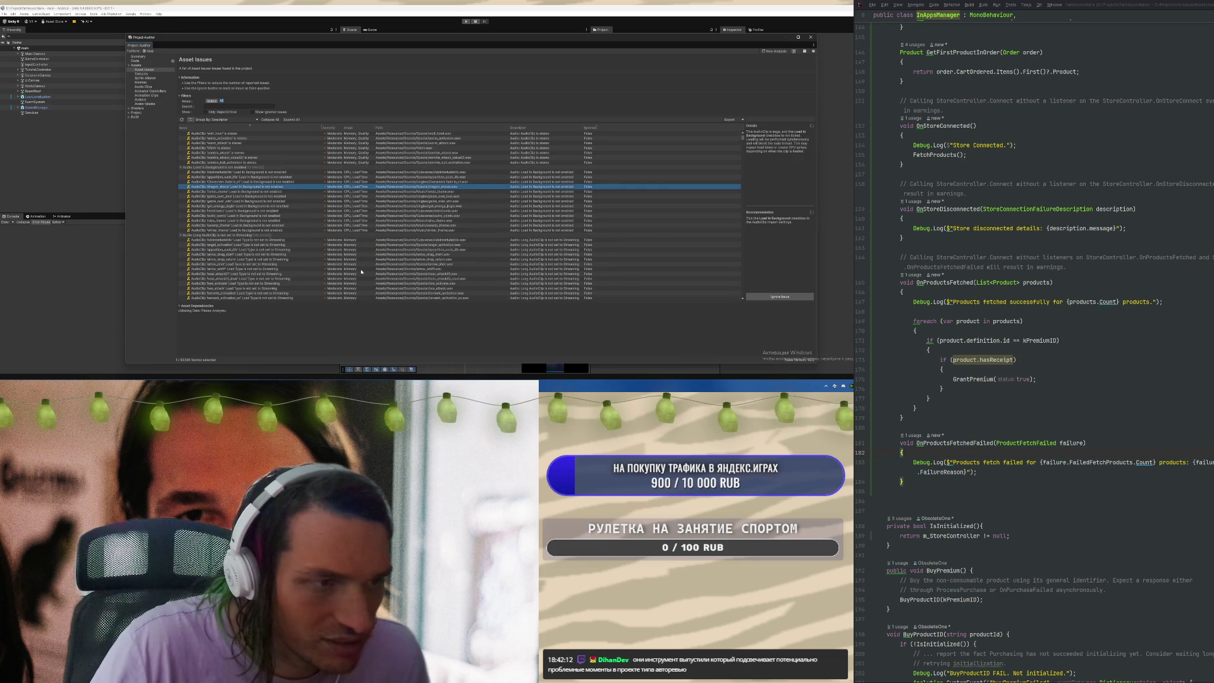
{"action": "scroll", "coordinate": [301, 262], "scroll_direction": "down", "scroll_amount": 10}
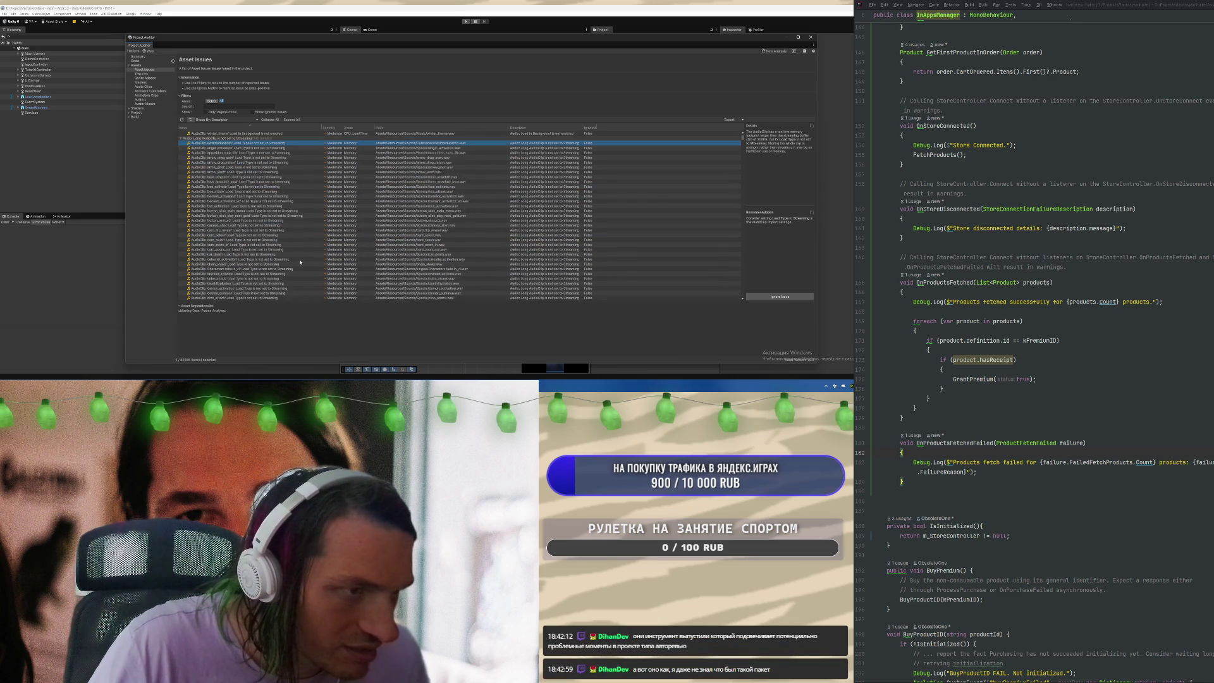
{"action": "scroll", "coordinate": [300, 262], "scroll_direction": "down", "scroll_amount": 10}
{"action": "scroll", "coordinate": [281, 257], "scroll_direction": "down", "scroll_amount": 15}
{"action": "left_click", "coordinate": [218, 204], "text": "shift"}
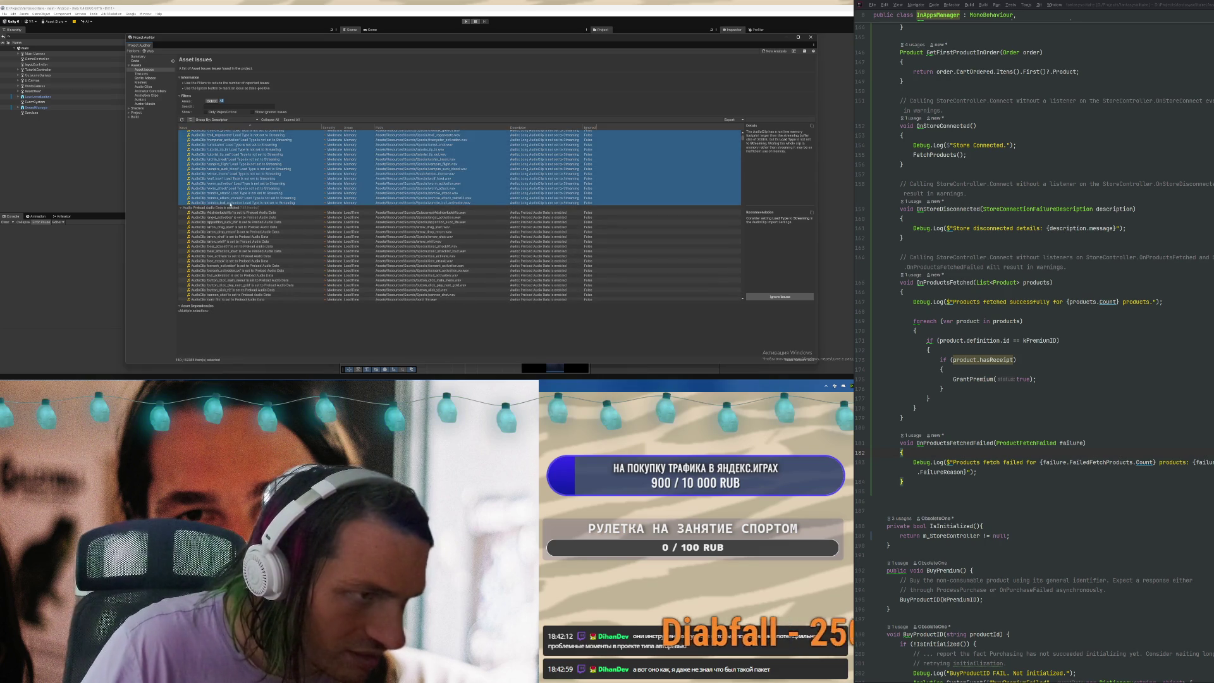
{"action": "right_click", "coordinate": [219, 203]}
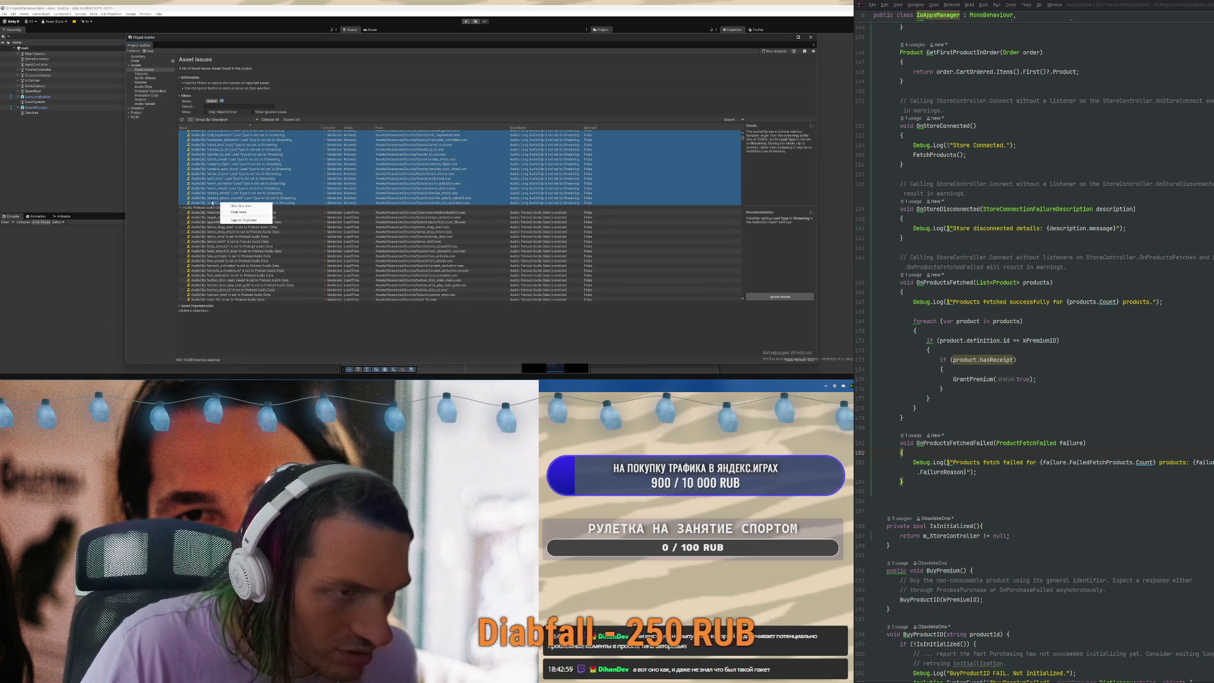
{"action": "key", "text": "Escape"}
Inspect the worm_attack and zombie_attack_voice02 issues, then drag the window left
{"action": "left_click", "coordinate": [262, 188]}
{"action": "left_click", "coordinate": [269, 198]}
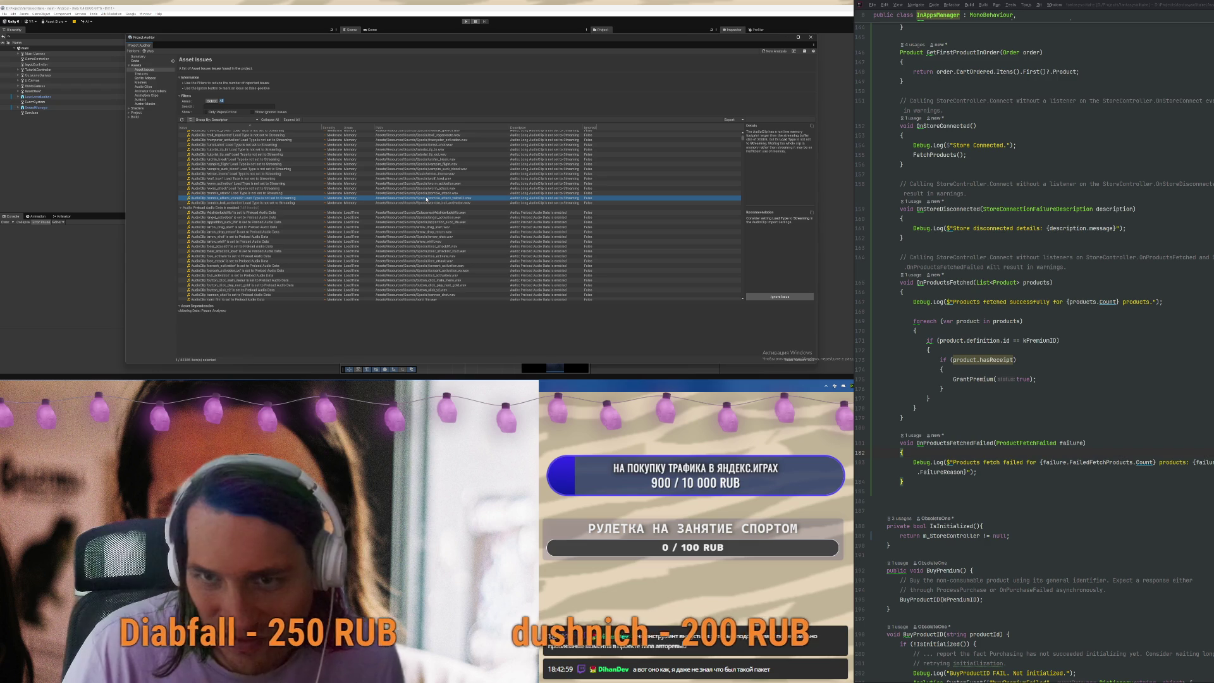
{"action": "mouse_move", "coordinate": [595, 47]}
{"action": "left_mouse_down"}
{"action": "mouse_move", "coordinate": [439, 38]}
{"action": "mouse_move", "coordinate": [483, 42]}
{"action": "left_mouse_up"}
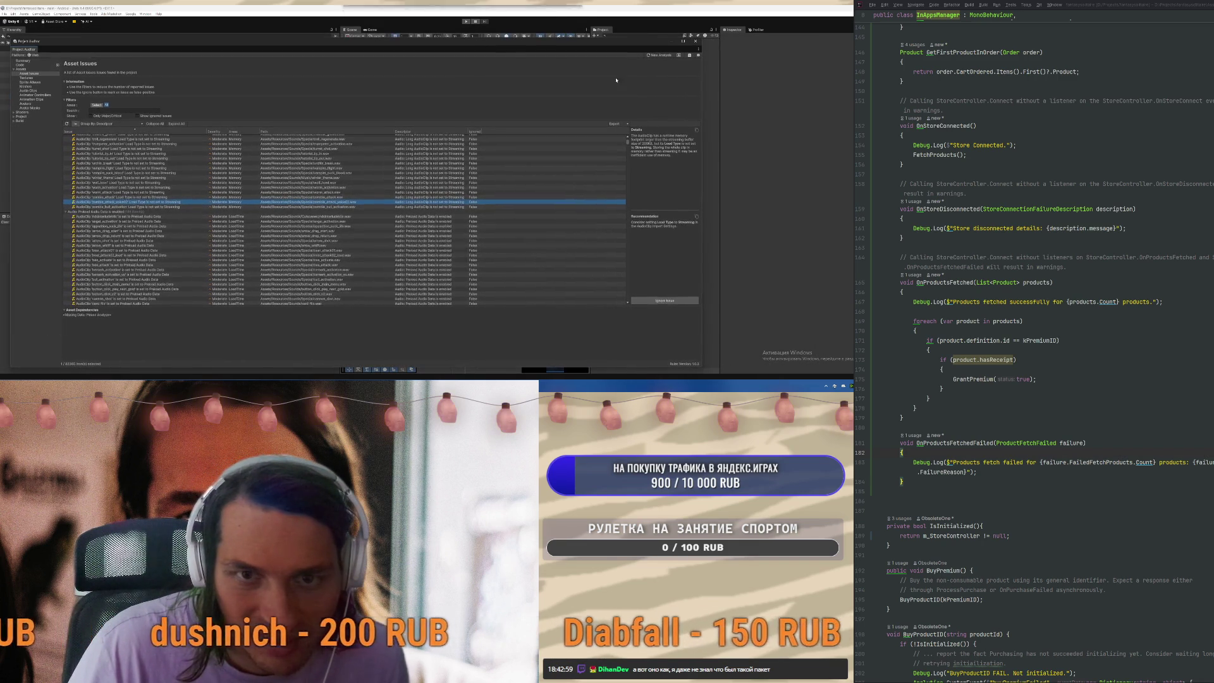
Narrow Project Auditor and inspect the tutorial_tip_out and apparition_suck_life clips' import settings
{"action": "left_click_drag", "start_coordinate": [701, 125], "coordinate": [439, 138]}
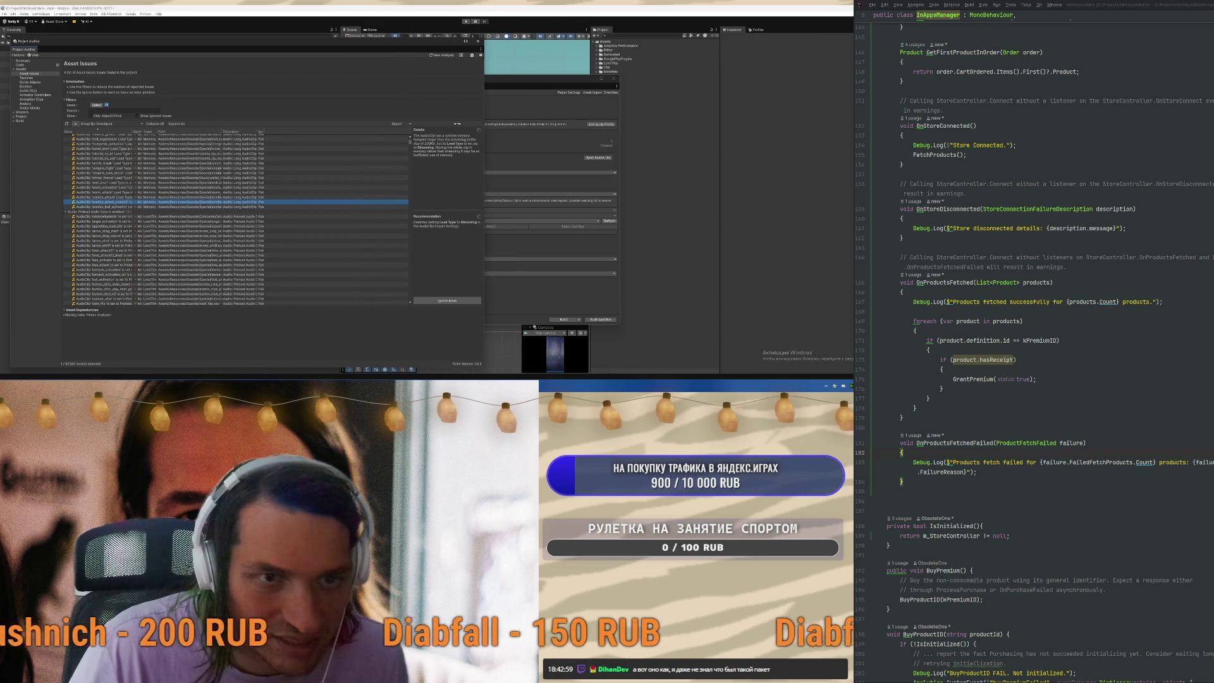
{"action": "double_click", "coordinate": [215, 158]}
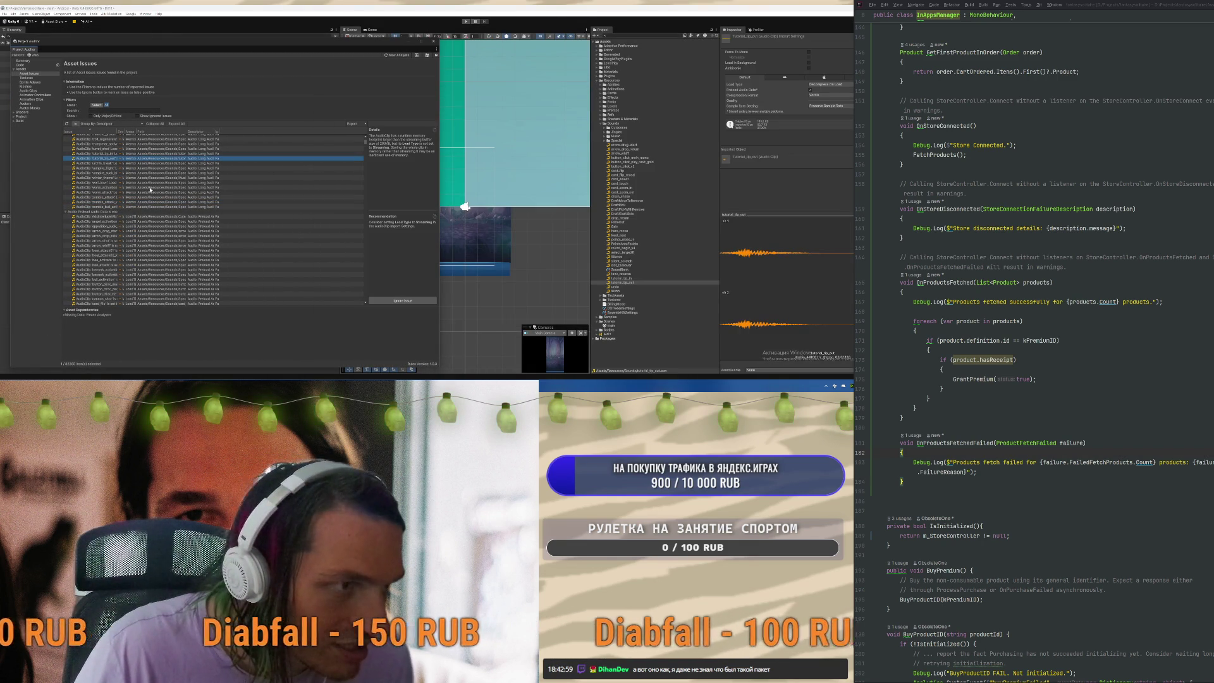
{"action": "scroll", "coordinate": [110, 178], "scroll_direction": "up", "scroll_amount": 10}
{"action": "scroll", "coordinate": [109, 179], "scroll_direction": "up", "scroll_amount": 10}
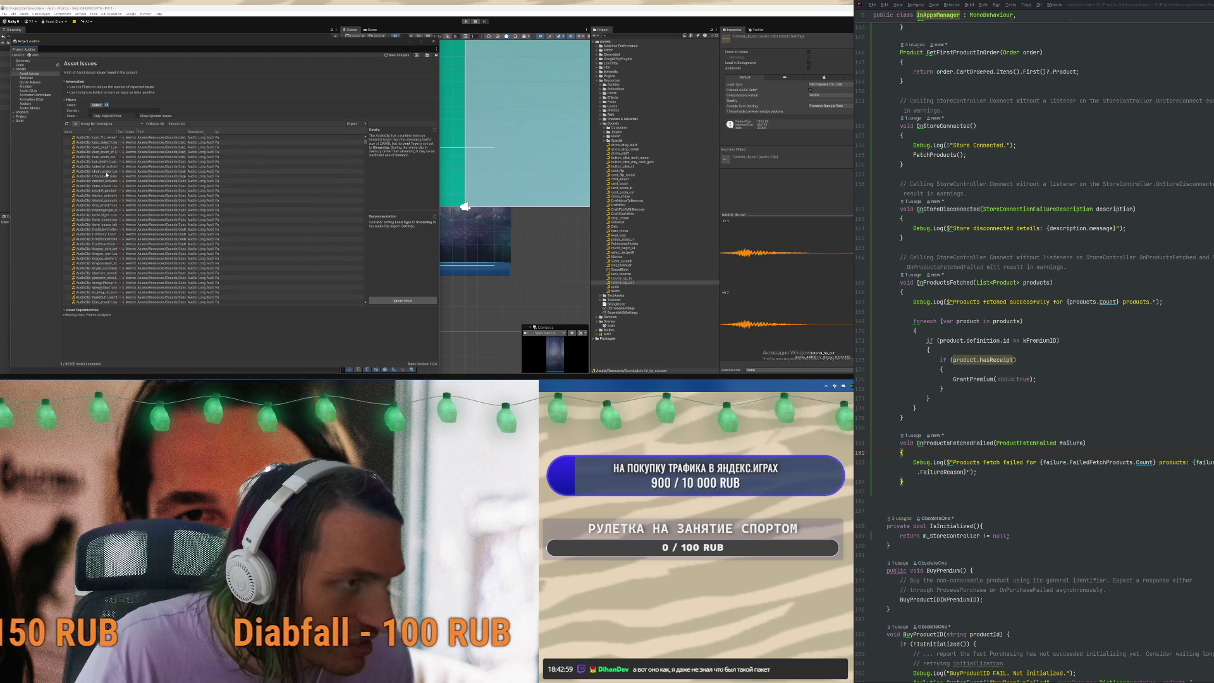
{"action": "scroll", "coordinate": [108, 179], "scroll_direction": "up", "scroll_amount": 5}
{"action": "left_click", "coordinate": [93, 223]}
{"action": "double_click", "coordinate": [93, 237]}
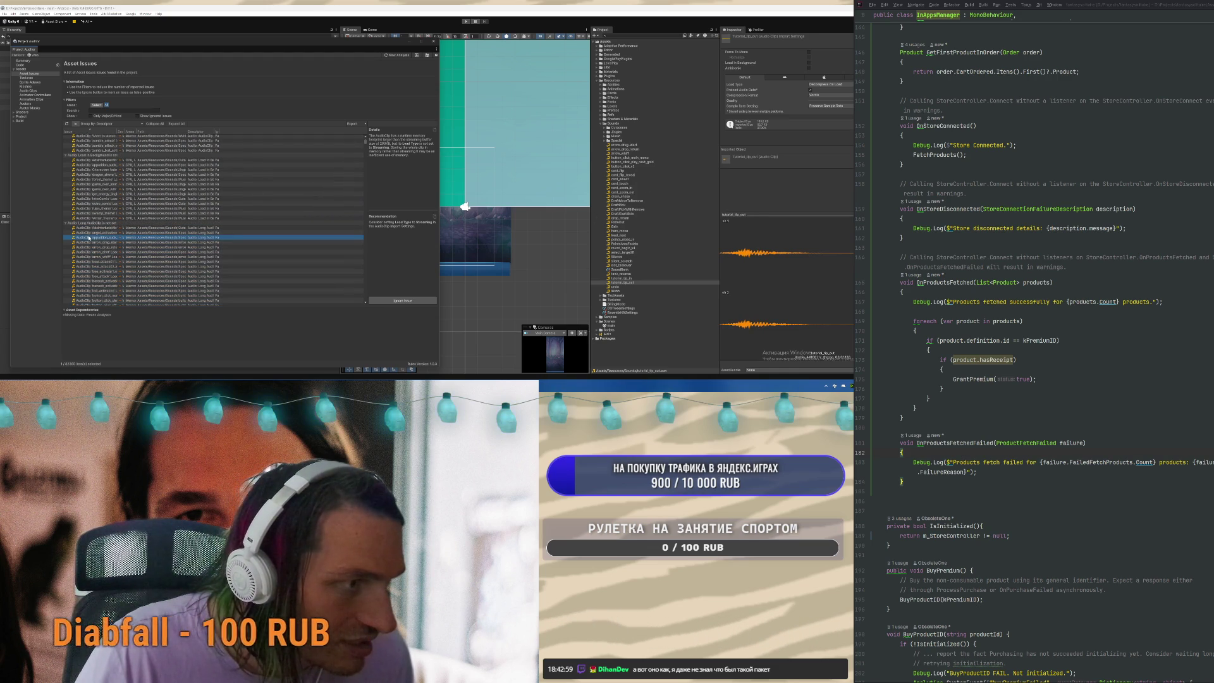
Inspect the AdsInterludeMix clip, then select the first issue group and bring up its actions
{"action": "left_click", "coordinate": [93, 227]}
{"action": "scroll", "coordinate": [107, 247], "scroll_direction": "down", "scroll_amount": 15}
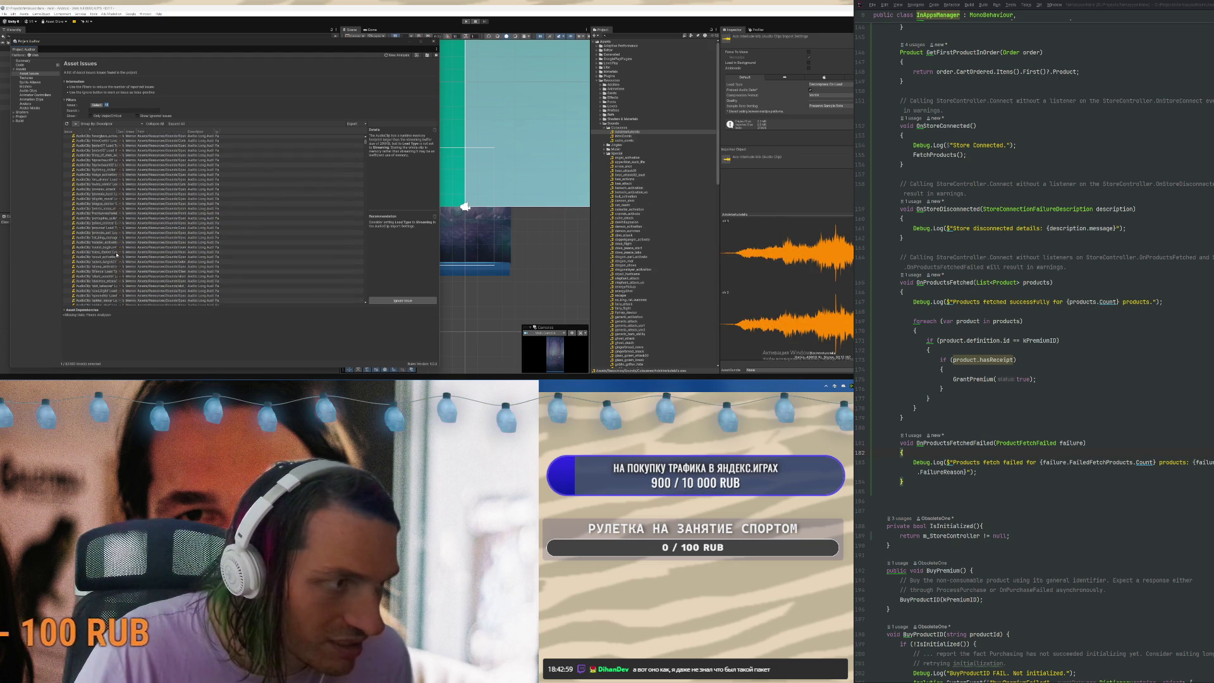
{"action": "scroll", "coordinate": [98, 254], "scroll_direction": "down", "scroll_amount": 5}
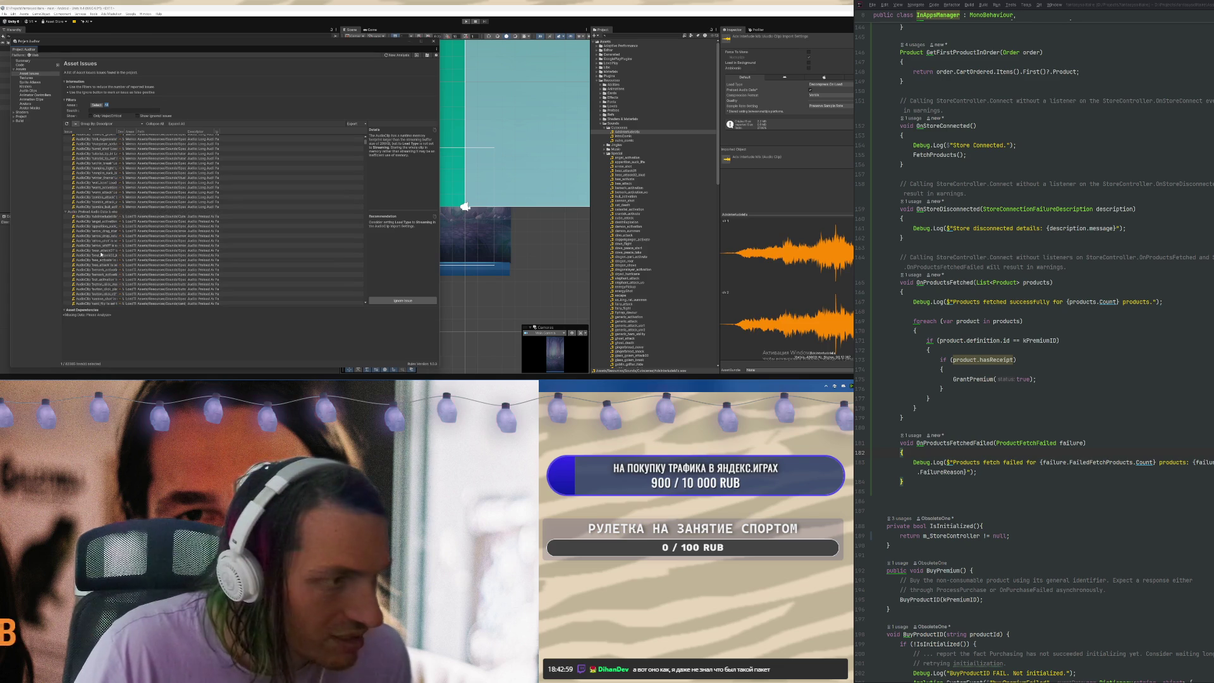
{"action": "left_click", "coordinate": [95, 206], "text": "shift"}
{"action": "right_click", "coordinate": [107, 200]}
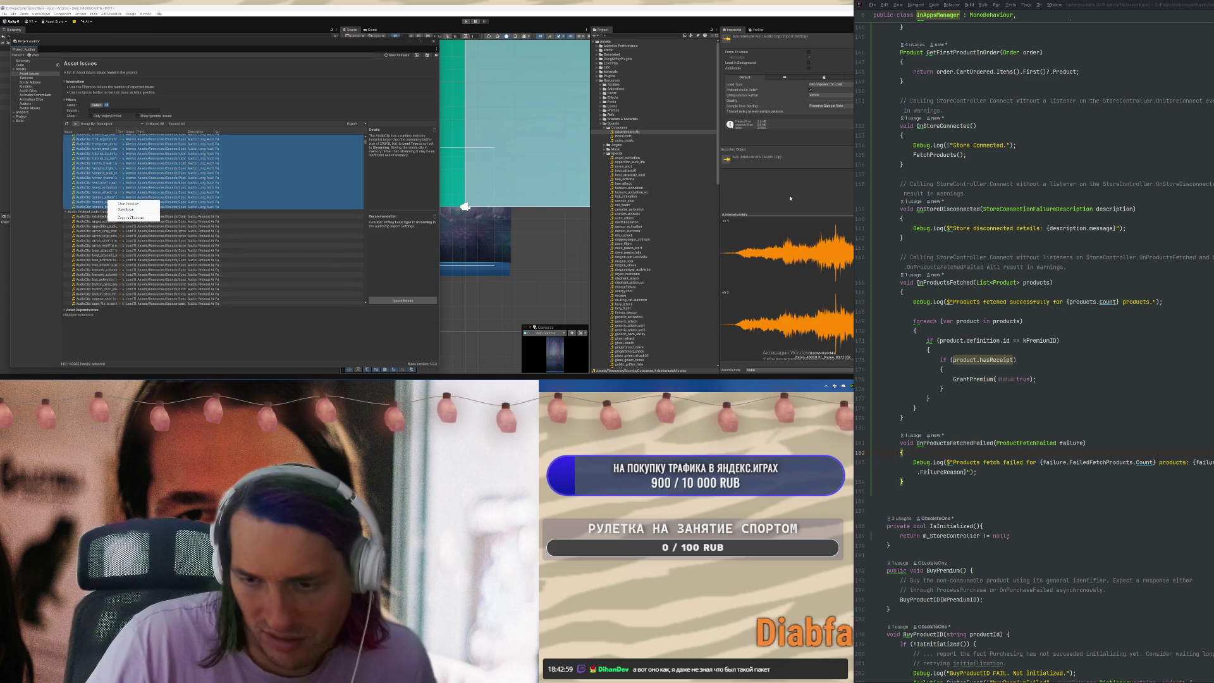
Set Load Type to Streaming for the intro comic and other cutscene clips, then show the Summary report
{"action": "left_click", "coordinate": [623, 140]}
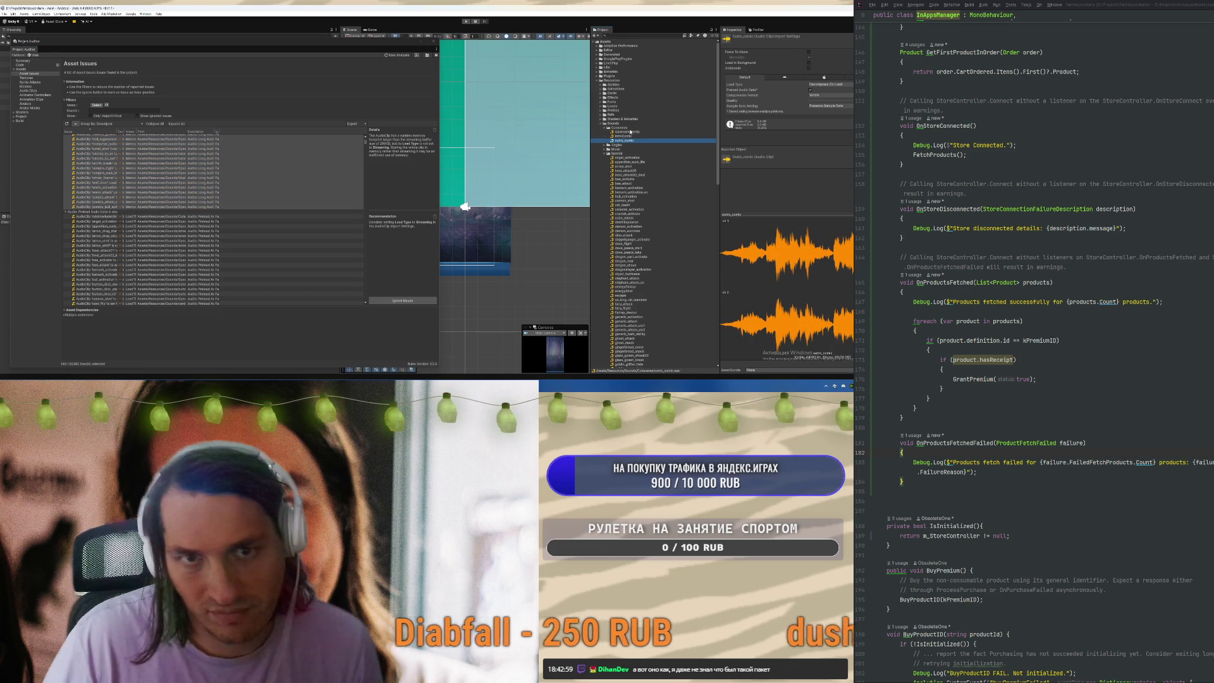
{"action": "left_click", "coordinate": [624, 131], "text": "shift"}
{"action": "left_click", "coordinate": [833, 85]}
{"action": "left_click", "coordinate": [824, 102]}
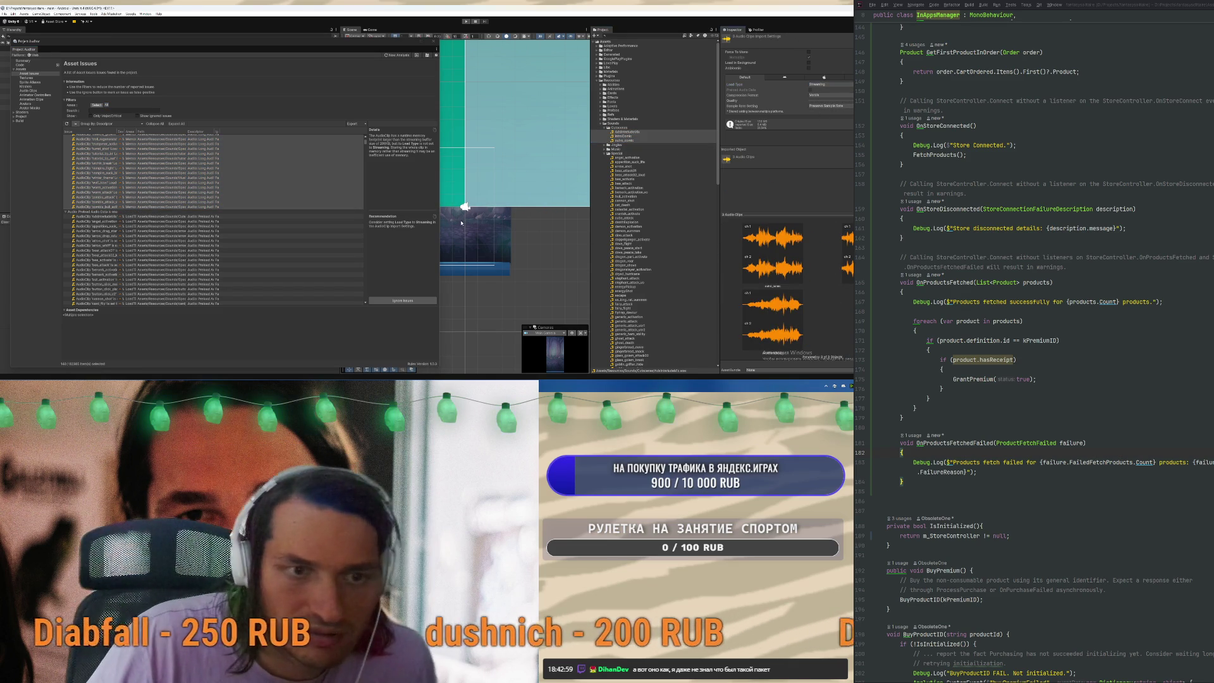
{"action": "scroll", "coordinate": [184, 211], "scroll_direction": "up", "scroll_amount": 5}
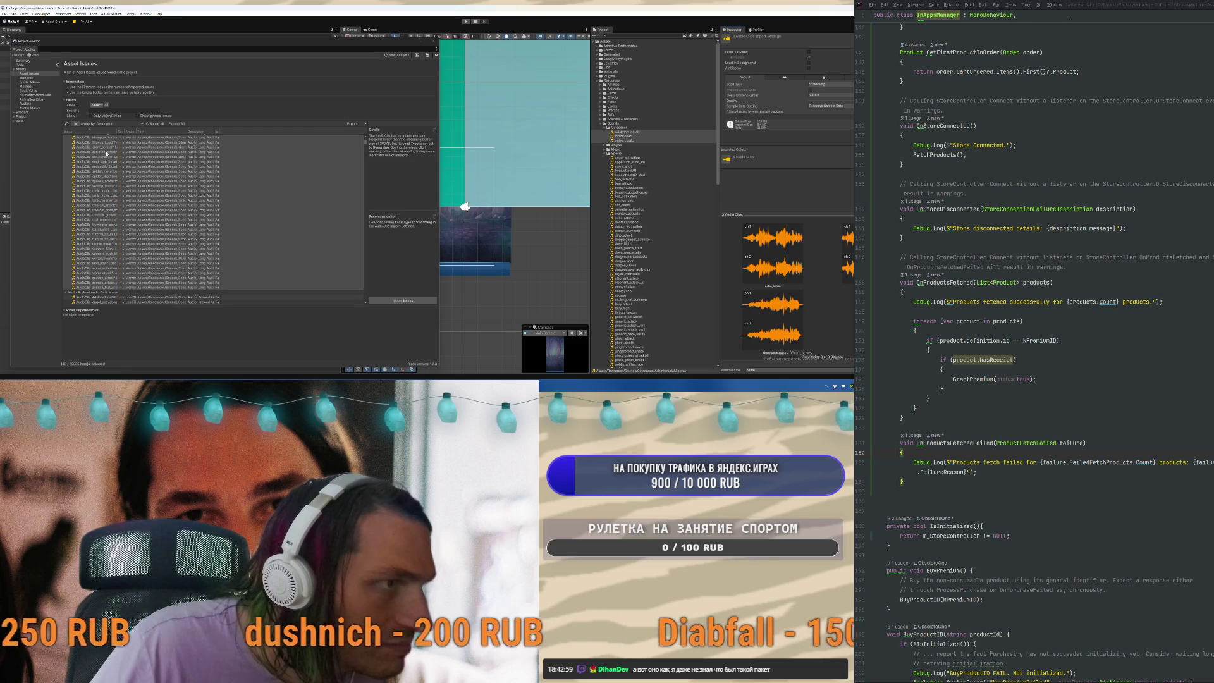
{"action": "left_click", "coordinate": [24, 61]}
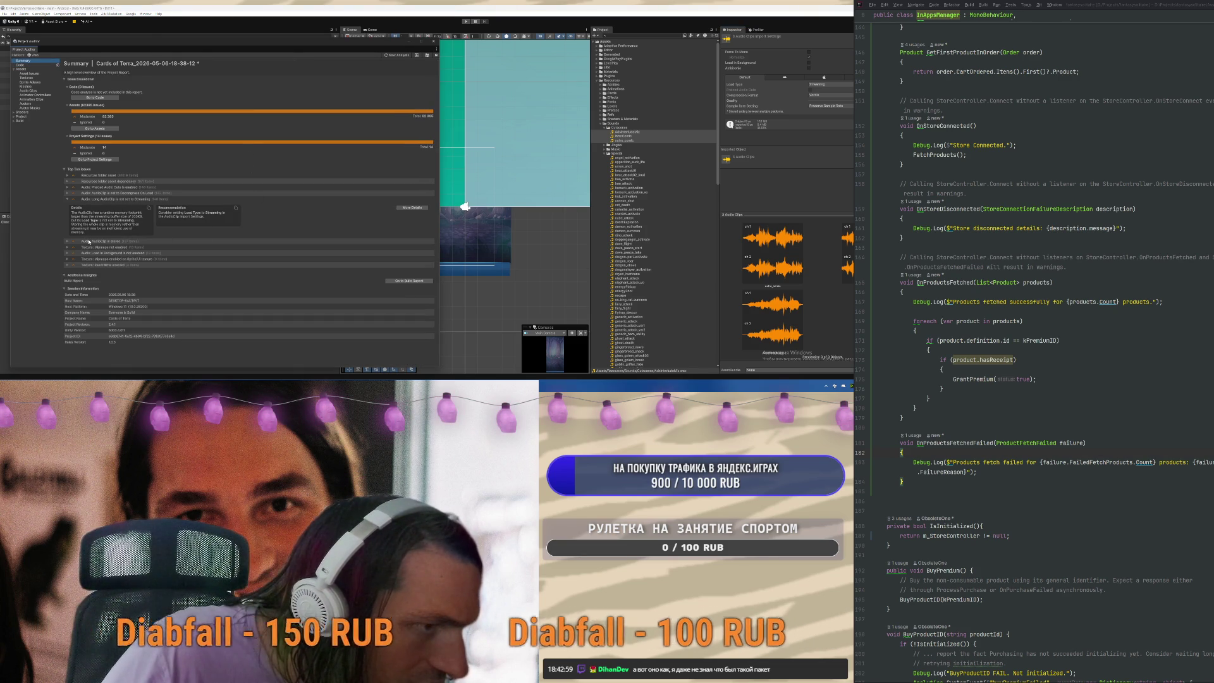
Expand the Load in Background issue and enable Load in Background and Force To Mono for the cutscene clips
{"action": "left_click", "coordinate": [105, 253]}
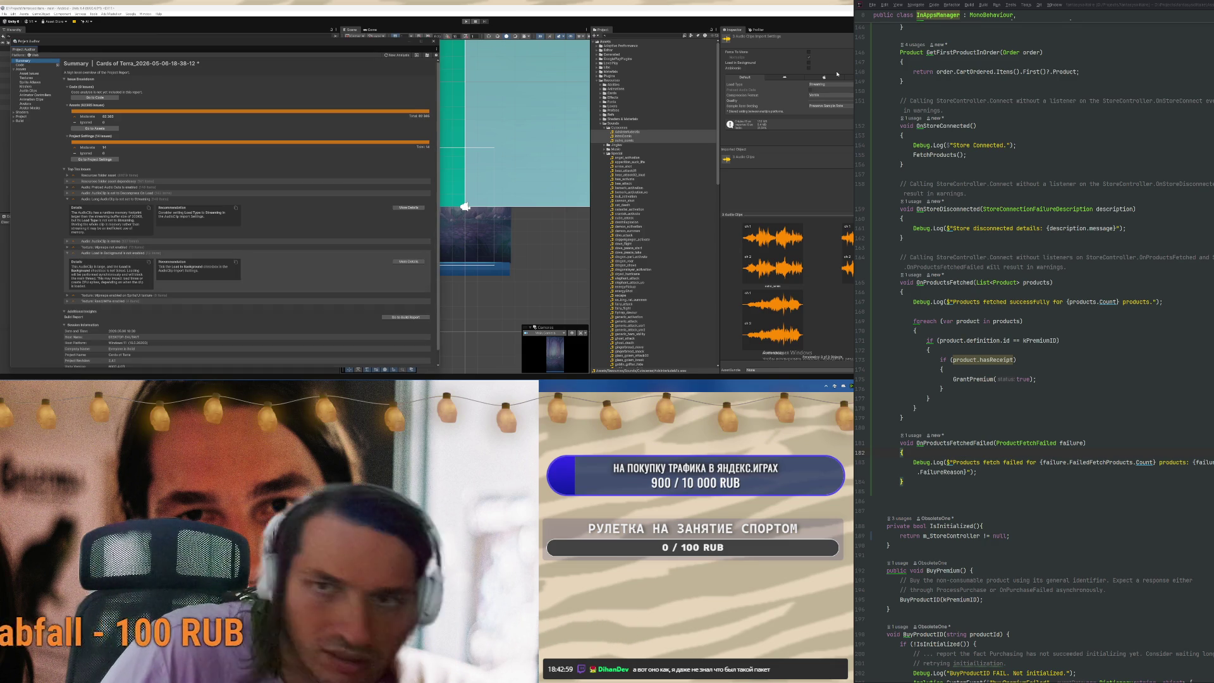
{"action": "left_click", "coordinate": [809, 63]}
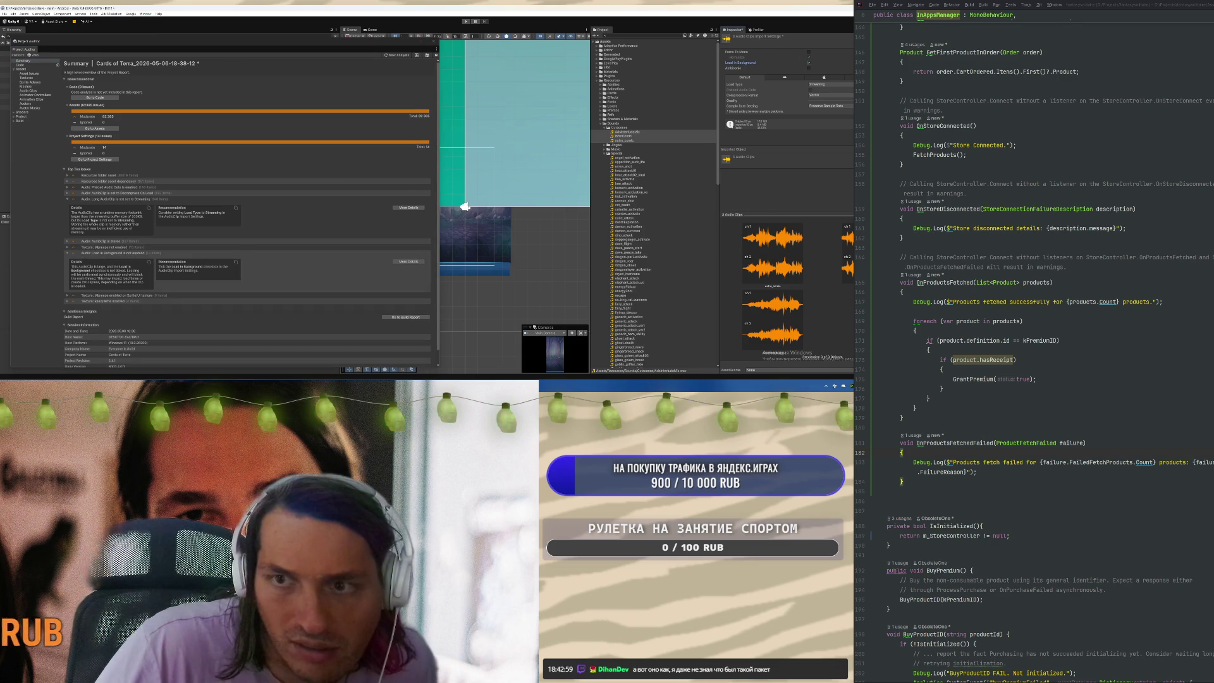
{"action": "left_click", "coordinate": [808, 52]}
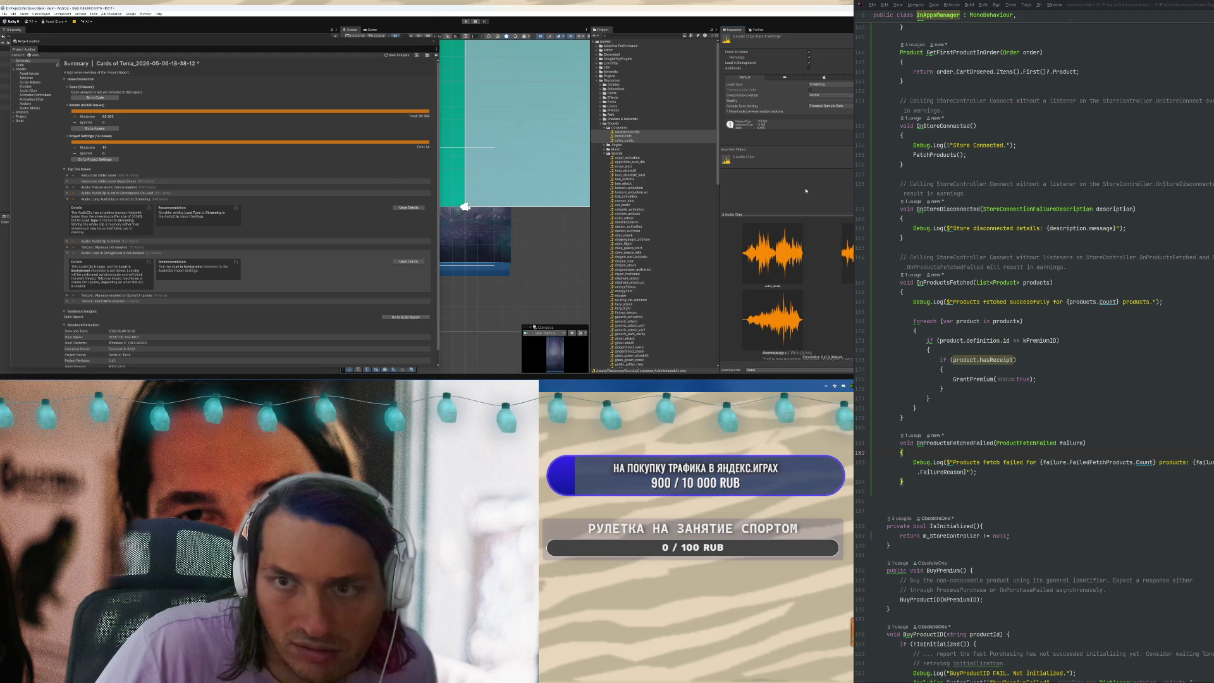
Review the Read/Write enabled texture issue details, then open the full Asset Issues list
{"action": "scroll", "coordinate": [122, 230], "scroll_direction": "down", "scroll_amount": 1}
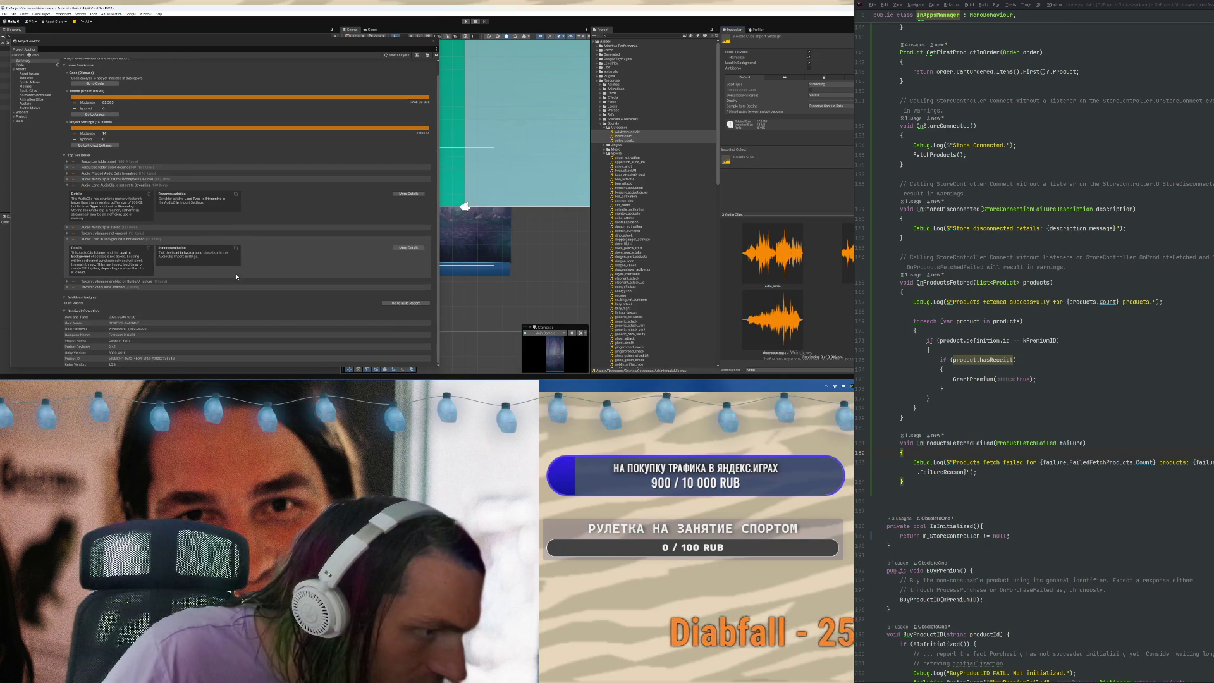
{"action": "scroll", "coordinate": [74, 300], "scroll_direction": "down", "scroll_amount": 1}
{"action": "left_click", "coordinate": [96, 293]}
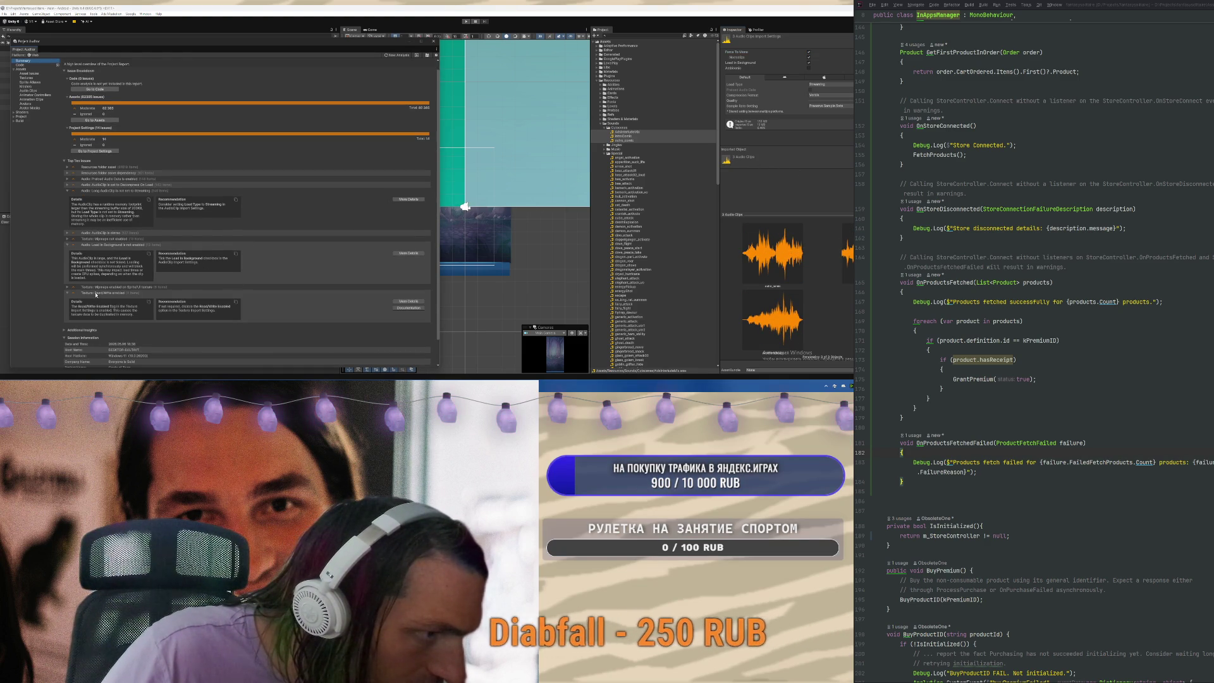
{"action": "left_click", "coordinate": [118, 294]}
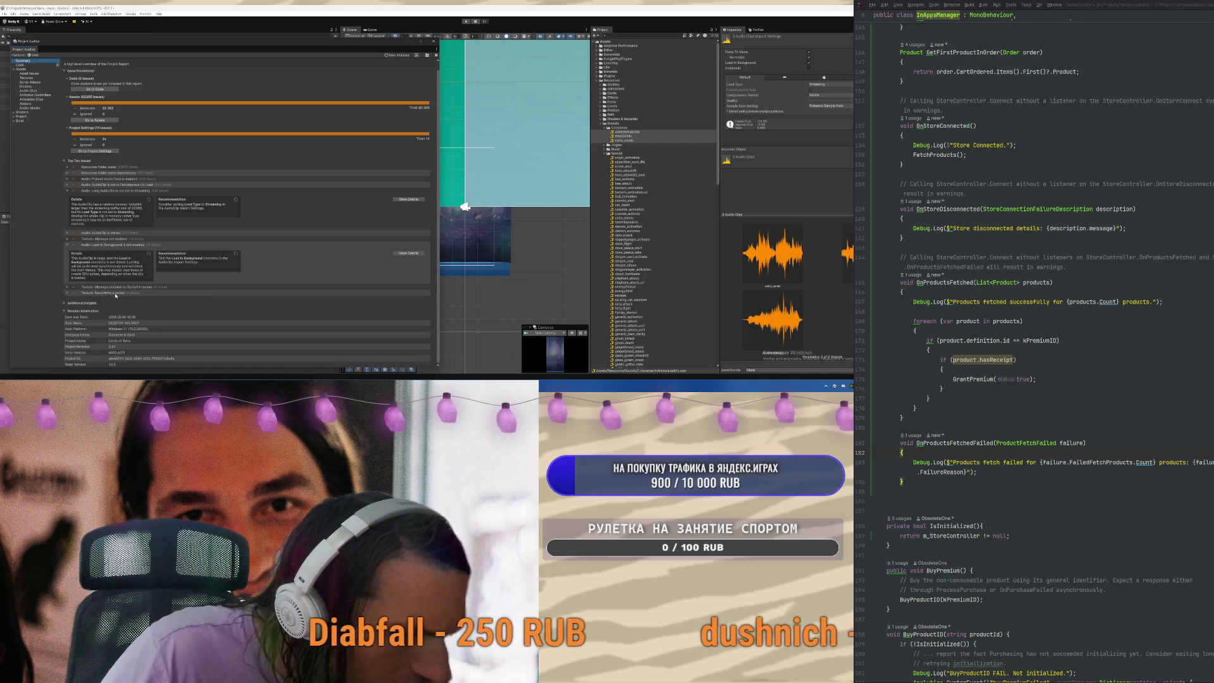
{"action": "left_click", "coordinate": [118, 294]}
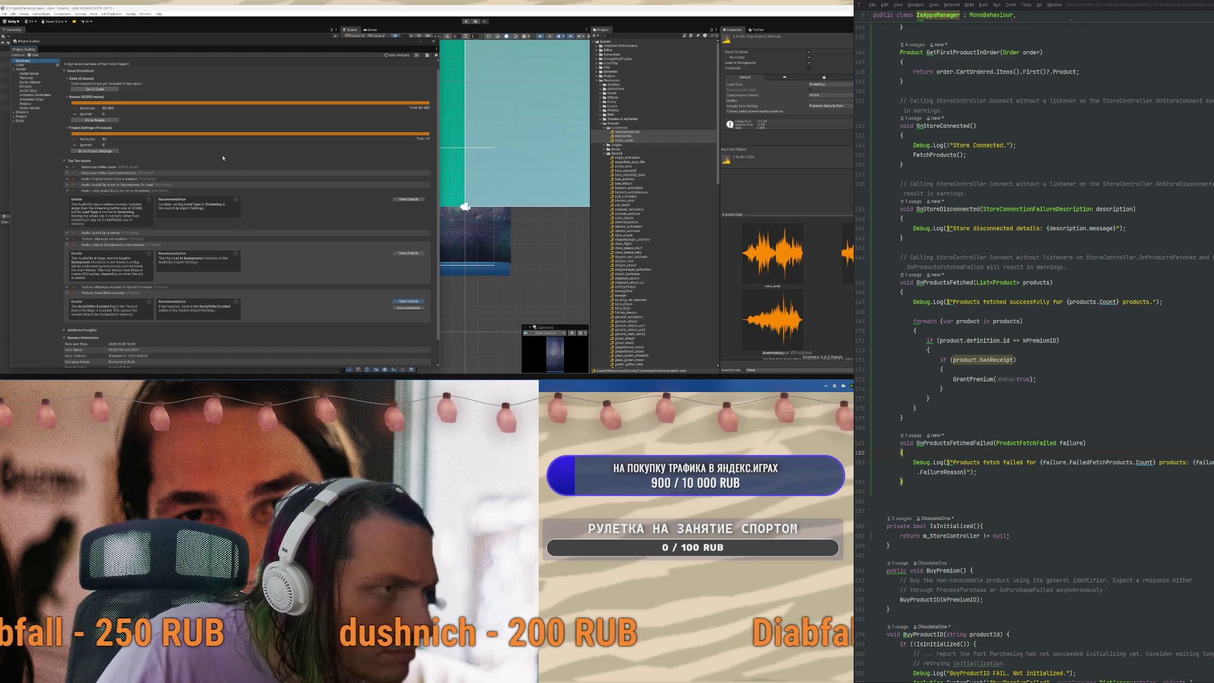
{"action": "double_click", "coordinate": [242, 189]}
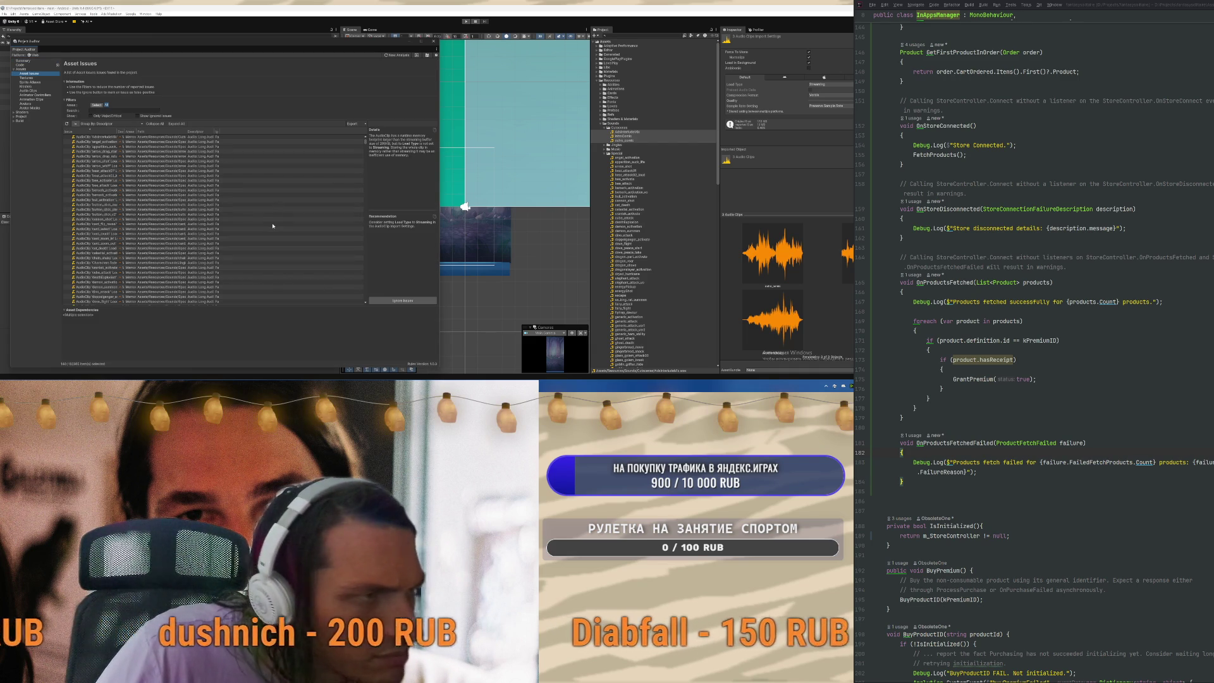
Sort the Textures report by Mipmaps, inspect SampleTexture and Odin Inspector Logo, then show Build Size
{"action": "scroll", "coordinate": [273, 225], "scroll_direction": "down", "scroll_amount": 3}
{"action": "scroll", "coordinate": [273, 226], "scroll_direction": "down", "scroll_amount": 10}
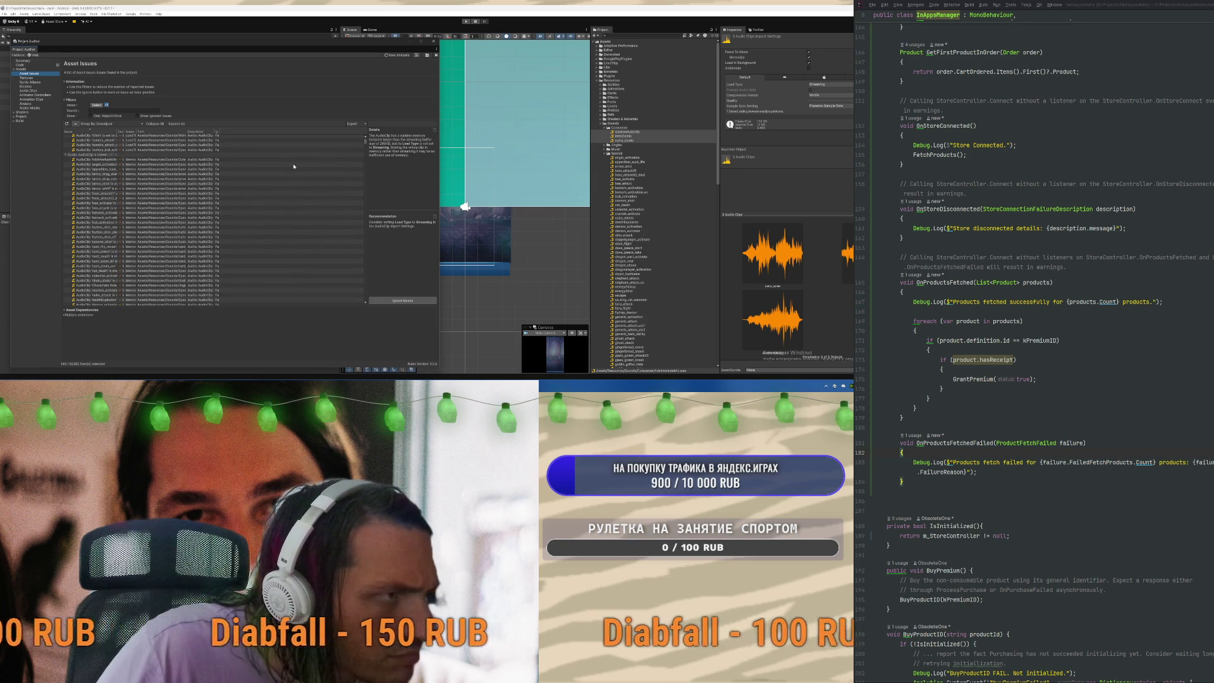
{"action": "left_click", "coordinate": [26, 78]}
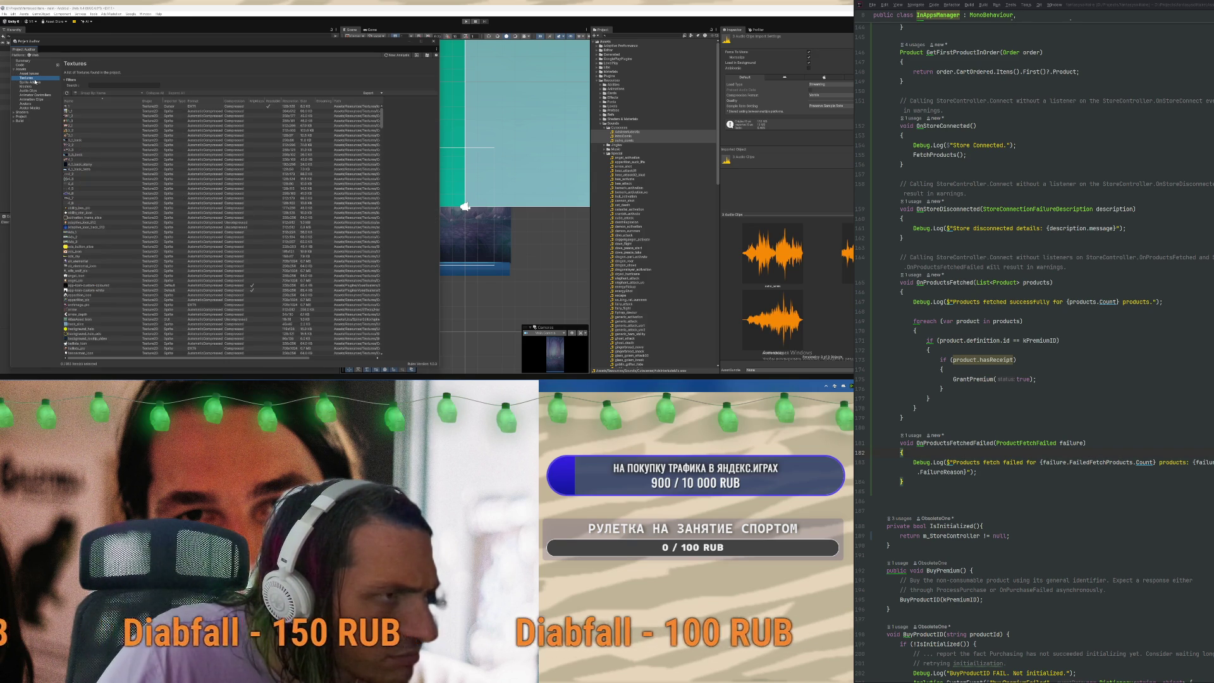
{"action": "left_click", "coordinate": [256, 102]}
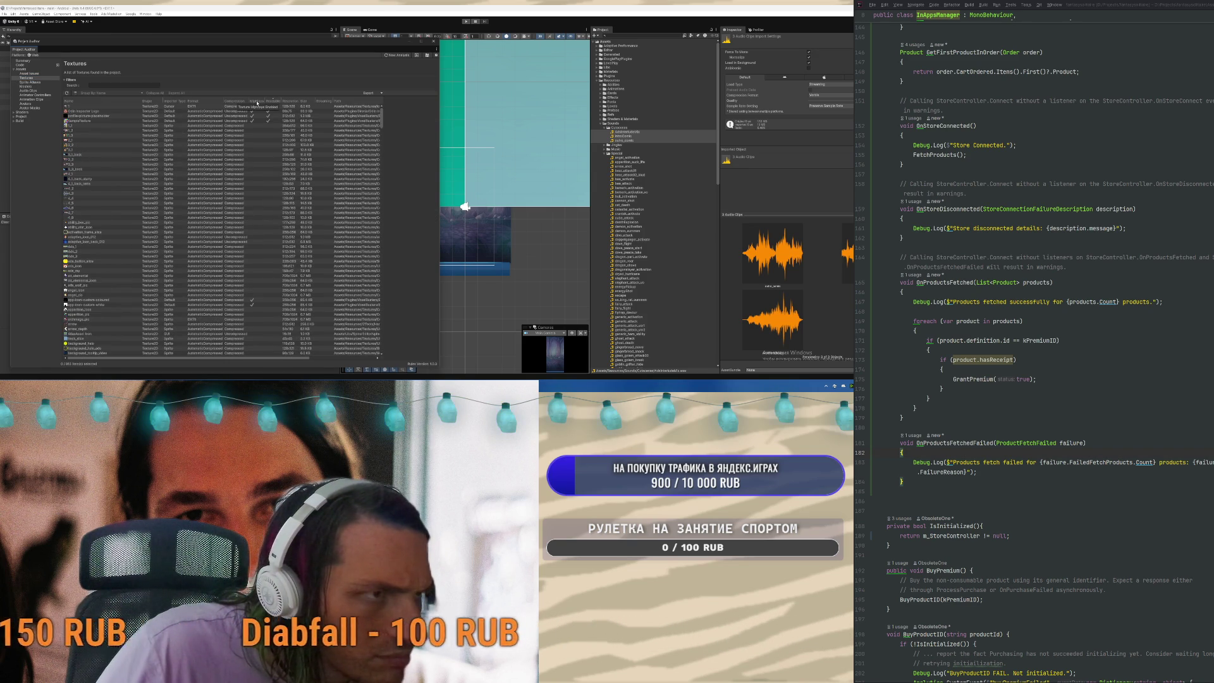
{"action": "left_click", "coordinate": [100, 120]}
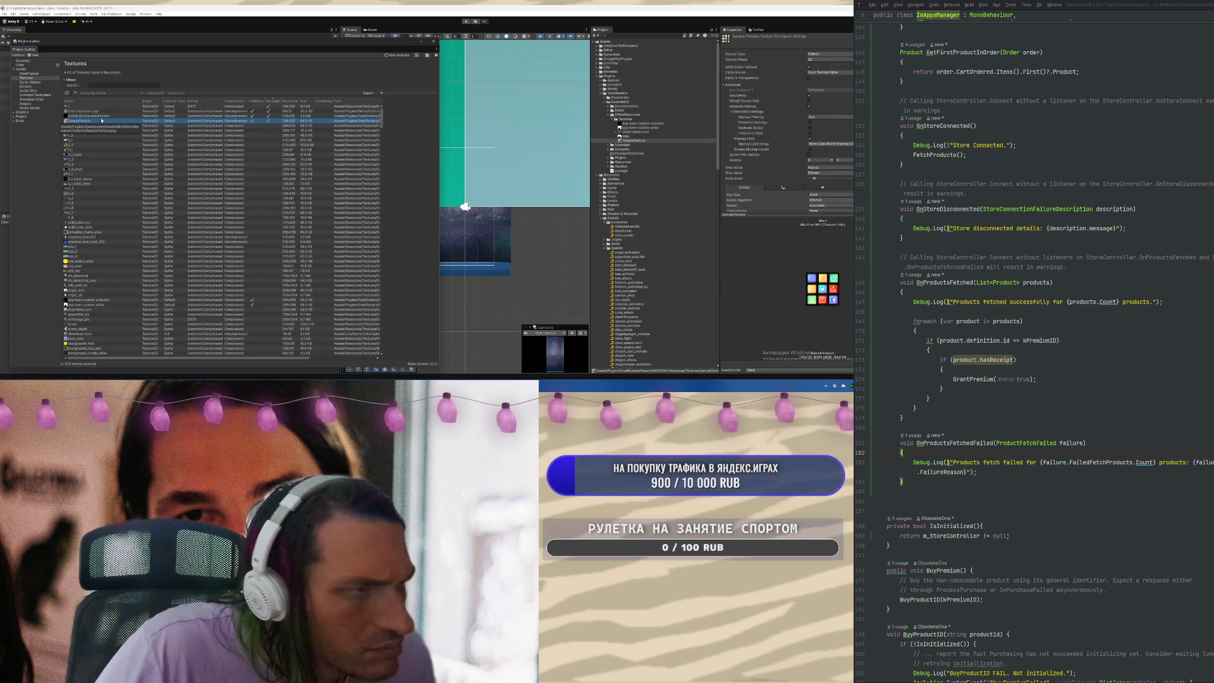
{"action": "left_click", "coordinate": [108, 111]}
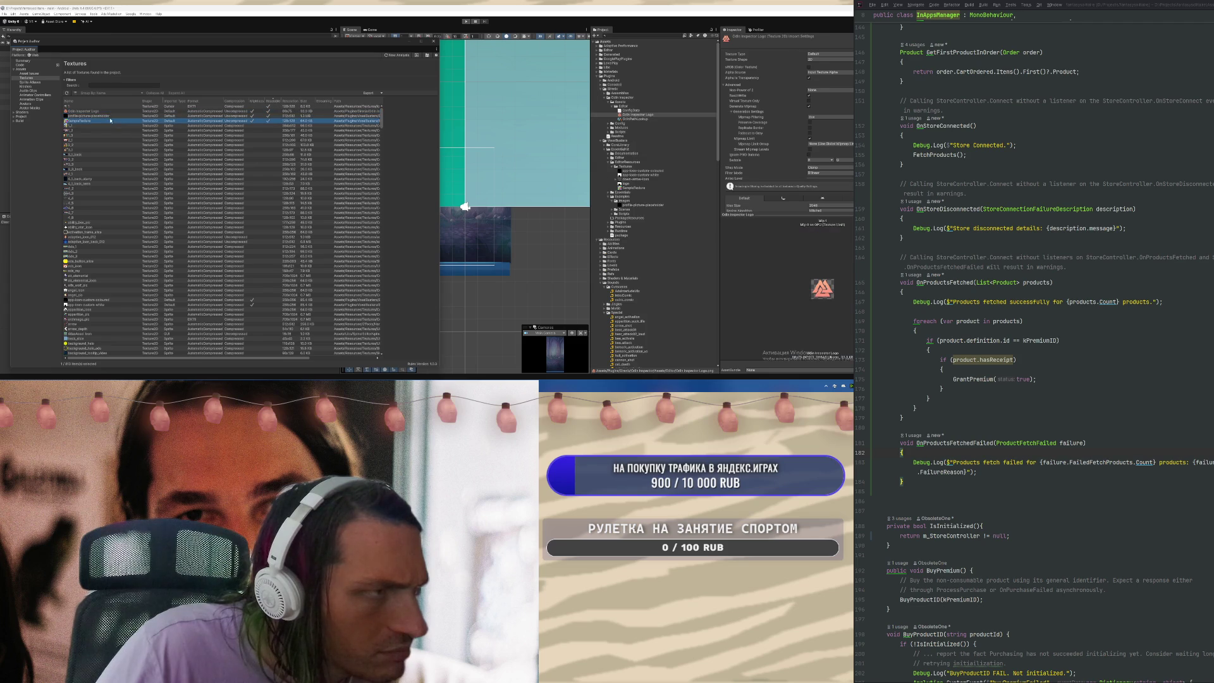
{"action": "left_click", "coordinate": [26, 125]}
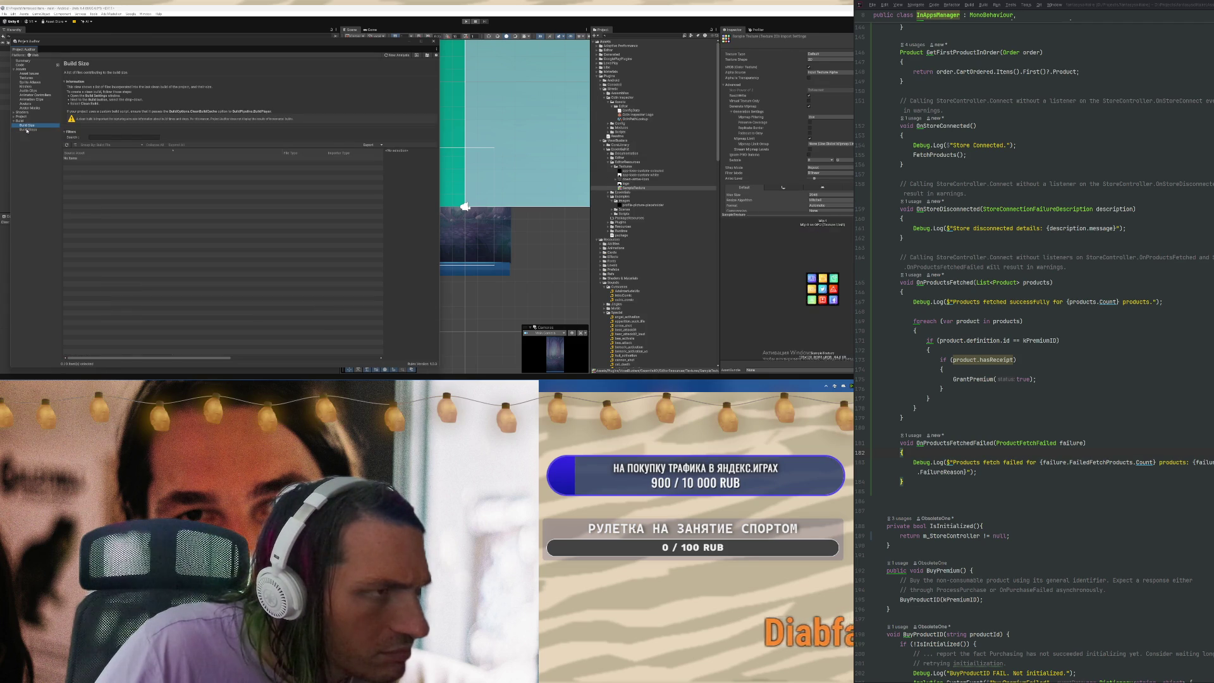
Open the Sprite Atlases report and compare the IntroAtlas and MasterAtlas sprites
{"action": "left_click", "coordinate": [28, 108]}
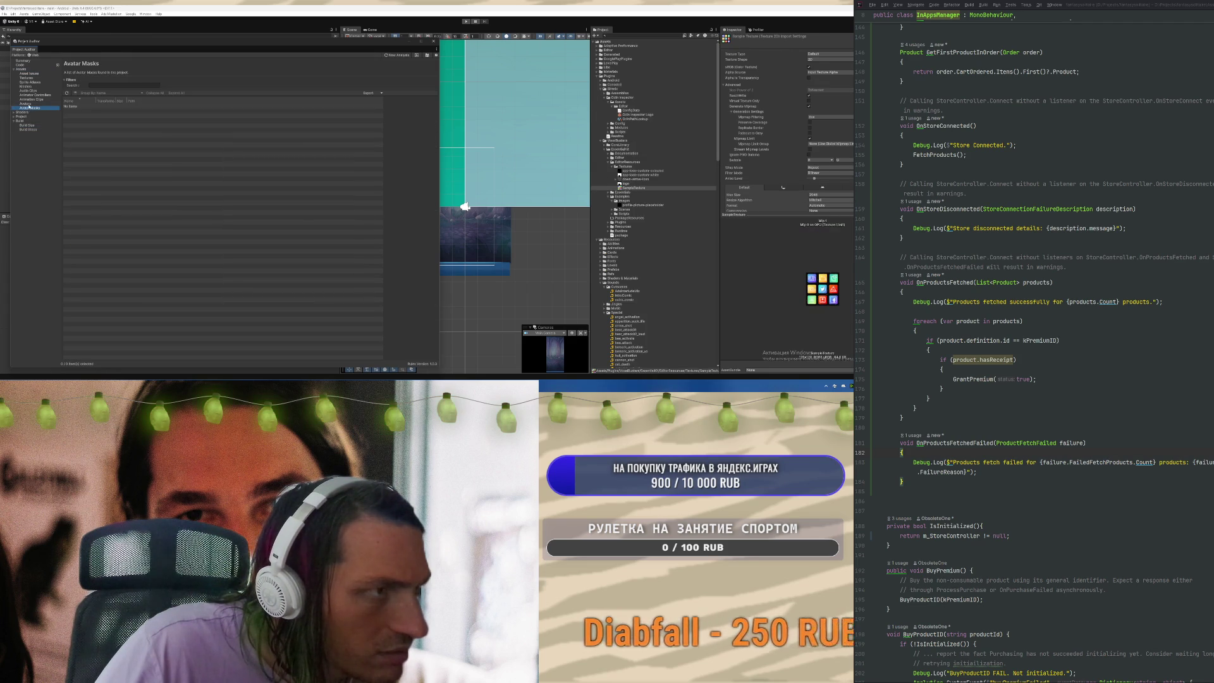
{"action": "left_click", "coordinate": [28, 95]}
{"action": "left_click", "coordinate": [29, 82]}
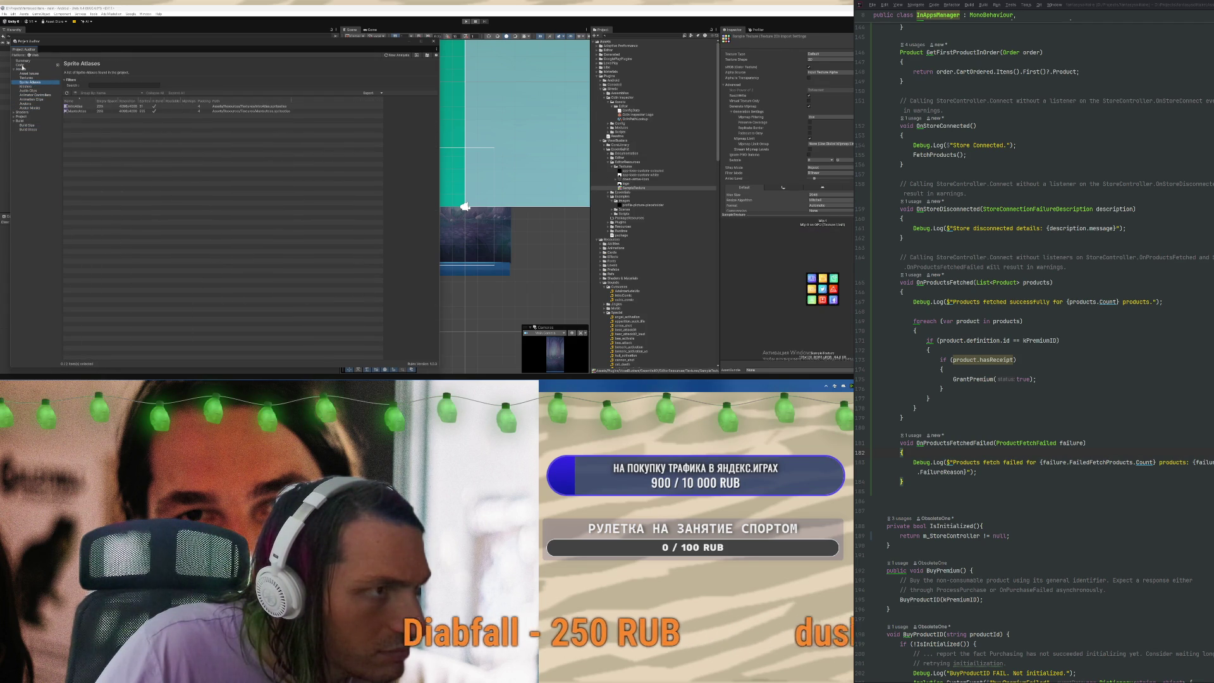
{"action": "left_click", "coordinate": [79, 106]}
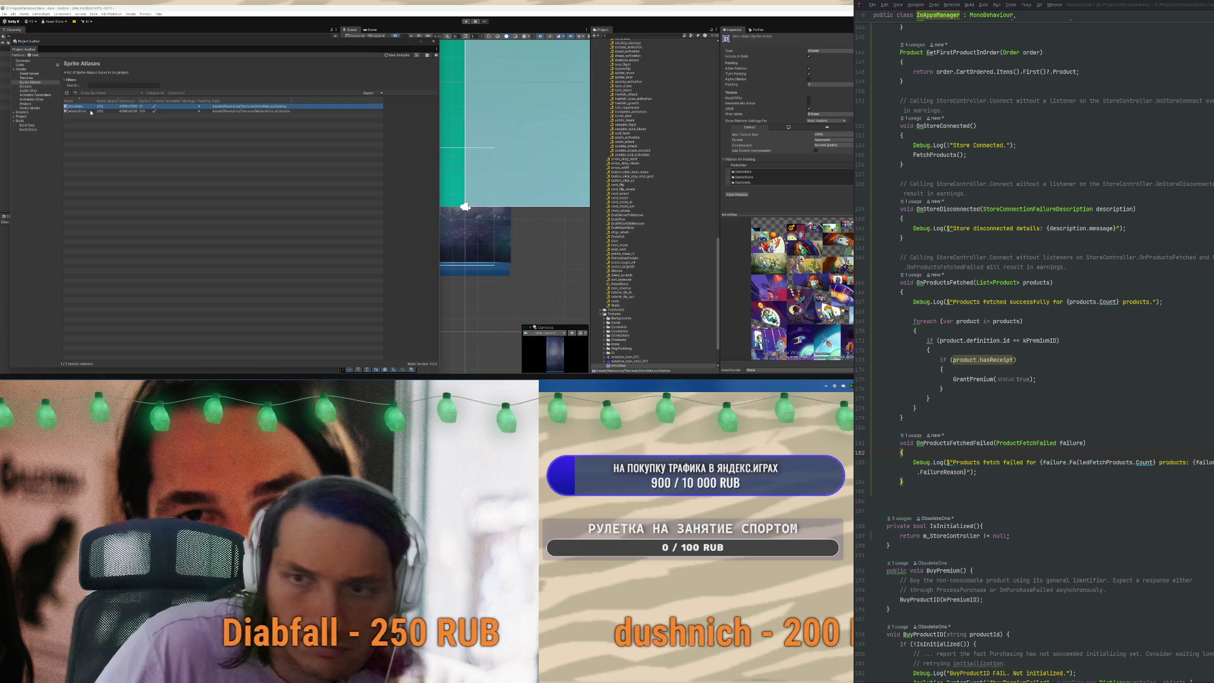
{"action": "left_click", "coordinate": [90, 111]}
{"action": "left_click", "coordinate": [96, 107]}
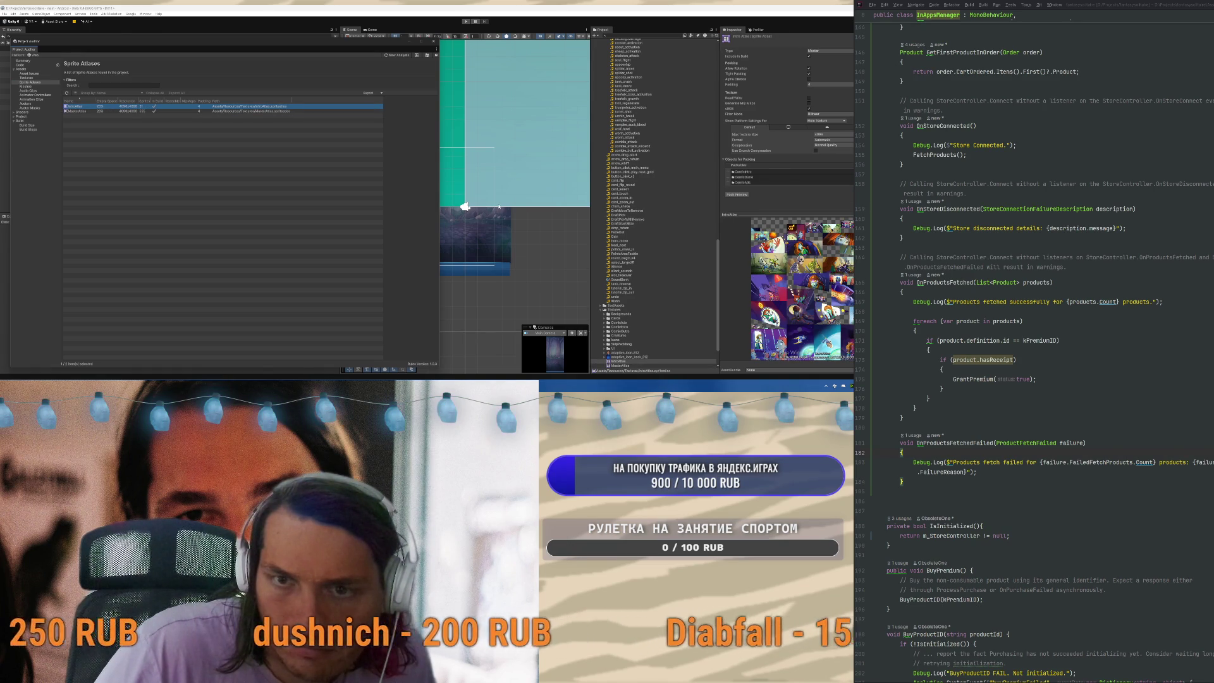
{"action": "left_click", "coordinate": [95, 112]}
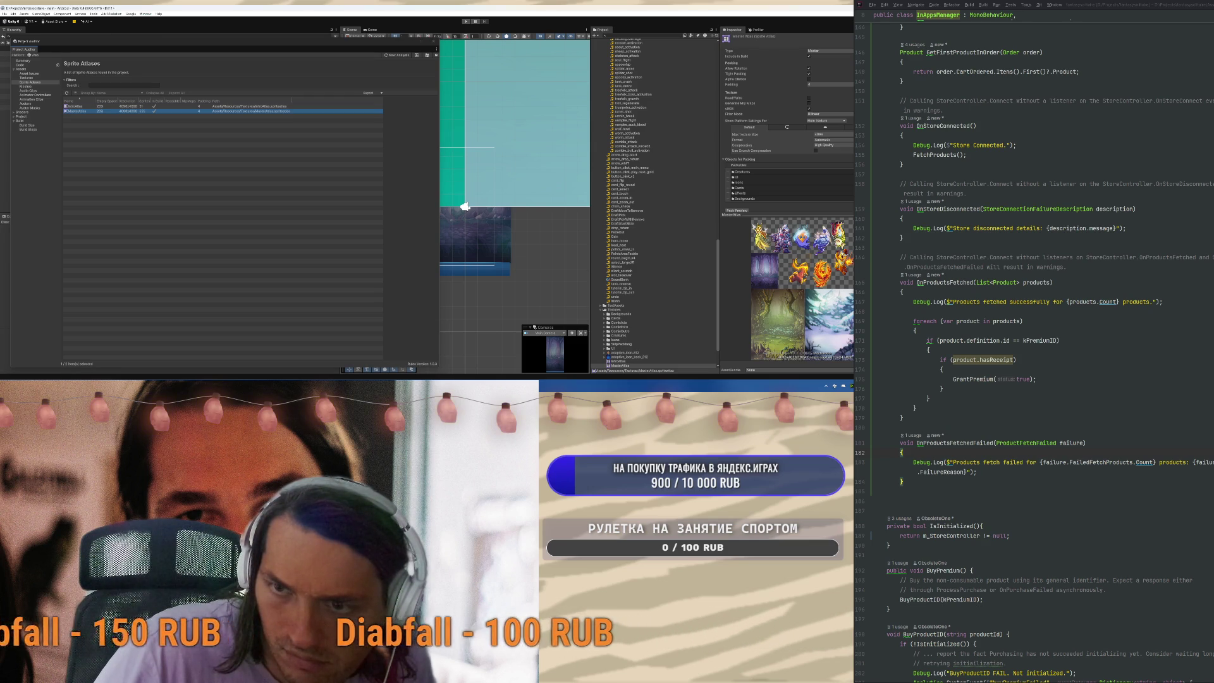
{"action": "left_click", "coordinate": [464, 206]}
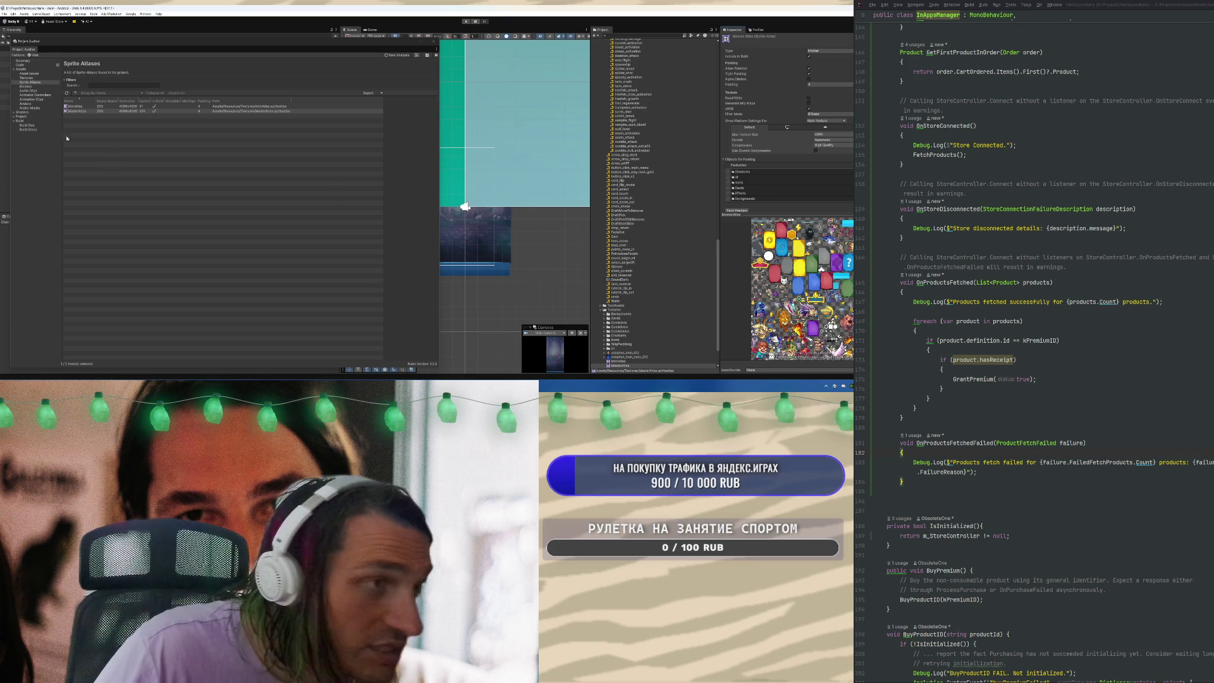
Inspect the Cylinder001 mesh's import settings, then open Audio Clips and expand the wav group
{"action": "left_click", "coordinate": [33, 86]}
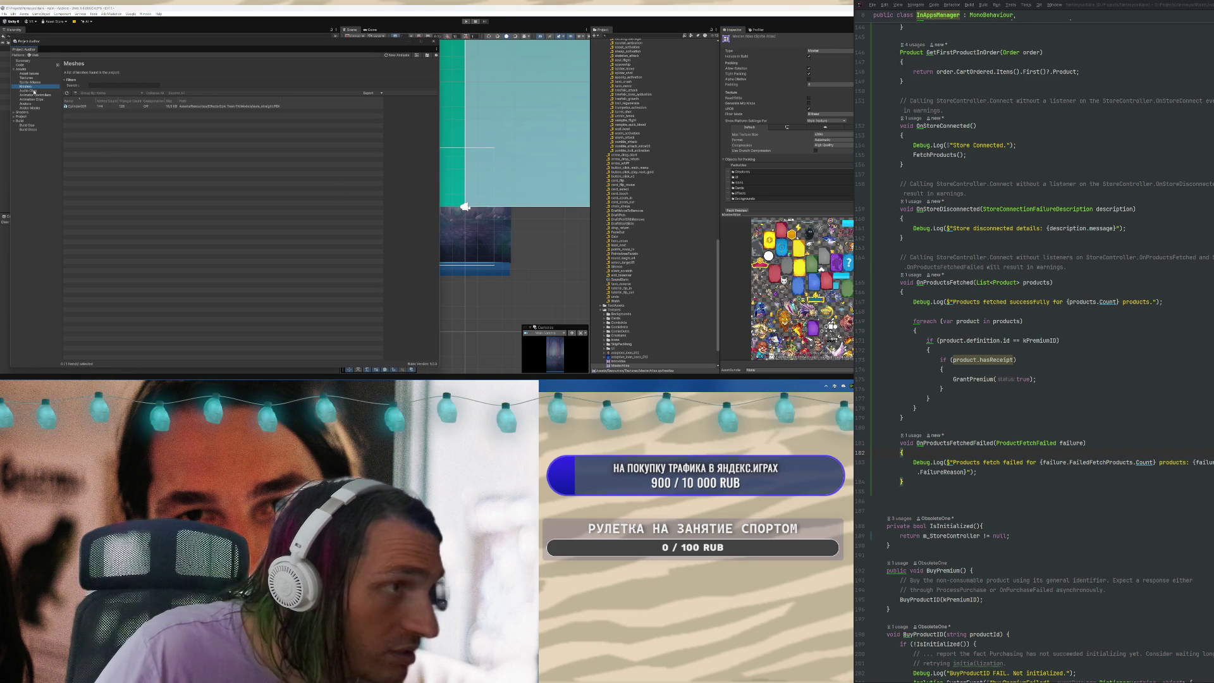
{"action": "left_click", "coordinate": [71, 107]}
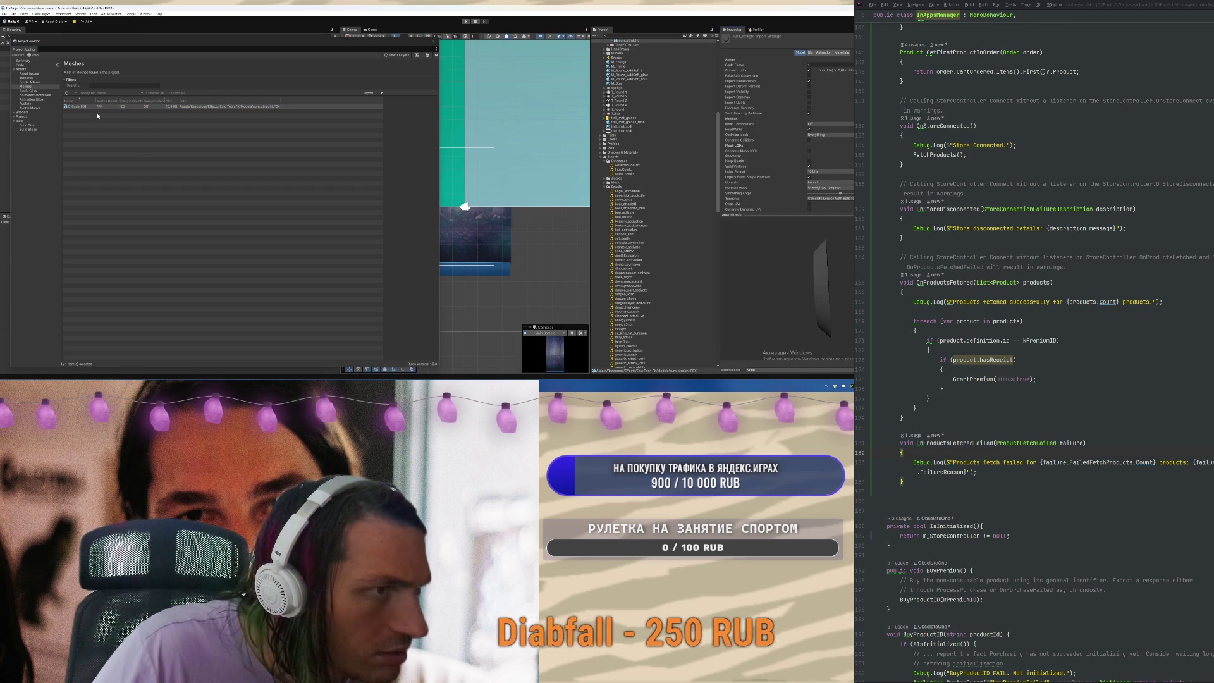
{"action": "left_click", "coordinate": [103, 106]}
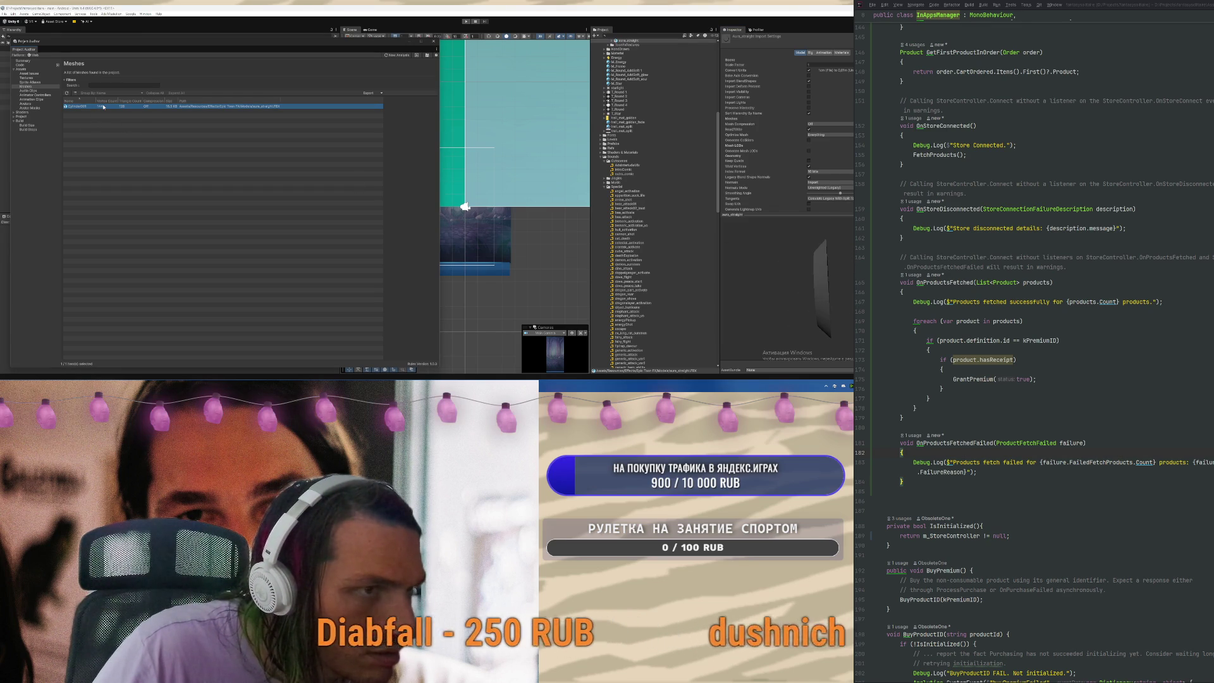
{"action": "left_click", "coordinate": [38, 91]}
{"action": "left_click", "coordinate": [65, 106]}
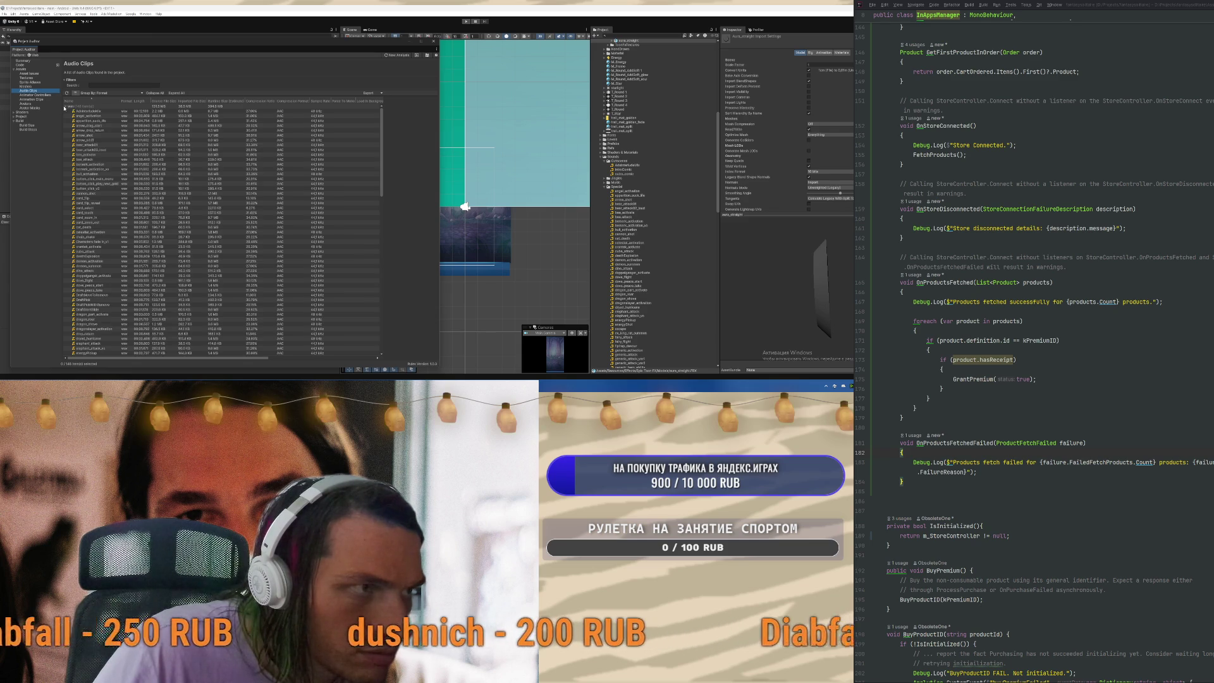
Sort audio clips by size and inspect forest_theme, winter_theme and the four large music clips
{"action": "left_click", "coordinate": [192, 101]}
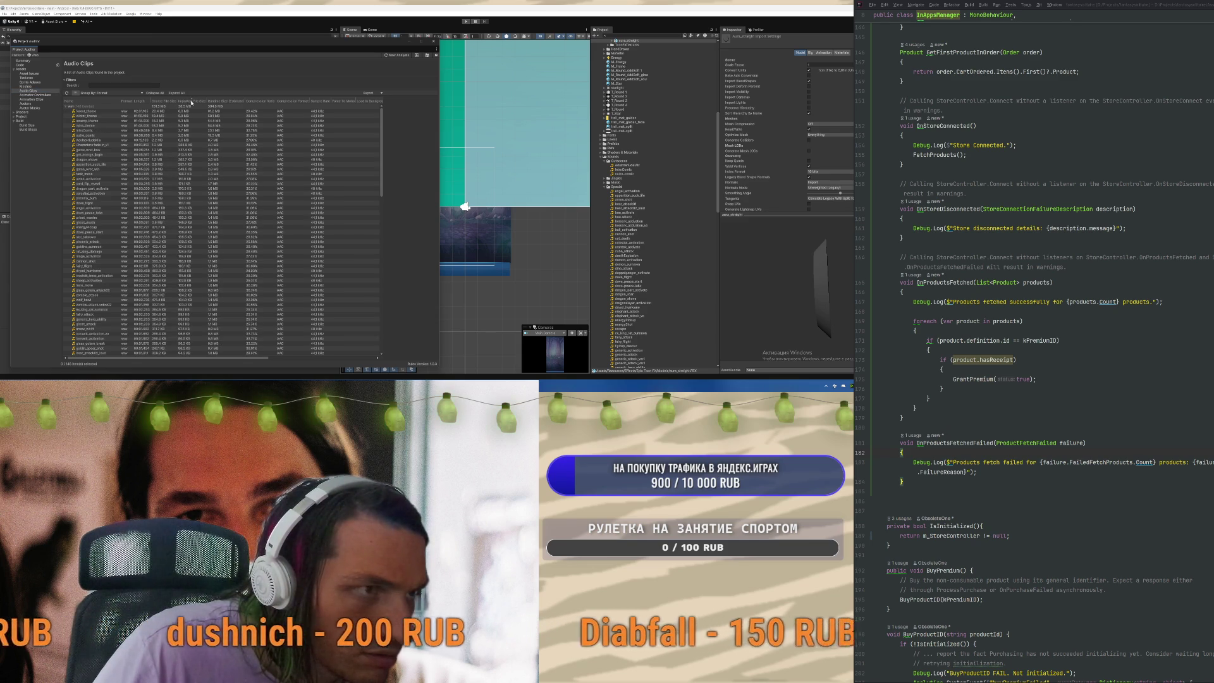
{"action": "left_click", "coordinate": [181, 111]}
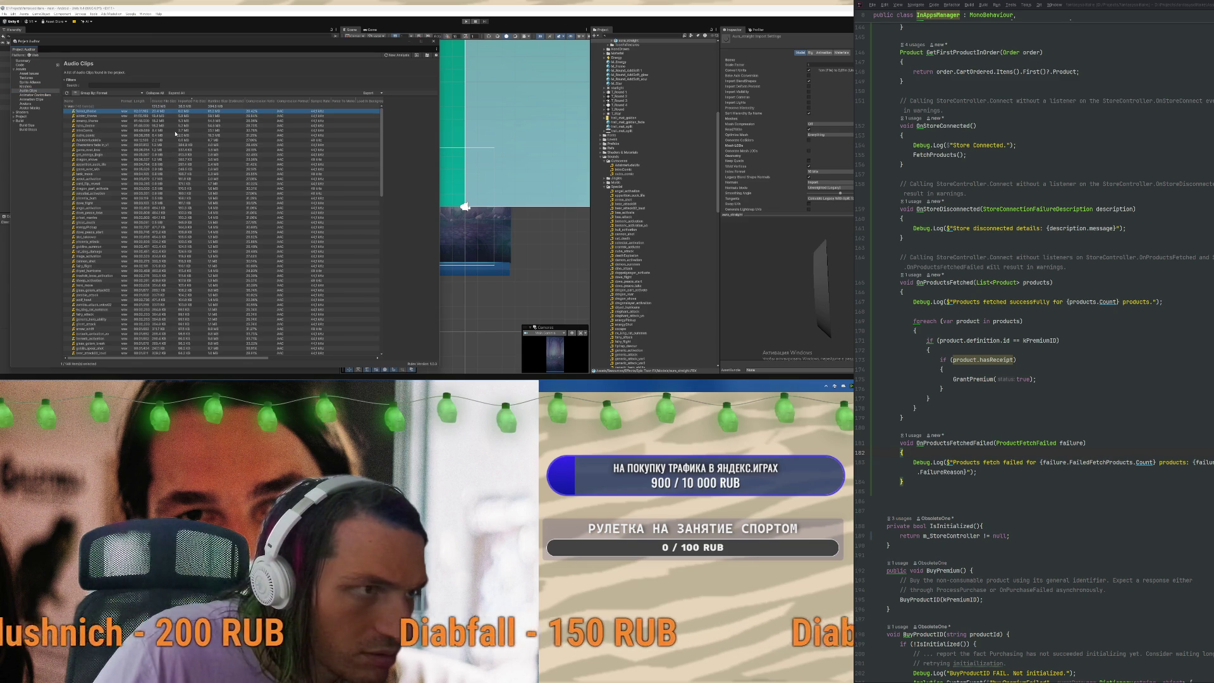
{"action": "double_click", "coordinate": [170, 111]}
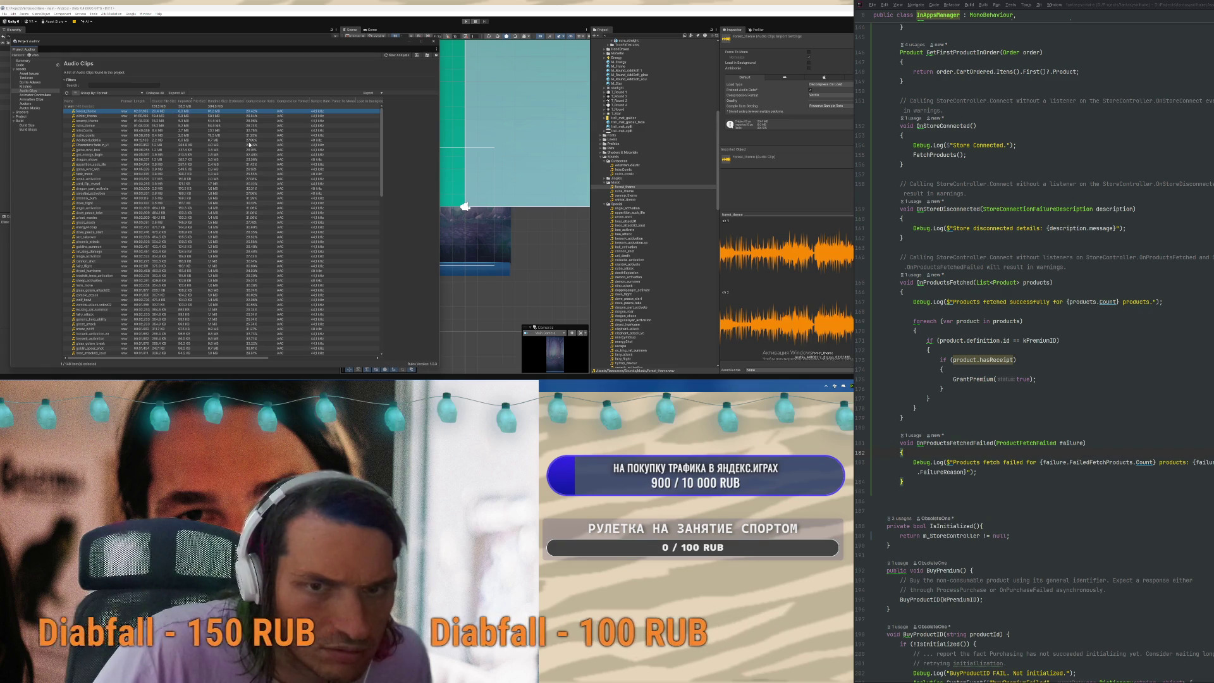
{"action": "left_click", "coordinate": [628, 199]}
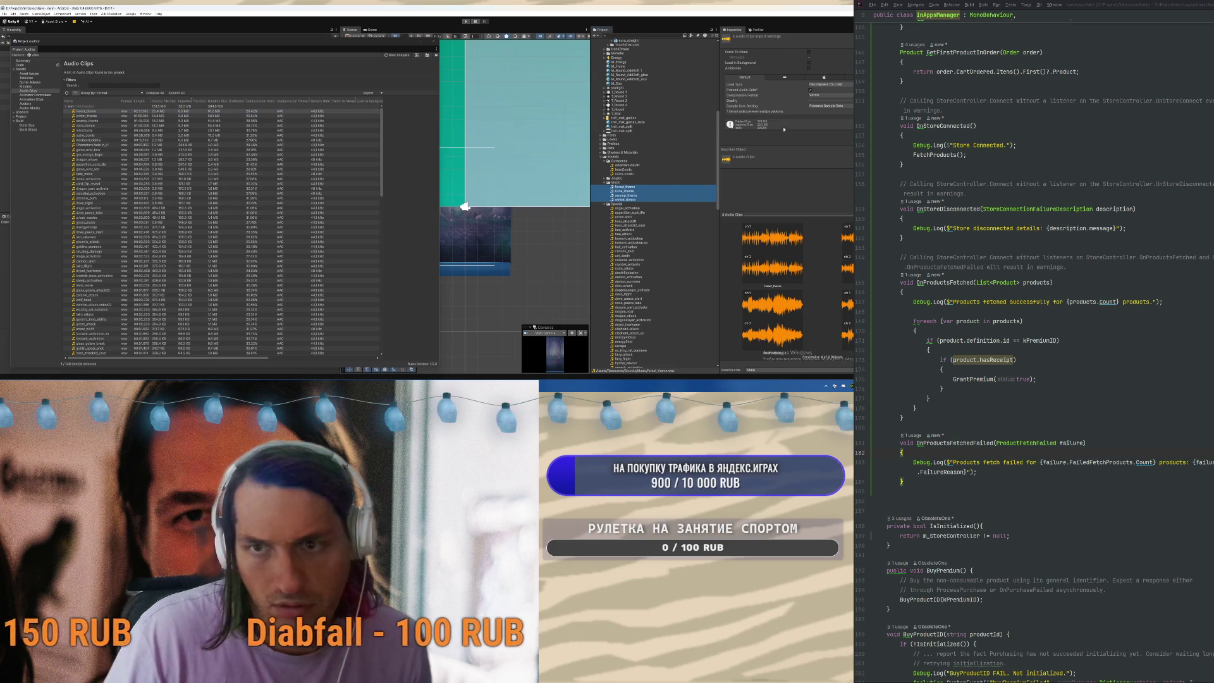
{"action": "left_click", "coordinate": [626, 186], "text": "shift"}
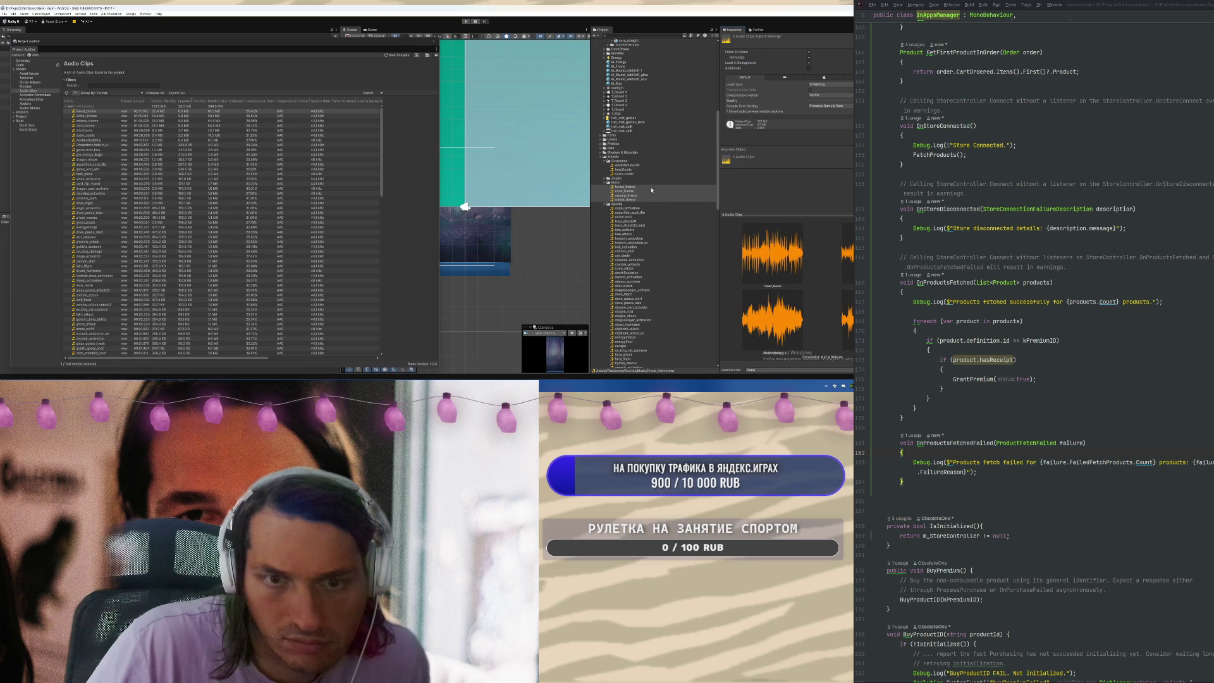
Set the four jingles, Characters fade in_v1 through get_energy_jingle, to Force To Mono and Streaming
{"action": "left_click", "coordinate": [605, 179]}
{"action": "left_click", "coordinate": [630, 183]}
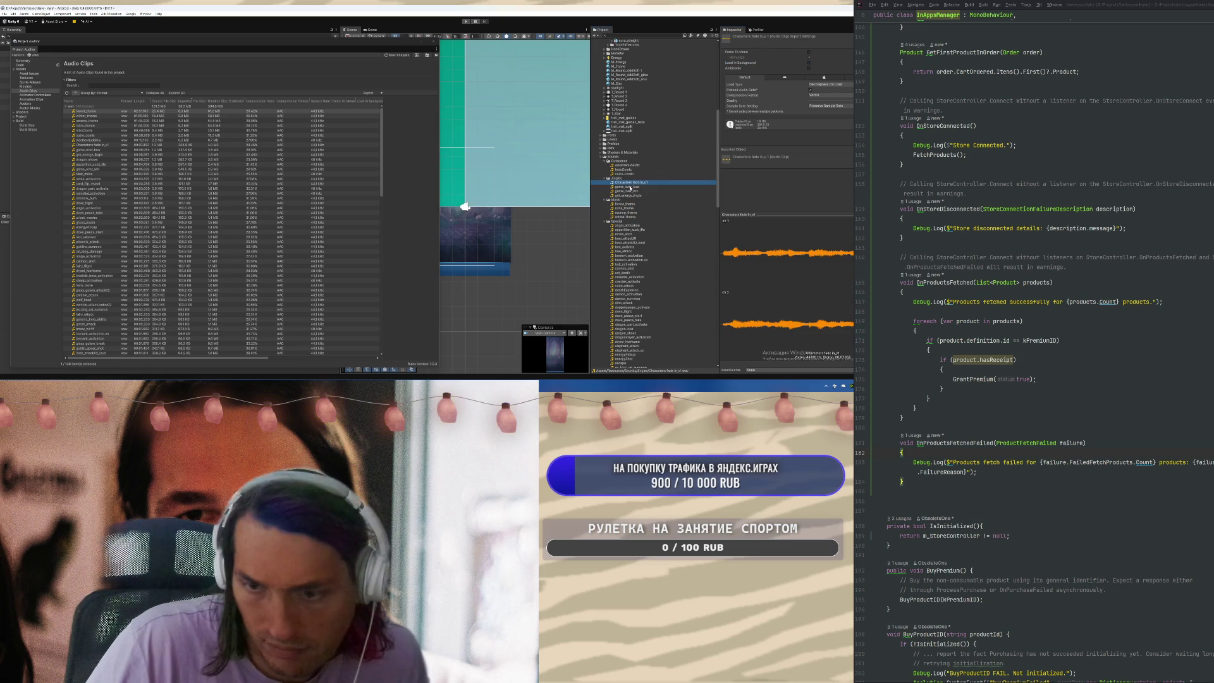
{"action": "key", "text": "Down"}
{"action": "key", "text": "Down"}
{"action": "key", "text": "Down"}
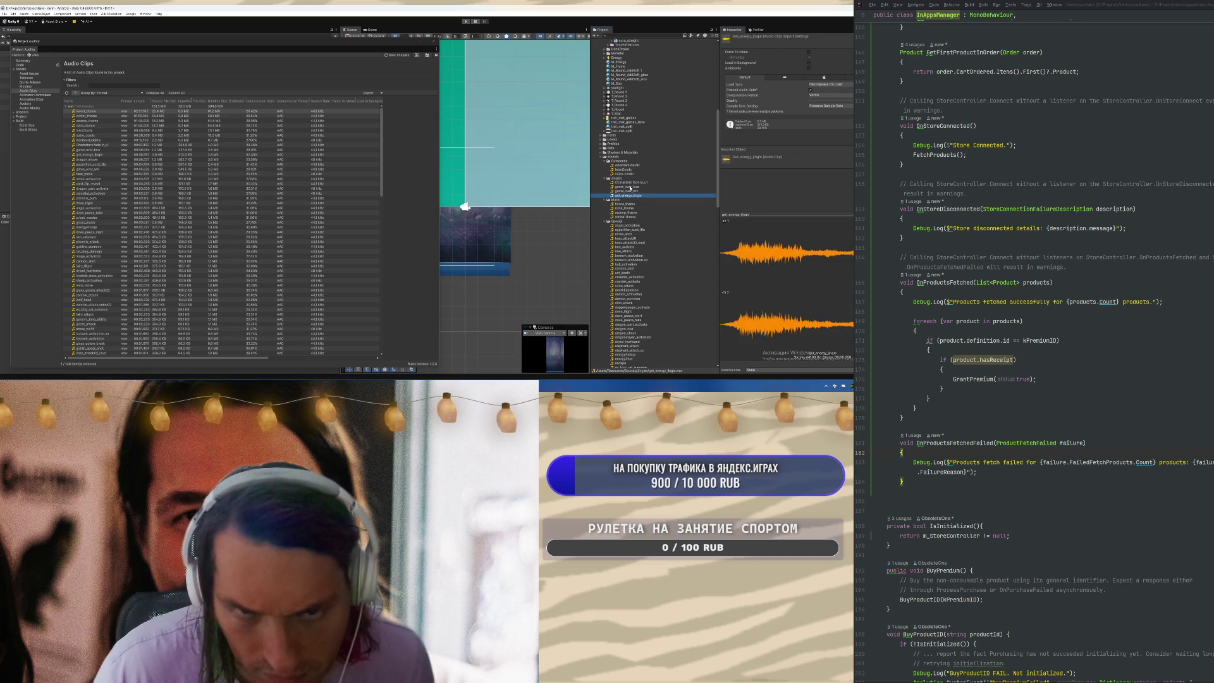
{"action": "key", "text": "shift+Up"}
{"action": "key", "text": "shift+Up"}
{"action": "key", "text": "shift+Up"}
{"action": "left_click", "coordinate": [808, 53]}
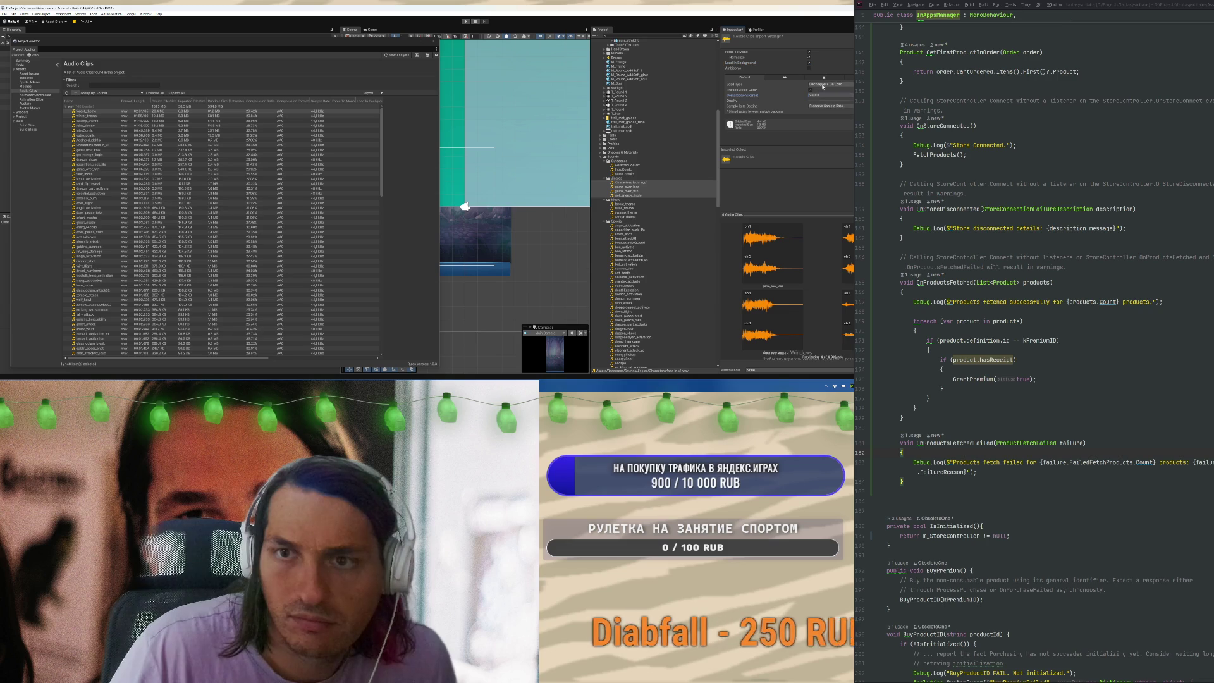
{"action": "left_click", "coordinate": [821, 86]}
{"action": "left_click", "coordinate": [821, 101]}
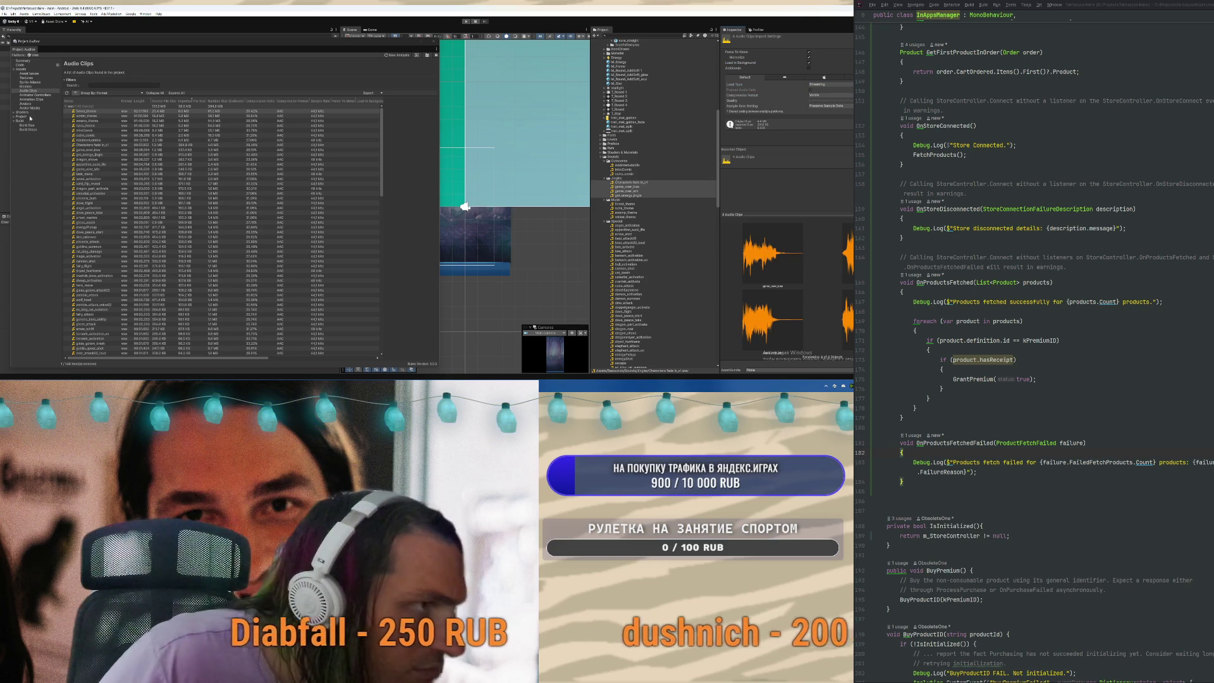
{"action": "left_click", "coordinate": [31, 100]}
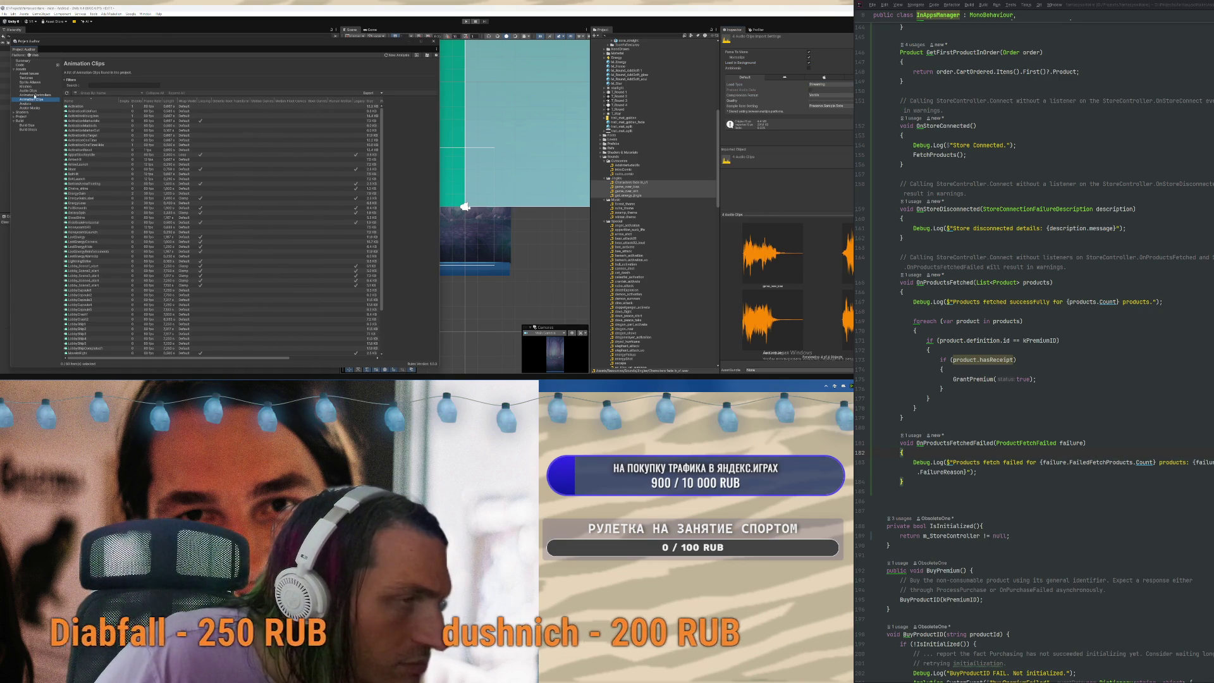
Step through Animator Controllers, Avatar Masks, Summary, Build Size and Packages to the Project Settings report
{"action": "left_click", "coordinate": [36, 94]}
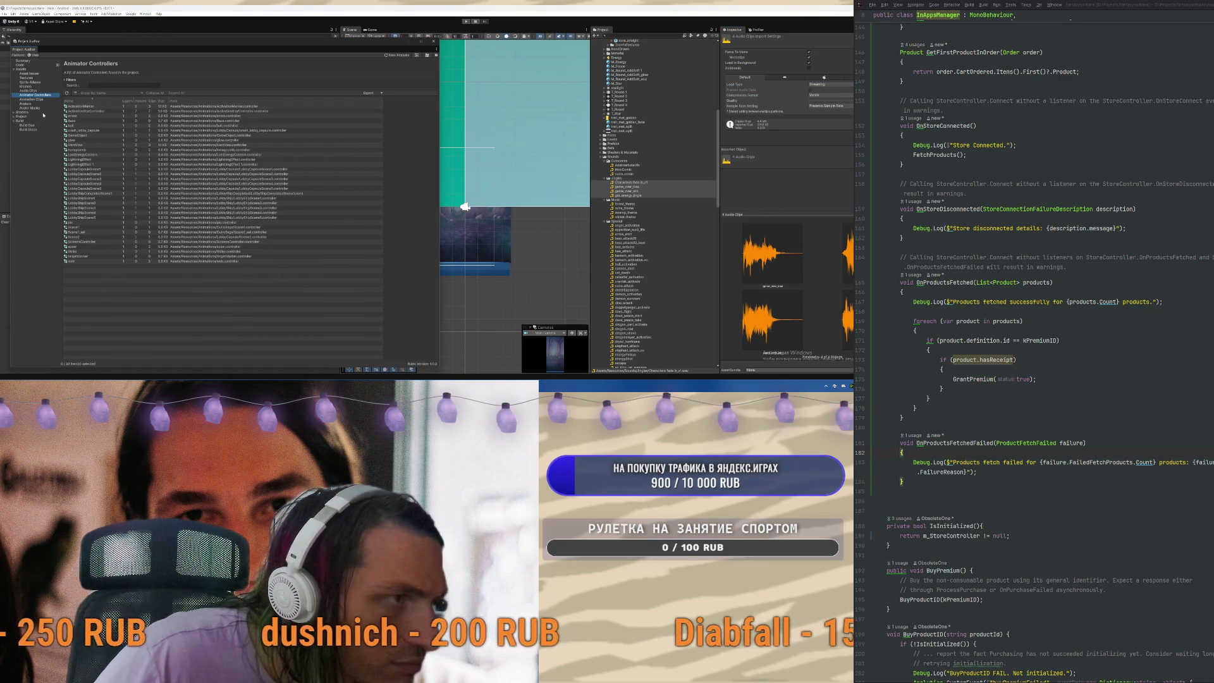
{"action": "left_click", "coordinate": [35, 108]}
{"action": "left_click", "coordinate": [29, 61]}
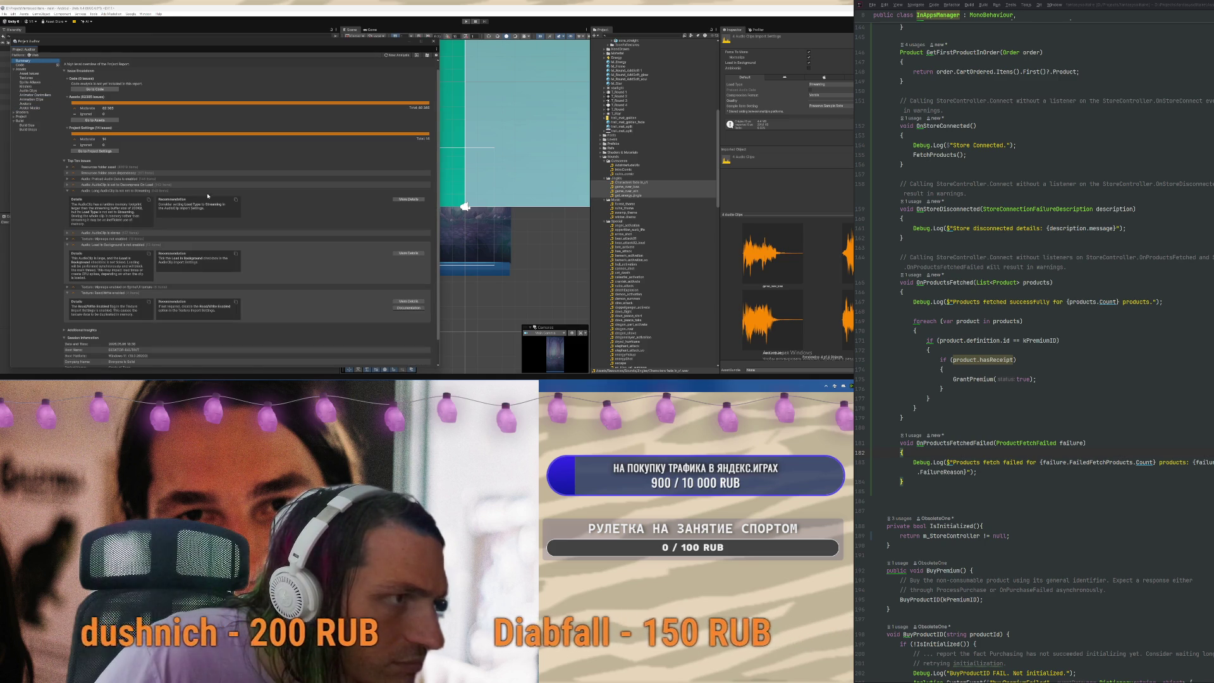
{"action": "scroll", "coordinate": [230, 167], "scroll_direction": "down", "scroll_amount": 2}
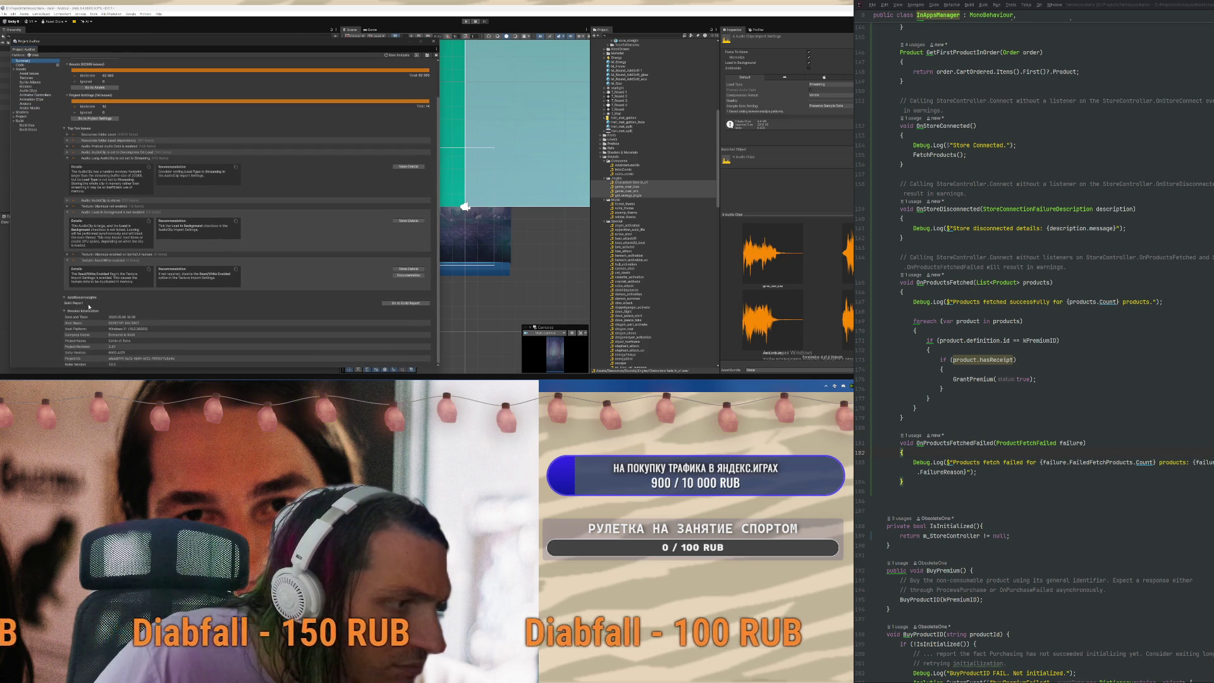
{"action": "left_click", "coordinate": [27, 126]}
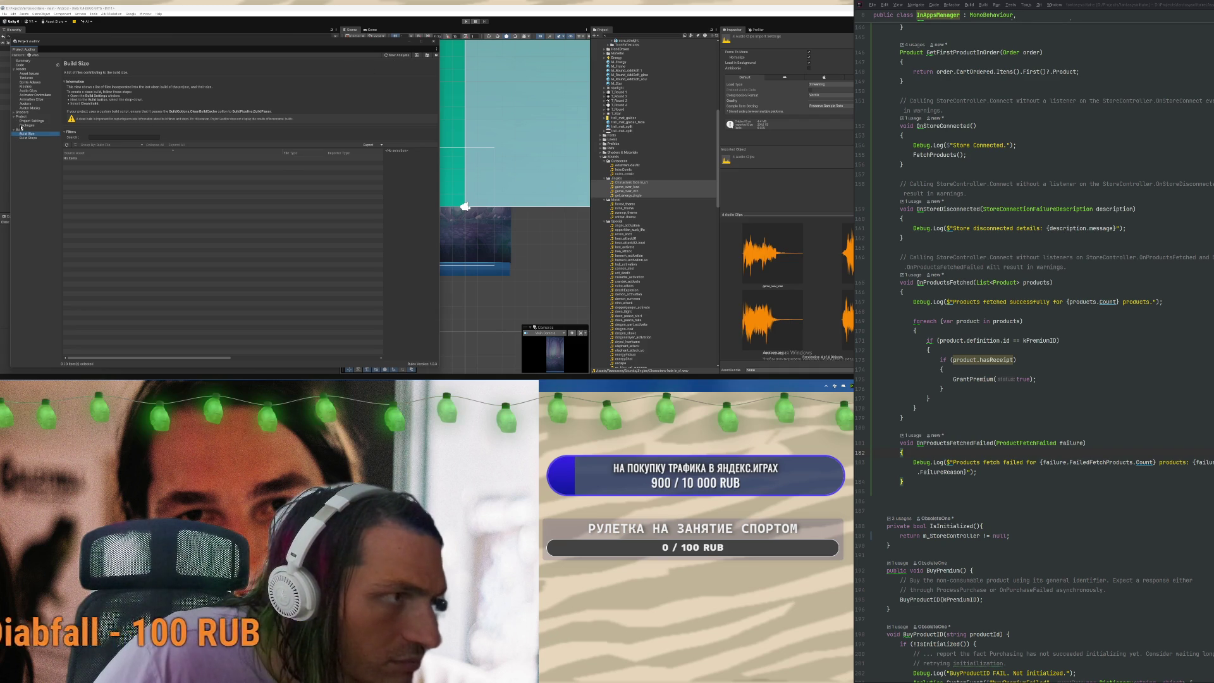
{"action": "left_click", "coordinate": [31, 125]}
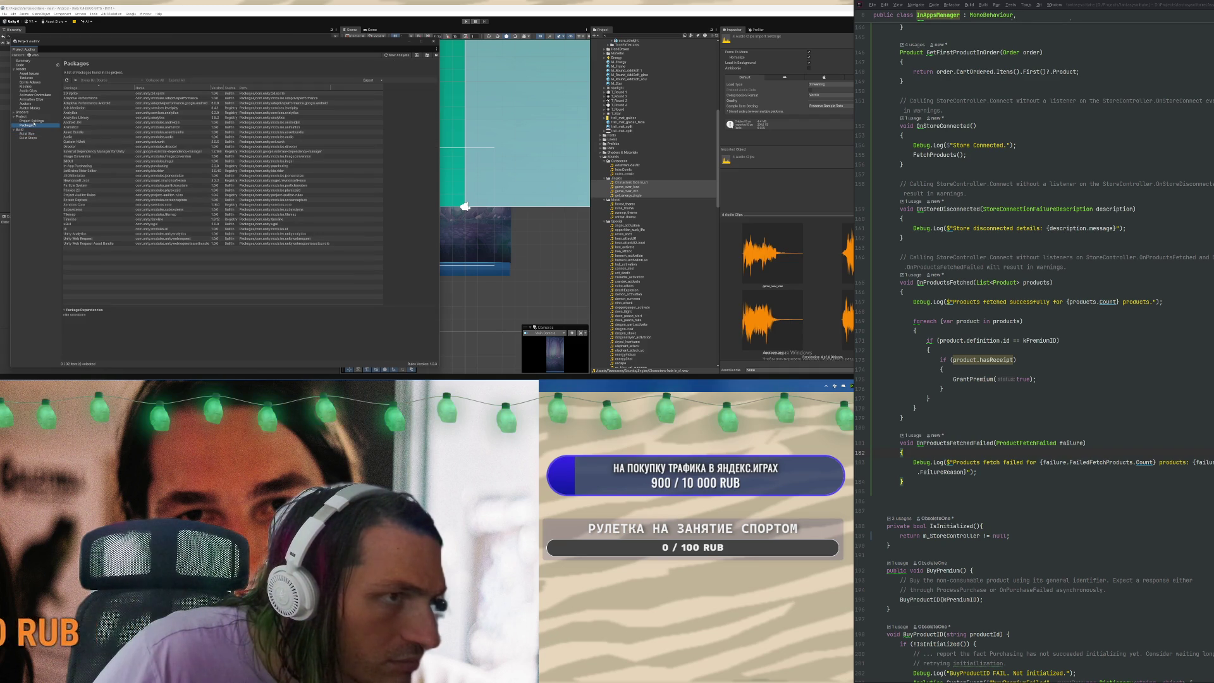
{"action": "left_click", "coordinate": [32, 120]}
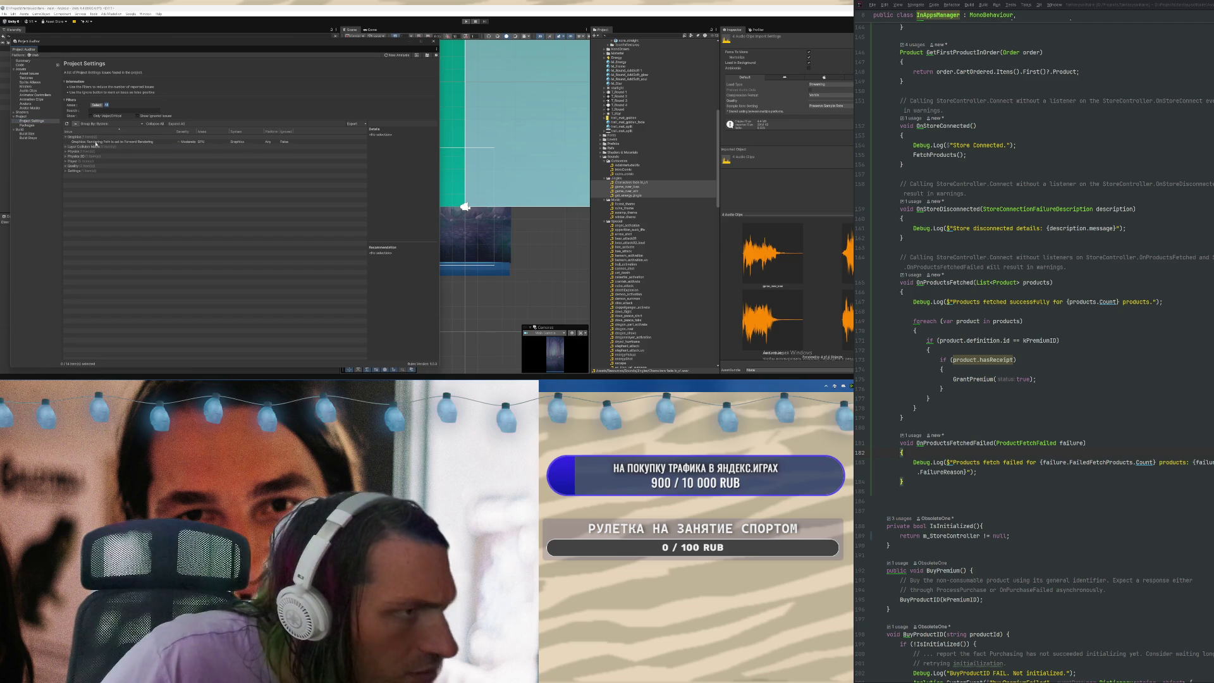
Show the Forward Rendering path issue's details and briefly open its Graphics settings
{"action": "left_click", "coordinate": [89, 142]}
{"action": "double_click", "coordinate": [126, 141]}
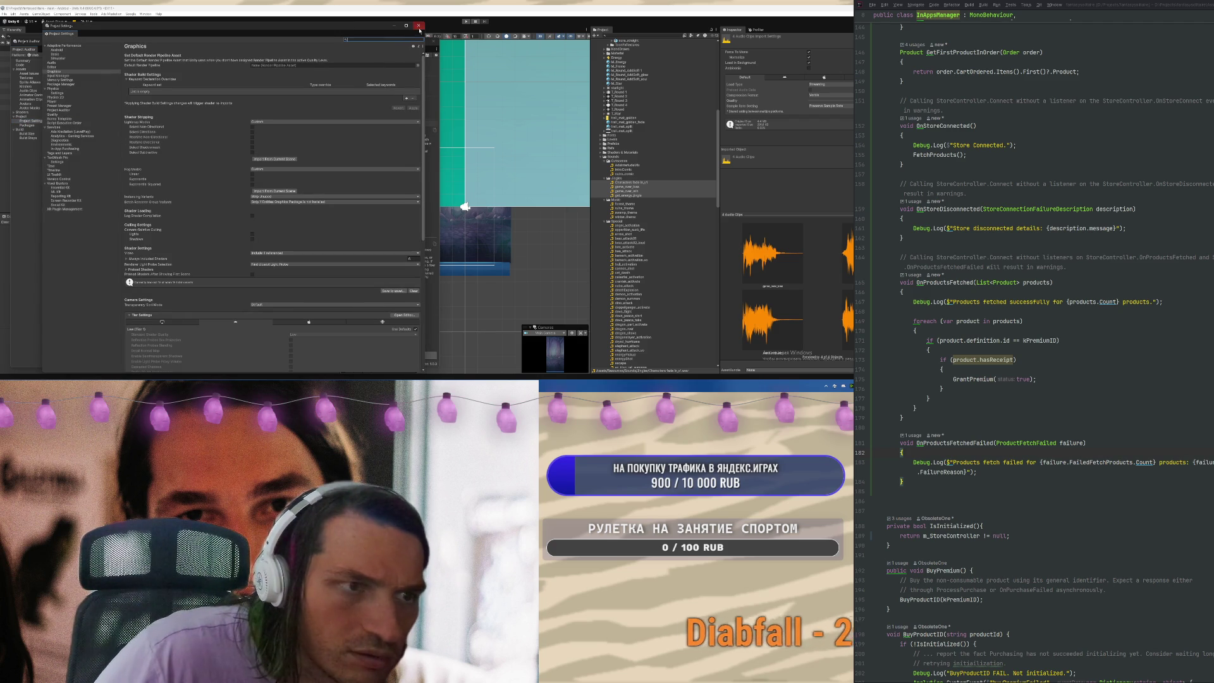
{"action": "left_click", "coordinate": [417, 26]}
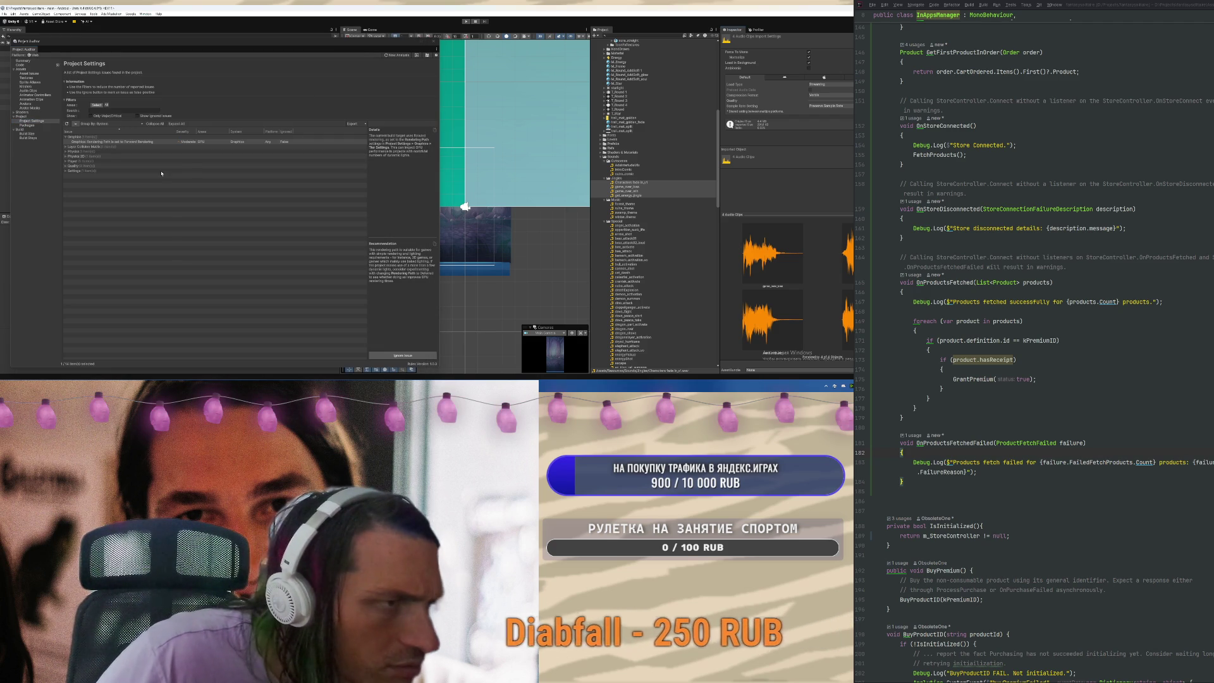
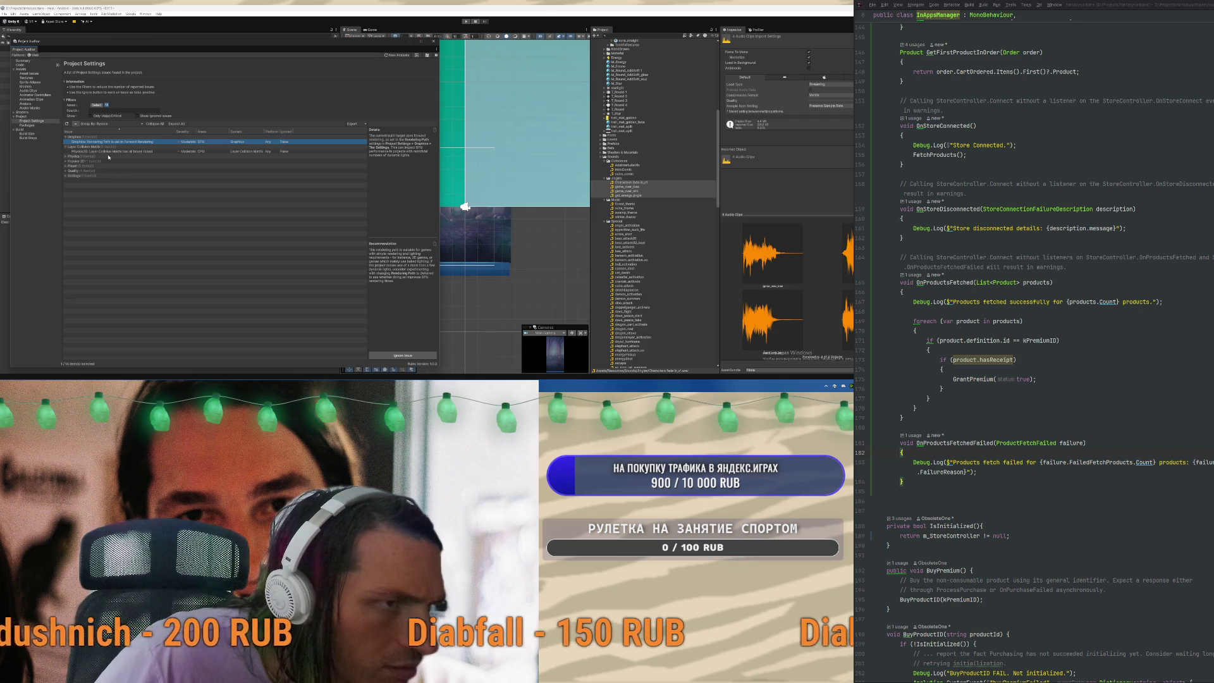
Expand the Physics, Physics 2D and Player issue groups and read Auto Sync Transforms and WebGL Data Caching details
{"action": "left_click", "coordinate": [108, 152]}
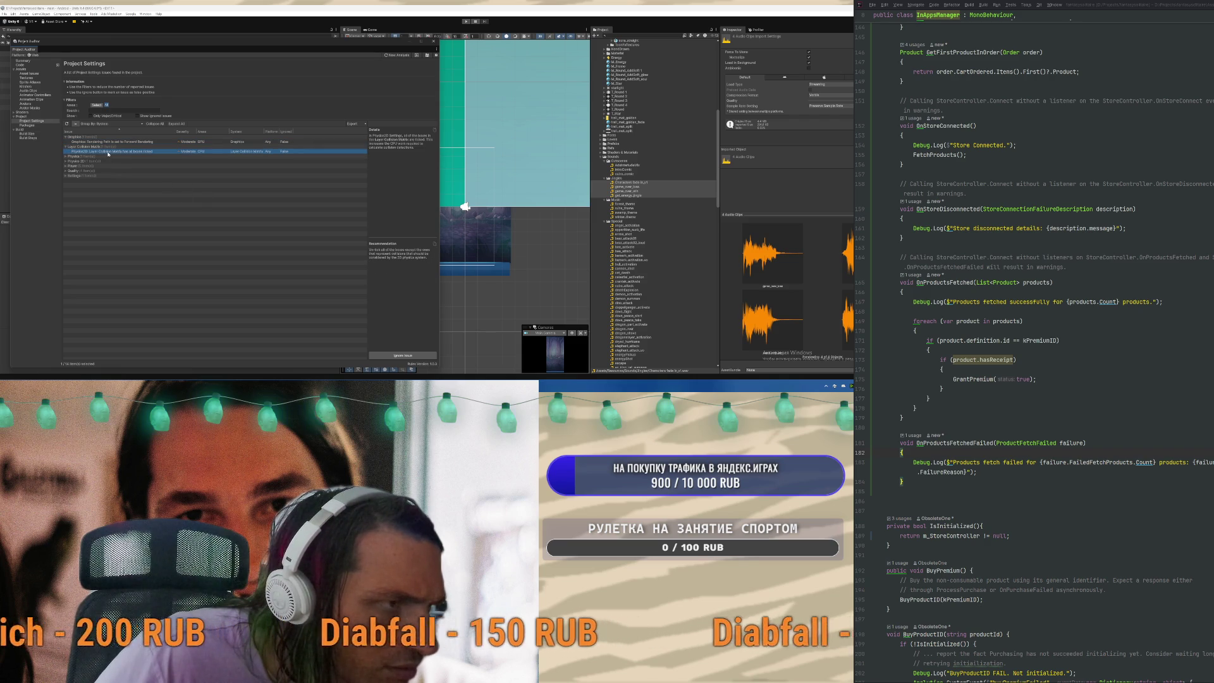
{"action": "left_click", "coordinate": [65, 157]}
{"action": "left_click", "coordinate": [66, 166]}
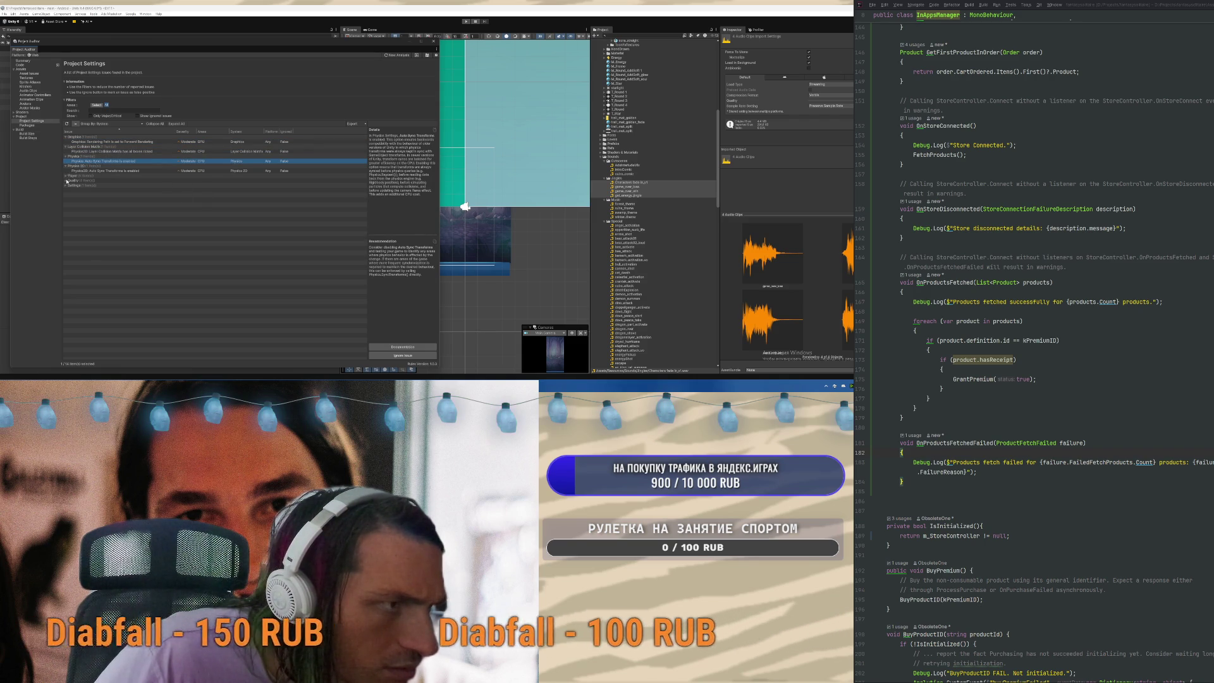
{"action": "left_click", "coordinate": [65, 175]}
{"action": "left_click", "coordinate": [113, 180]}
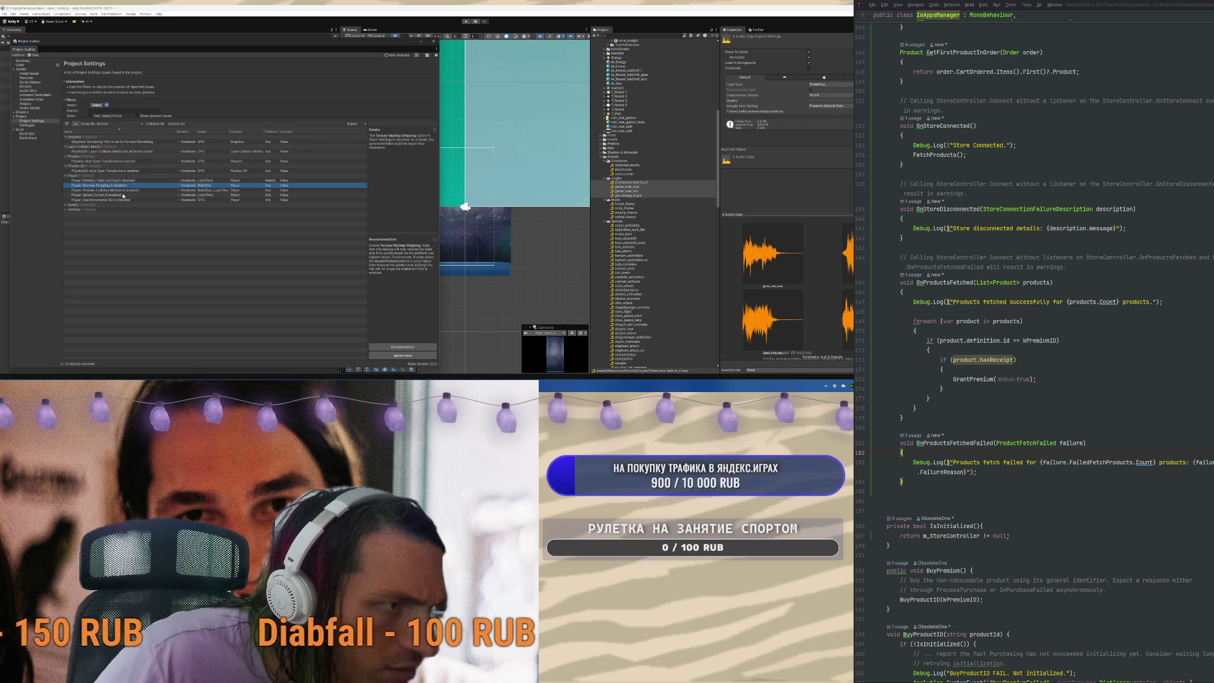
Expand the Quality issues and read Async Upload Buffer Size, Mipmap Streaming and Layer Collision Matrix details
{"action": "left_click", "coordinate": [65, 205]}
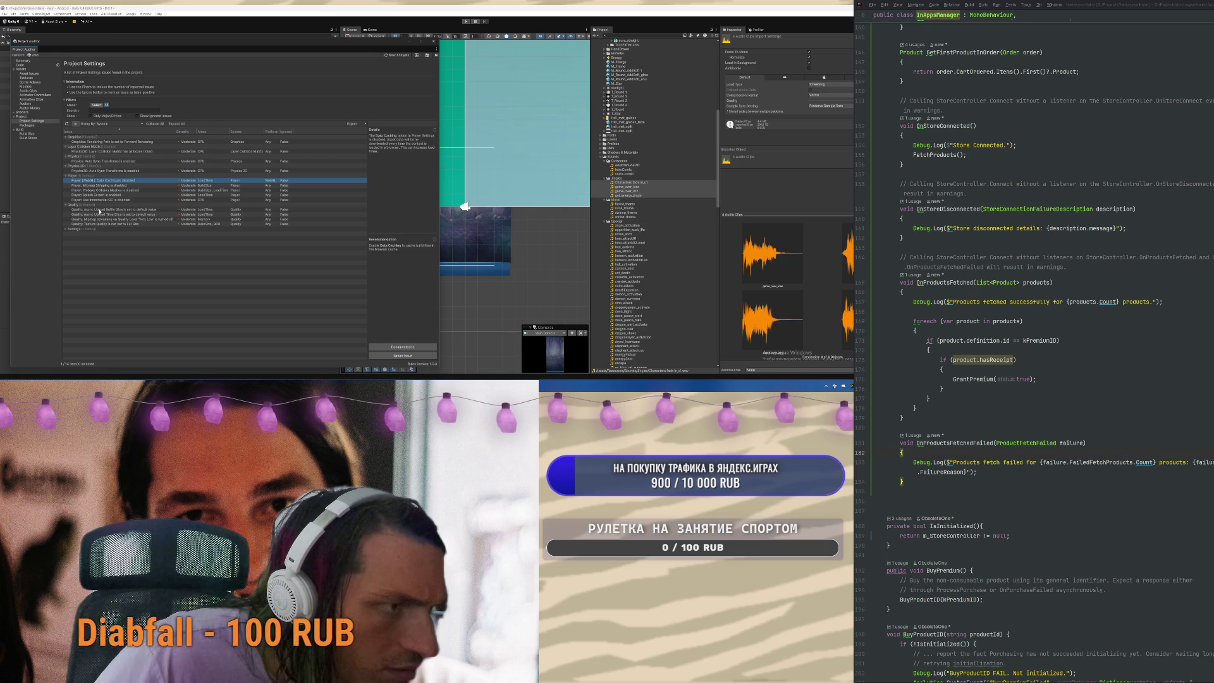
{"action": "left_click", "coordinate": [101, 209]}
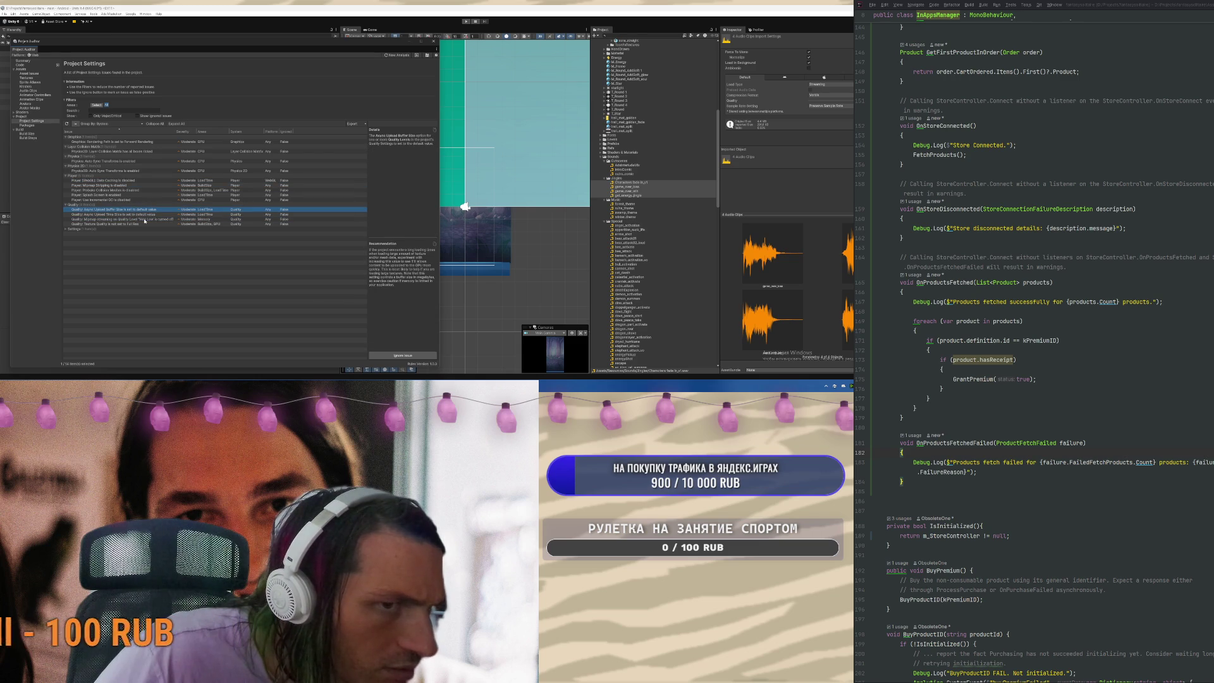
{"action": "left_click", "coordinate": [124, 219]}
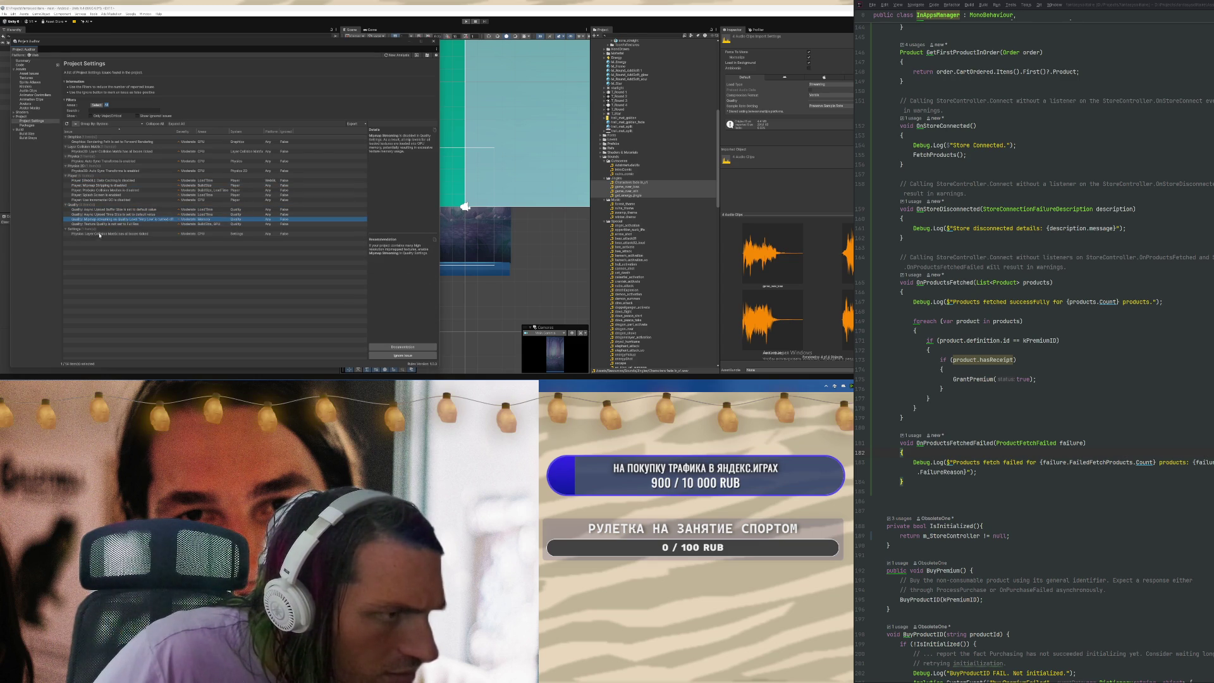
{"action": "left_click", "coordinate": [98, 234]}
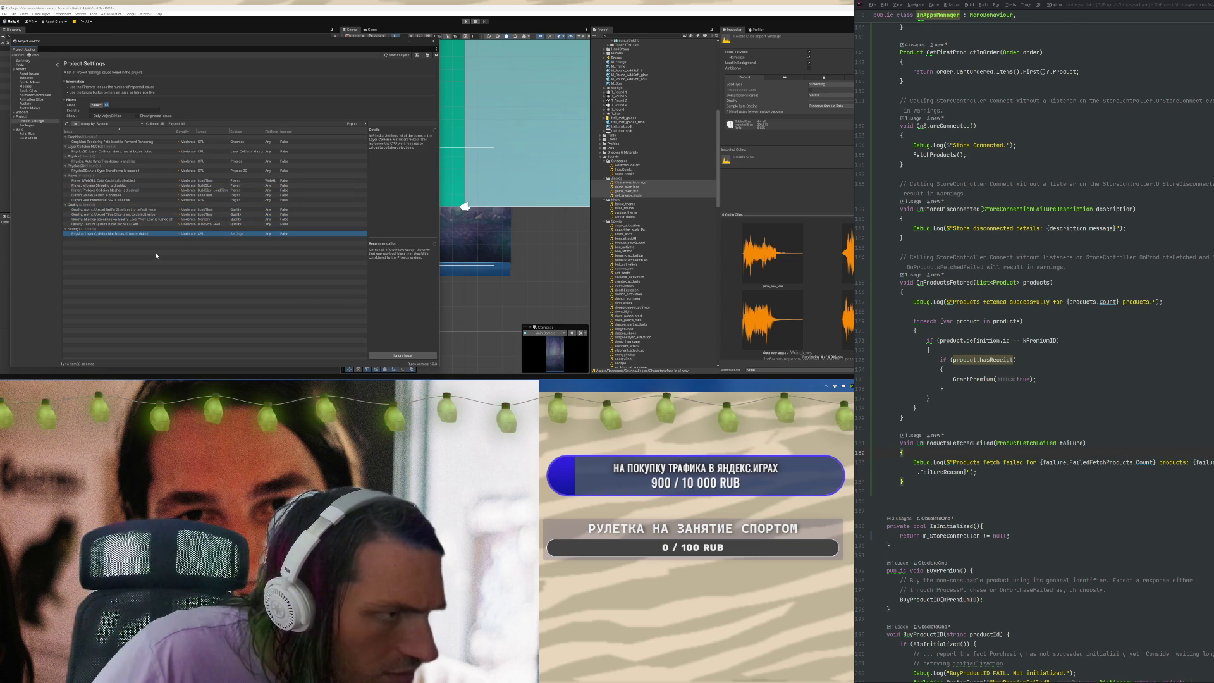
Reveal the shader audit categories and open Physics 2D settings from the Auto Sync Transforms issue
{"action": "left_click", "coordinate": [102, 172]}
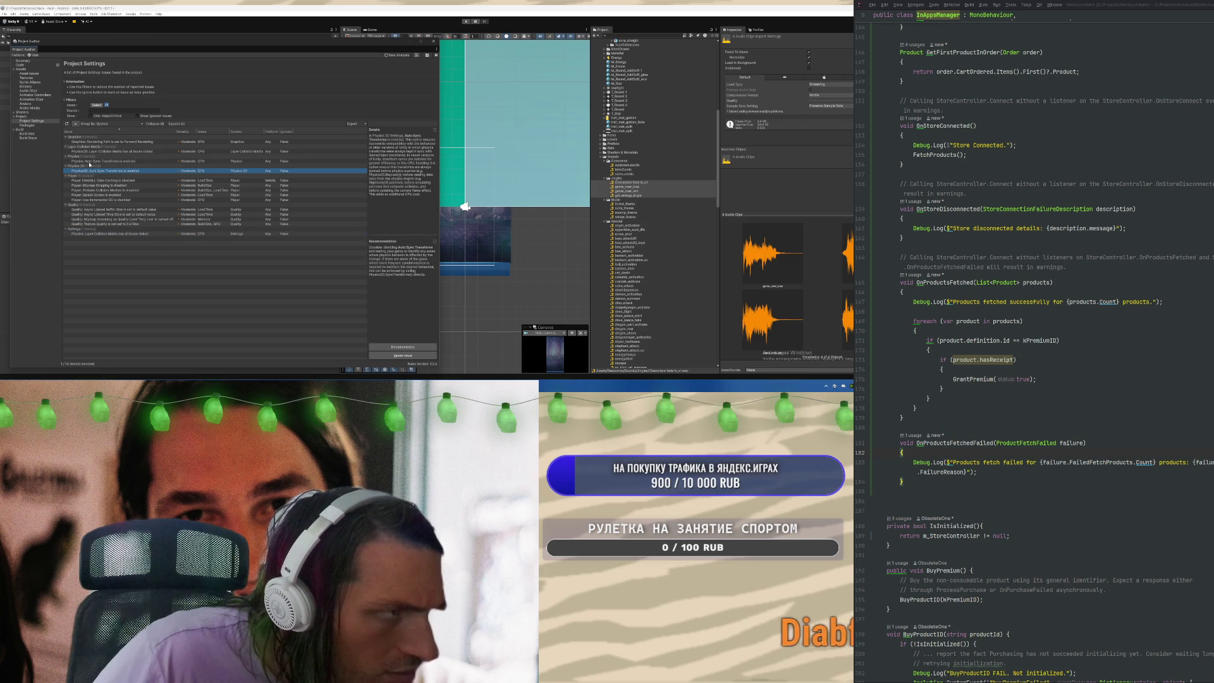
{"action": "left_click", "coordinate": [13, 113]}
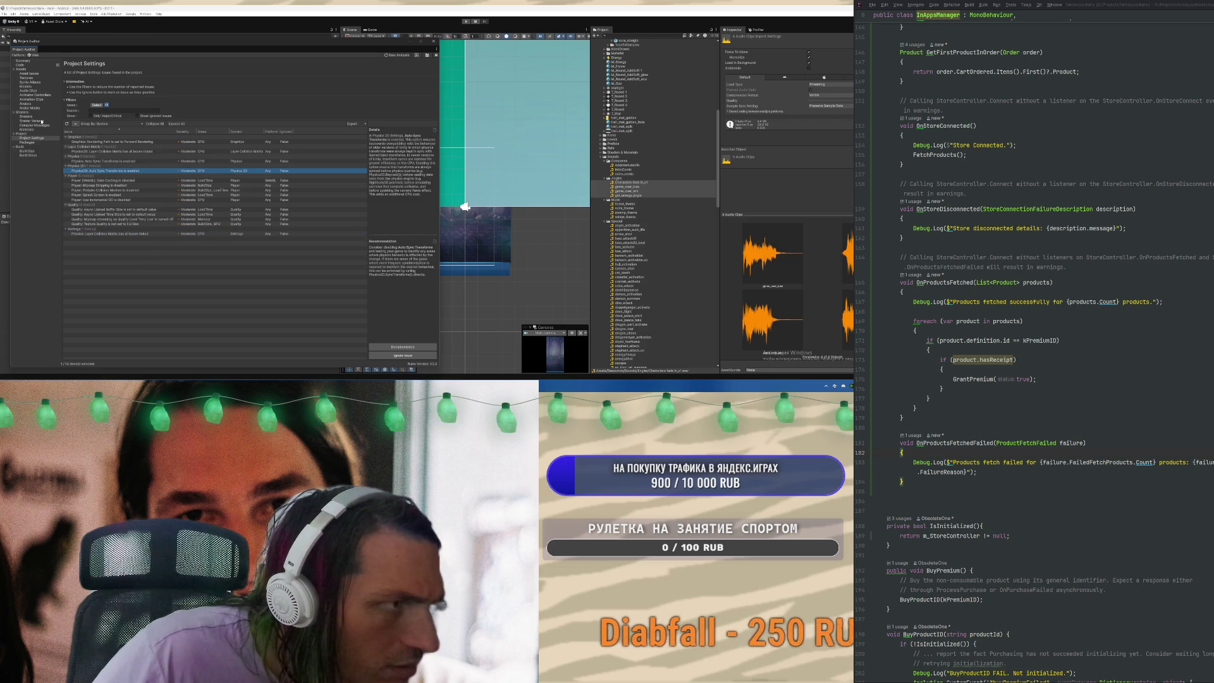
{"action": "double_click", "coordinate": [126, 171]}
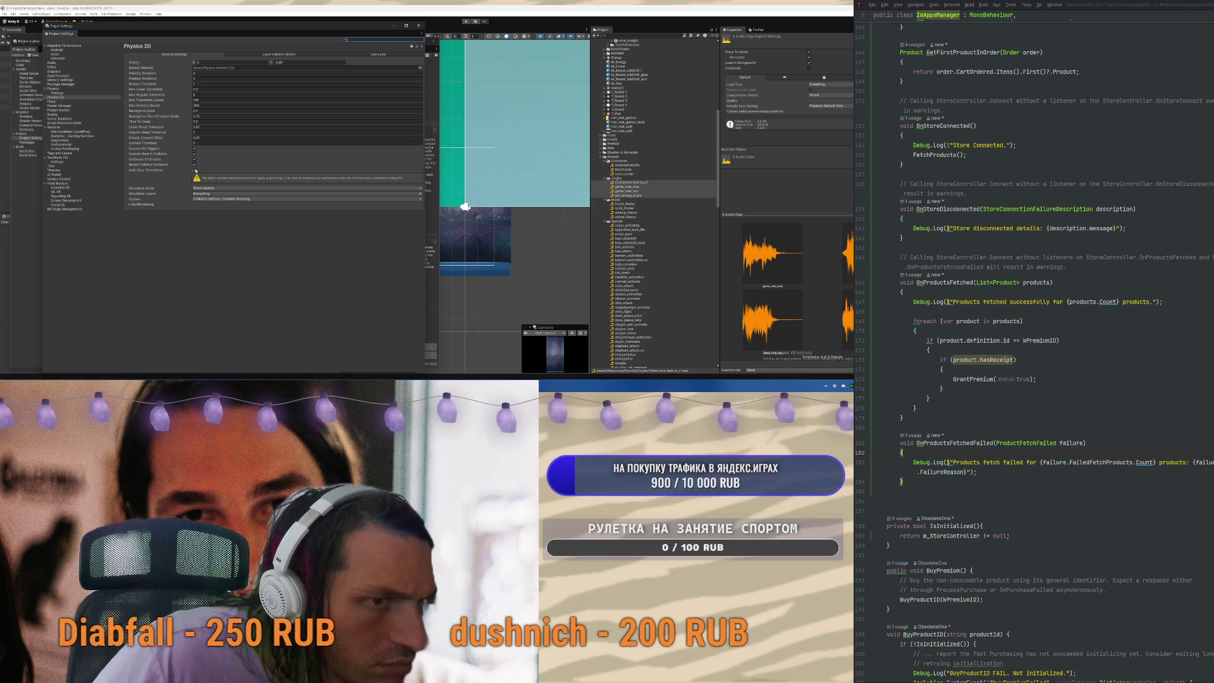
Turn off Physics 2D Auto Sync Transforms, leaving Simulation Layers unchanged
{"action": "left_click", "coordinate": [194, 170]}
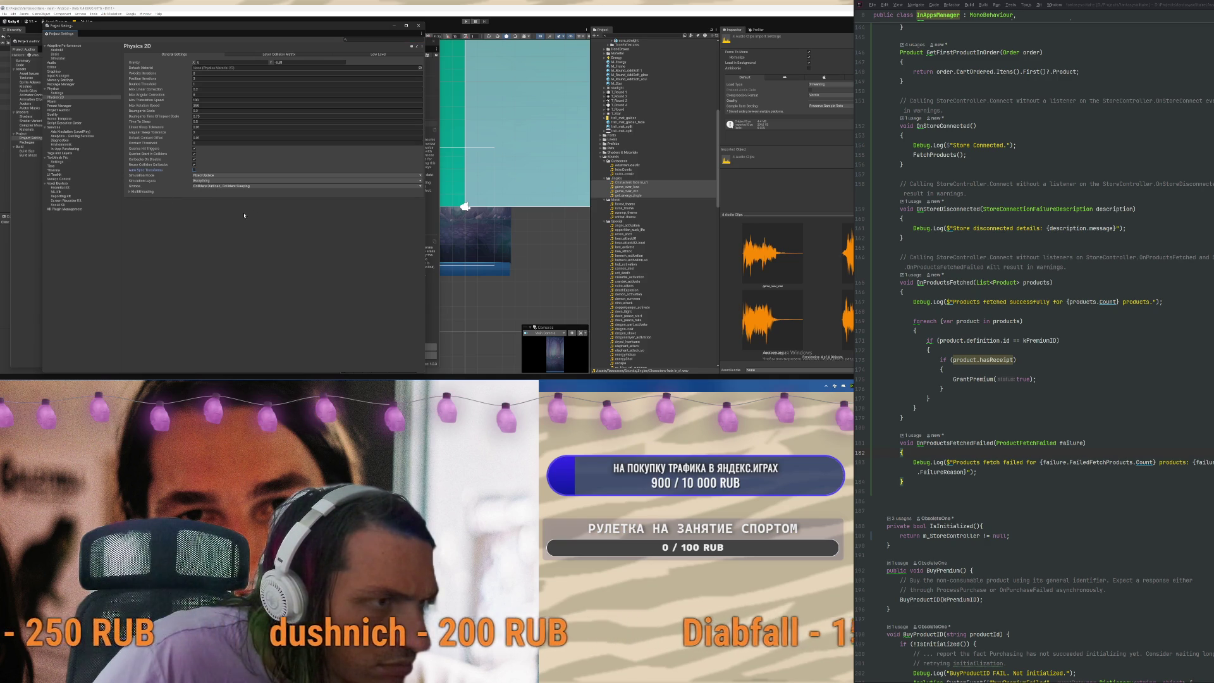
{"action": "left_click", "coordinate": [203, 180]}
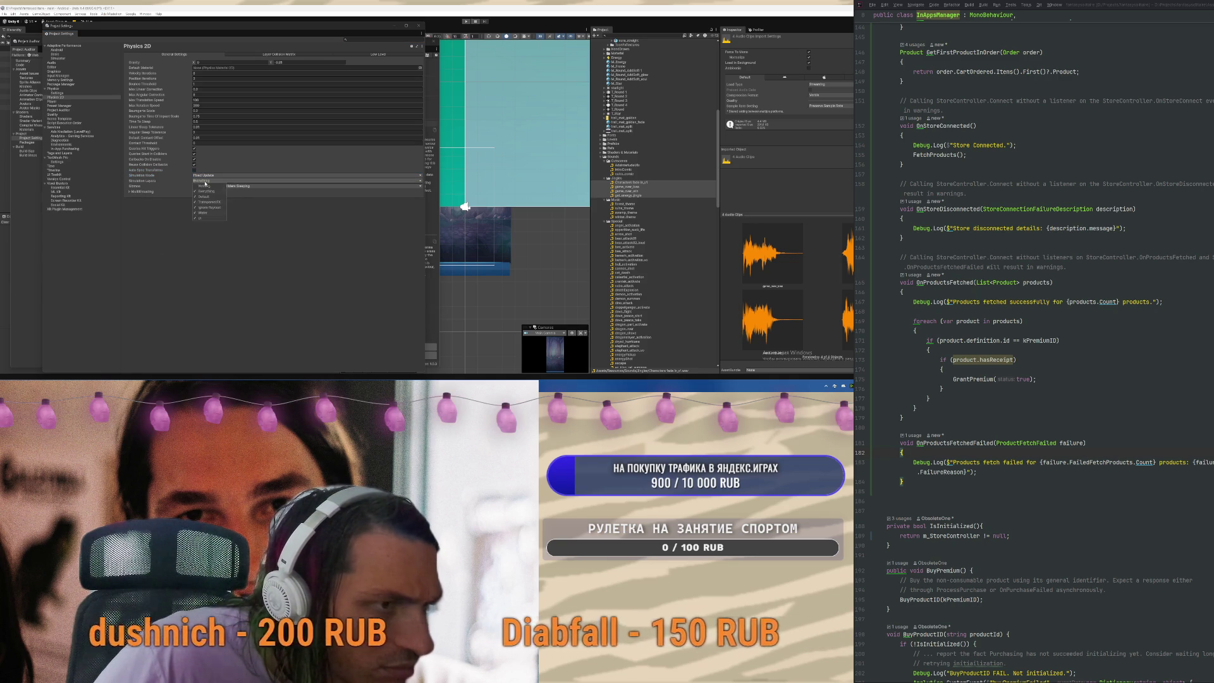
{"action": "left_click", "coordinate": [215, 273]}
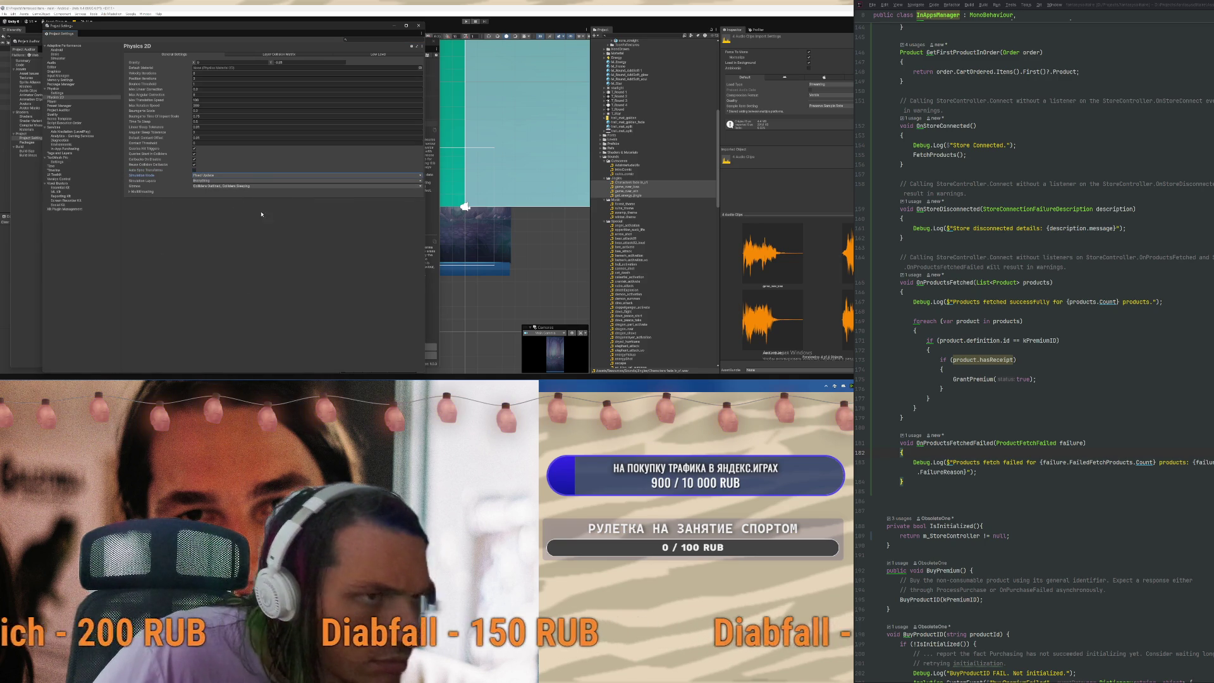
Disable collisions between all 2D layers in the Layer Collision Matrix
{"action": "left_click", "coordinate": [277, 55]}
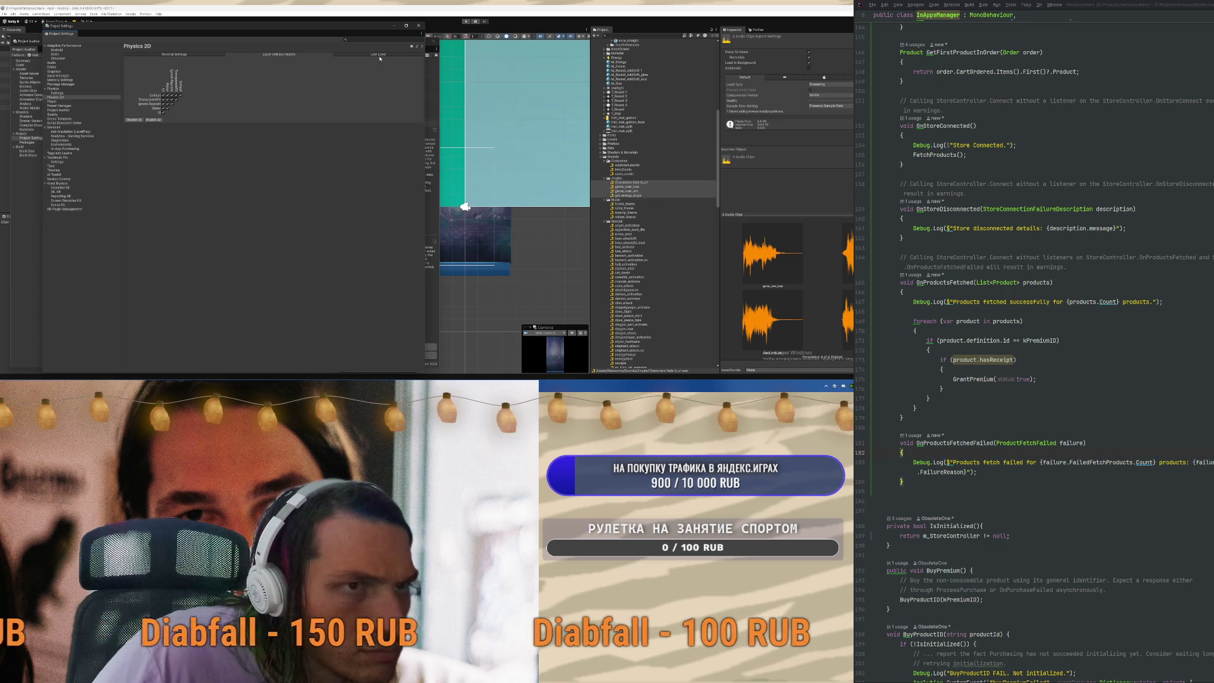
{"action": "left_click", "coordinate": [372, 55]}
{"action": "left_click", "coordinate": [283, 55]}
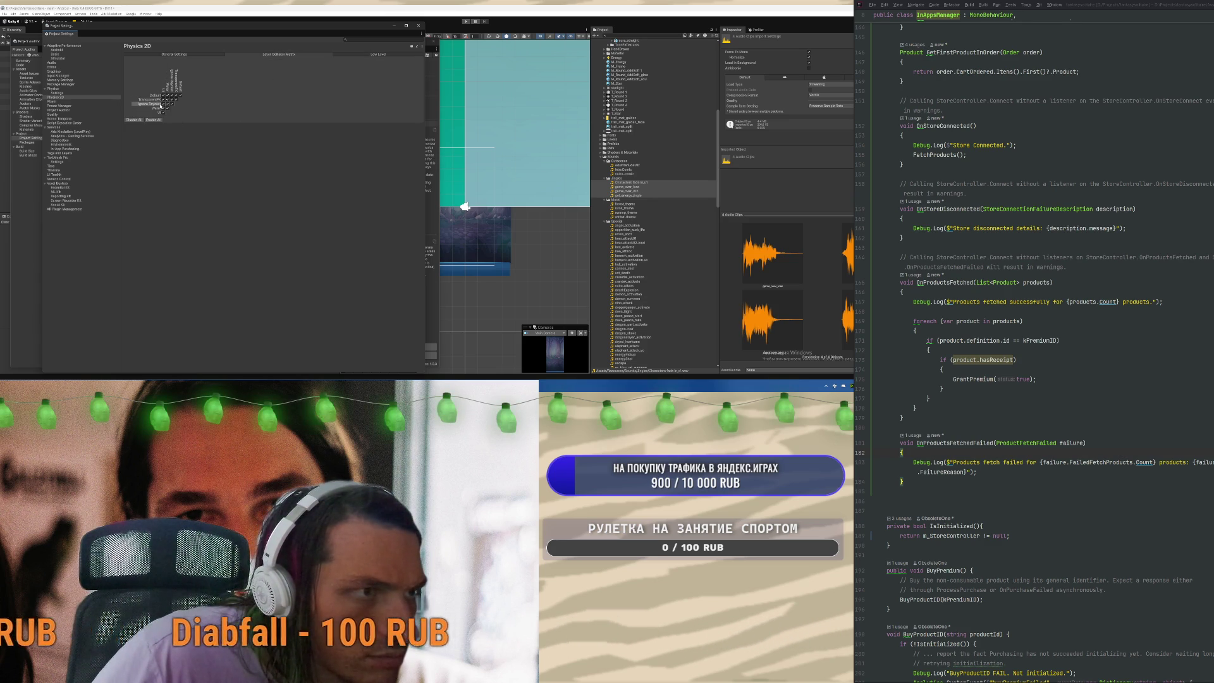
{"action": "left_click", "coordinate": [132, 121]}
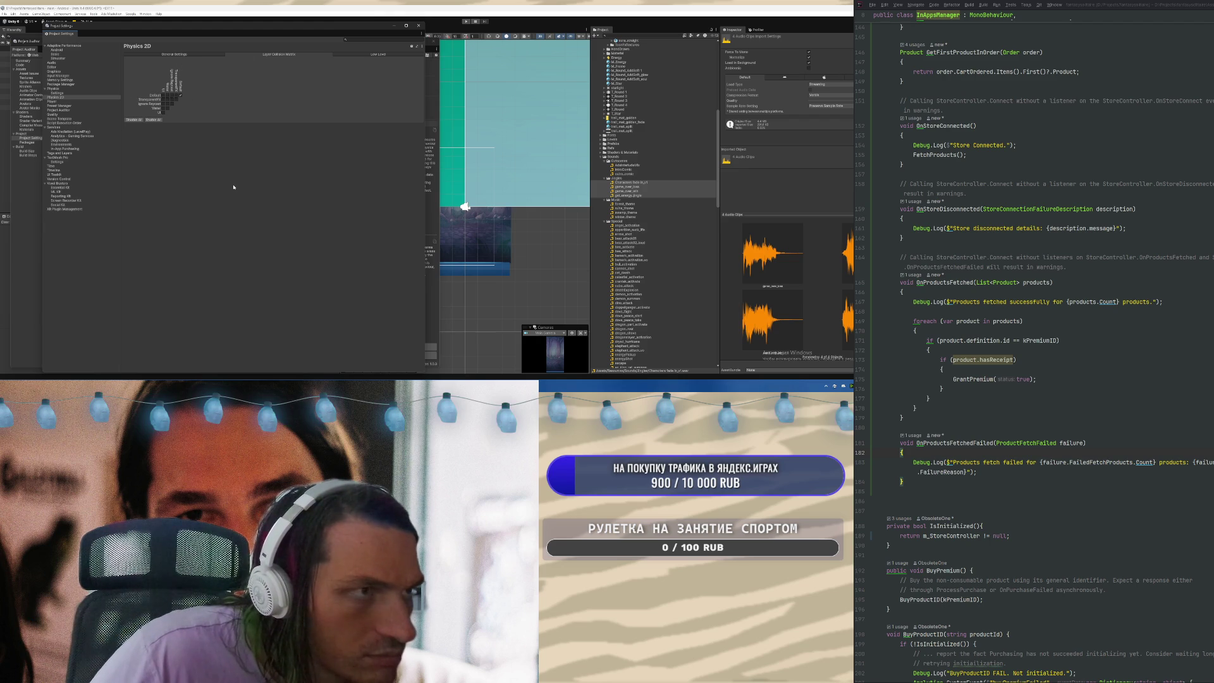
{"action": "left_click", "coordinate": [190, 54]}
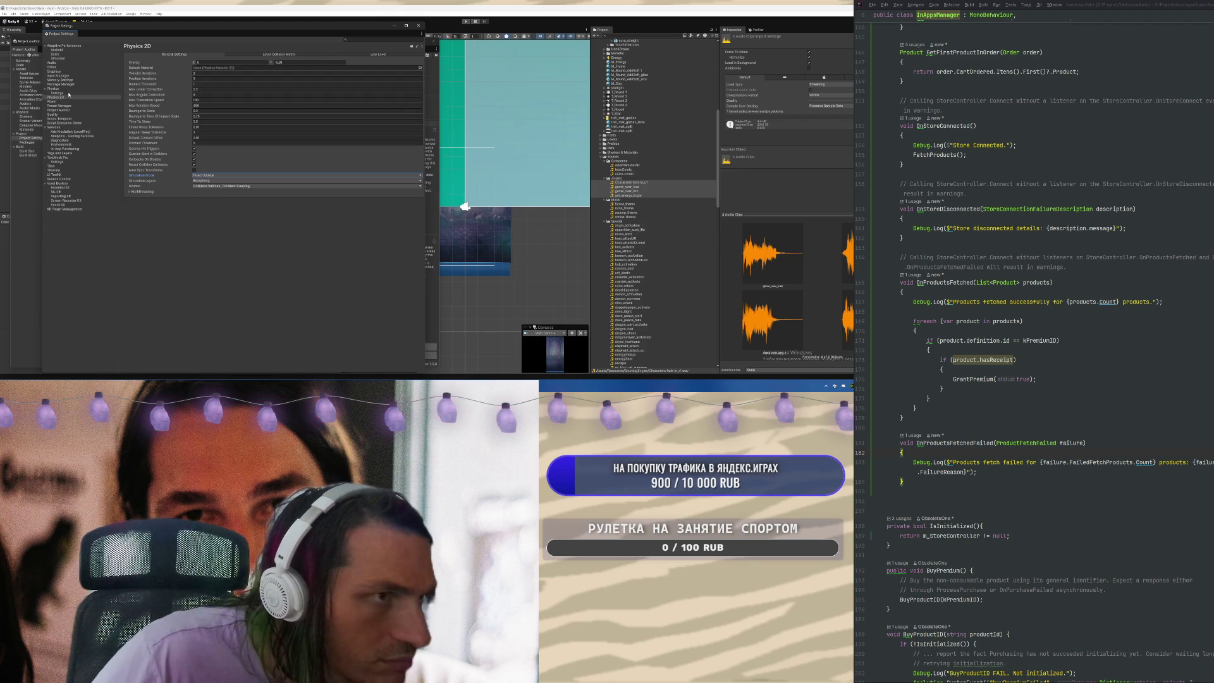
Look over the 3D Physics GameObject simulation settings, then go to Player settings
{"action": "left_click", "coordinate": [67, 94]}
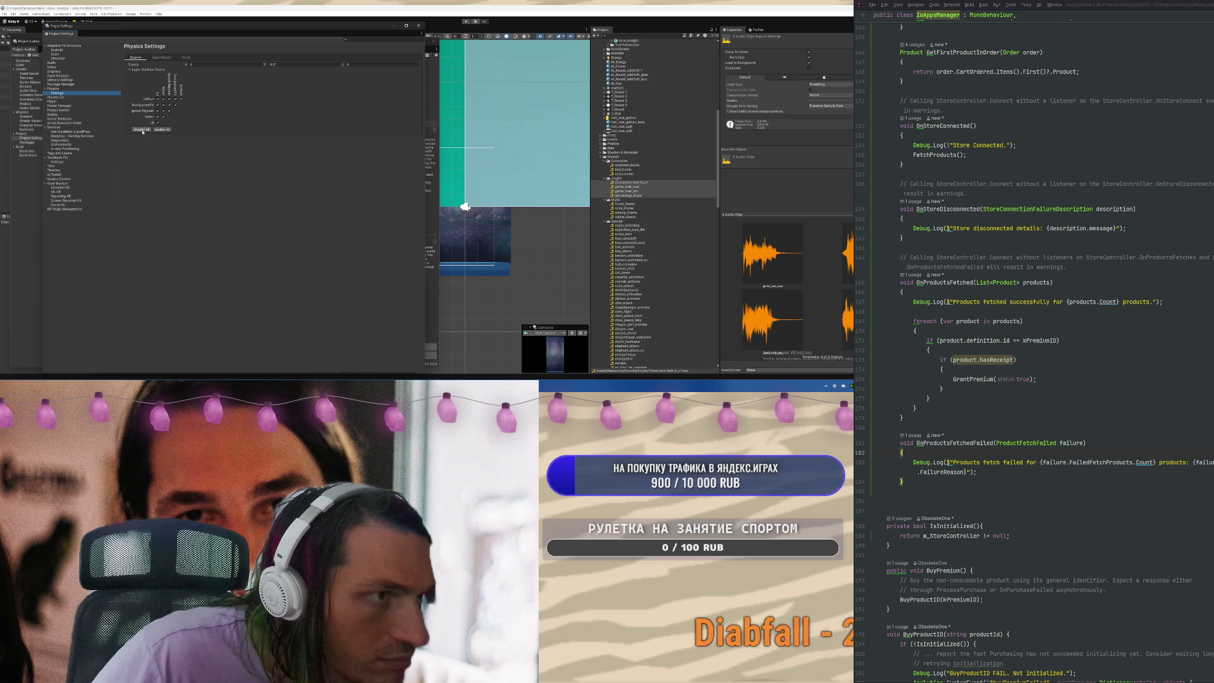
{"action": "left_click", "coordinate": [162, 58]}
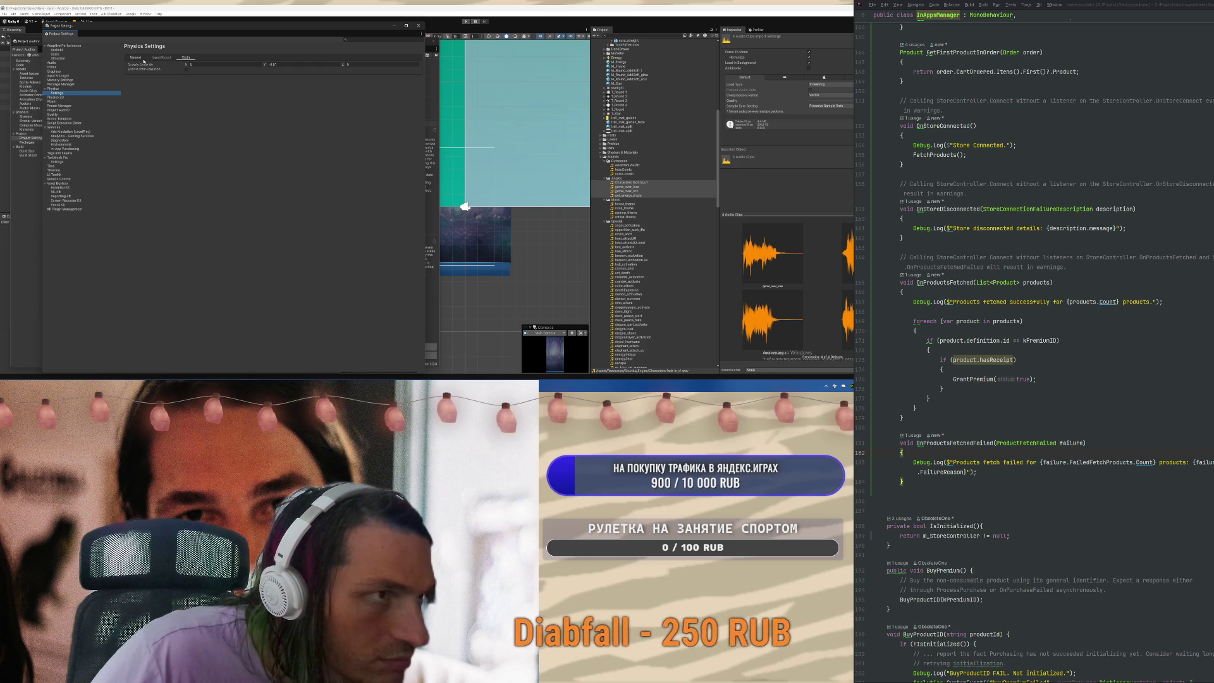
{"action": "left_click", "coordinate": [64, 101]}
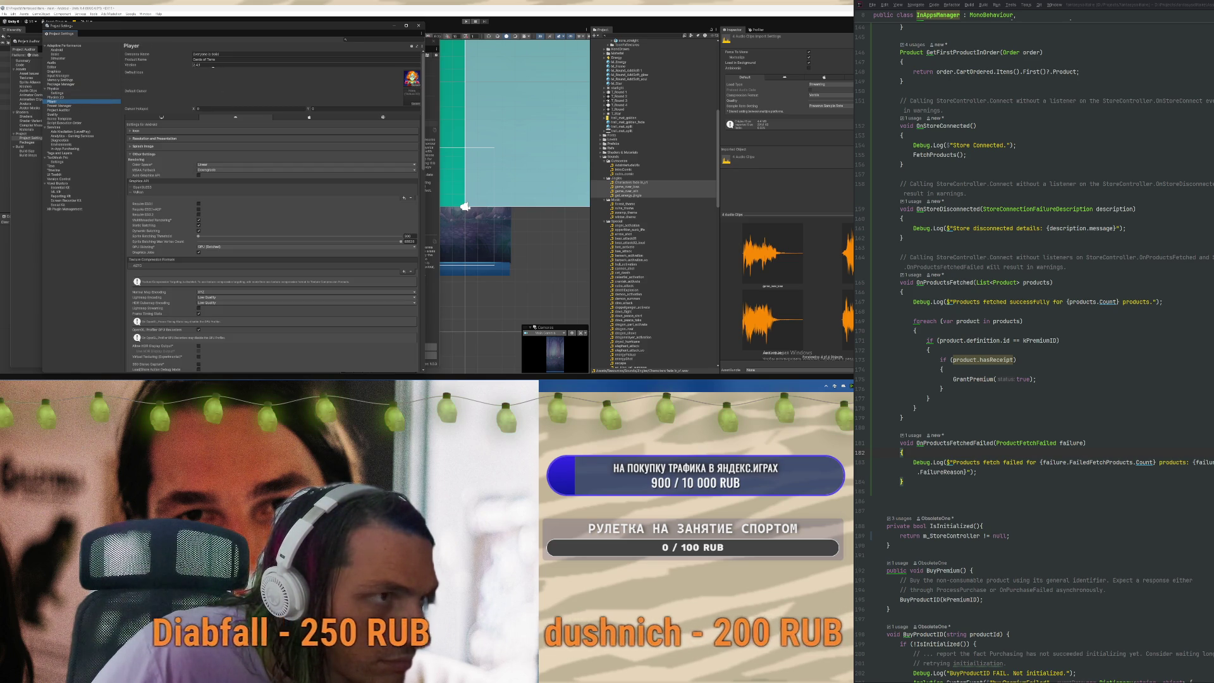
Set the Player Version to 3.4.3 and the Bundle Version Code to 6
{"action": "scroll", "coordinate": [212, 66], "scroll_direction": "down", "scroll_amount": 5}
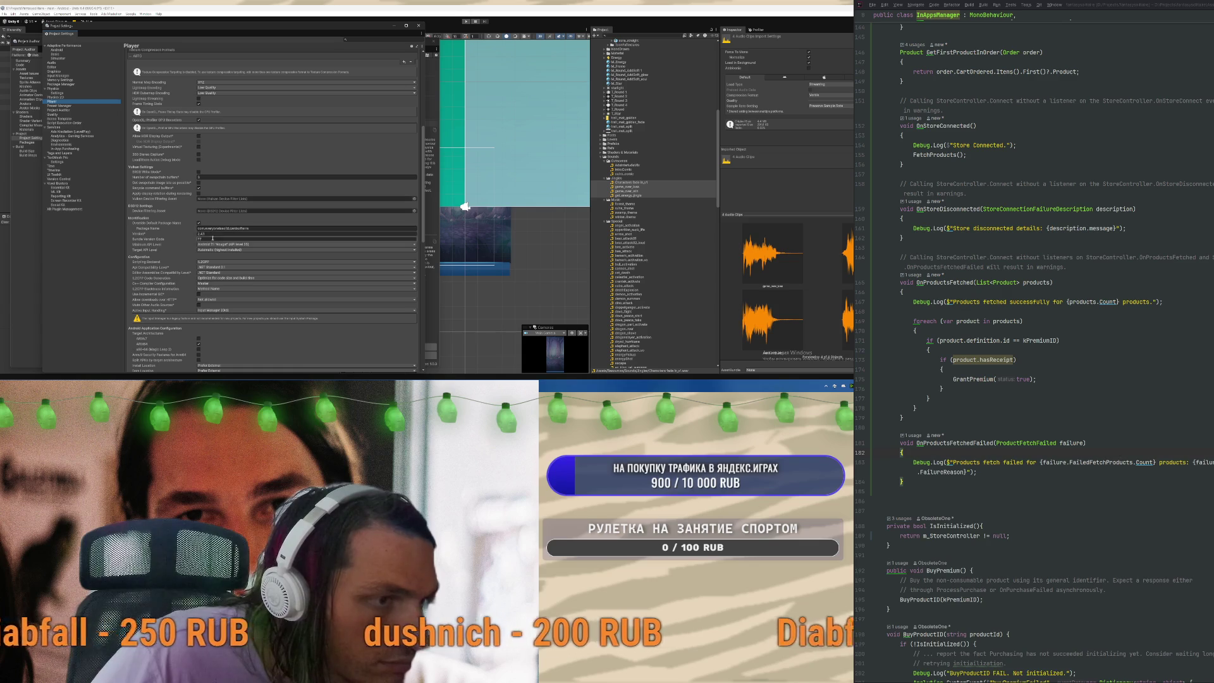
{"action": "left_click", "coordinate": [212, 234]}
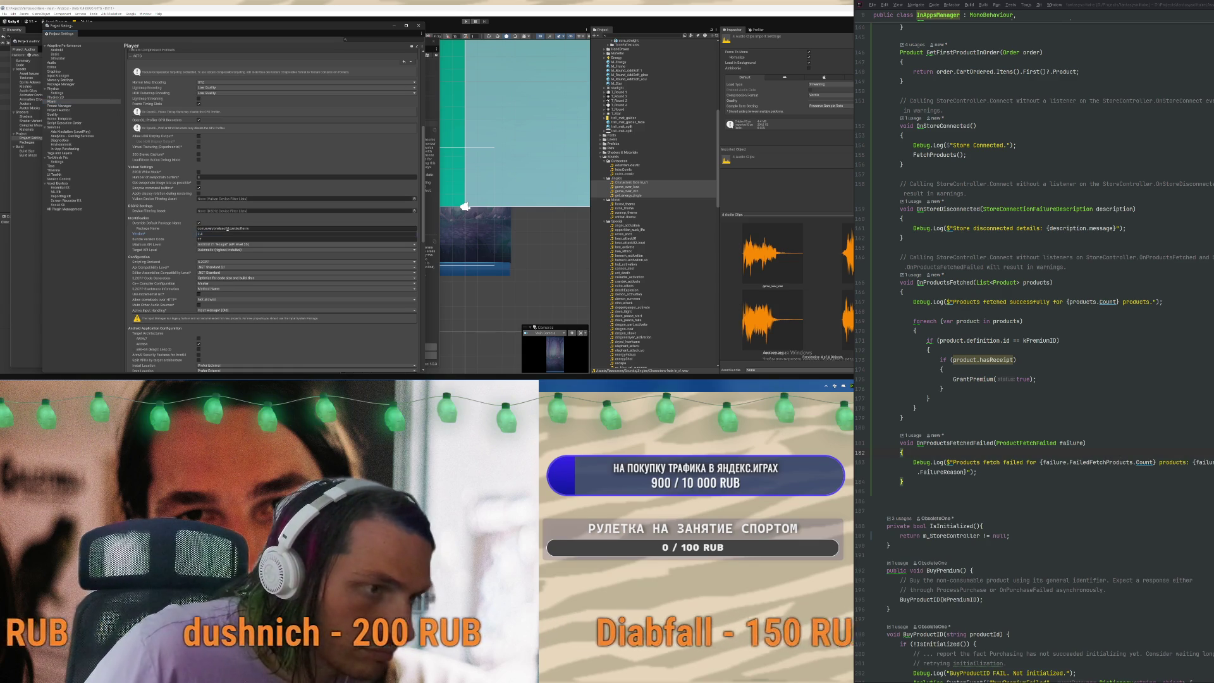
{"action": "double_click", "coordinate": [225, 233]}
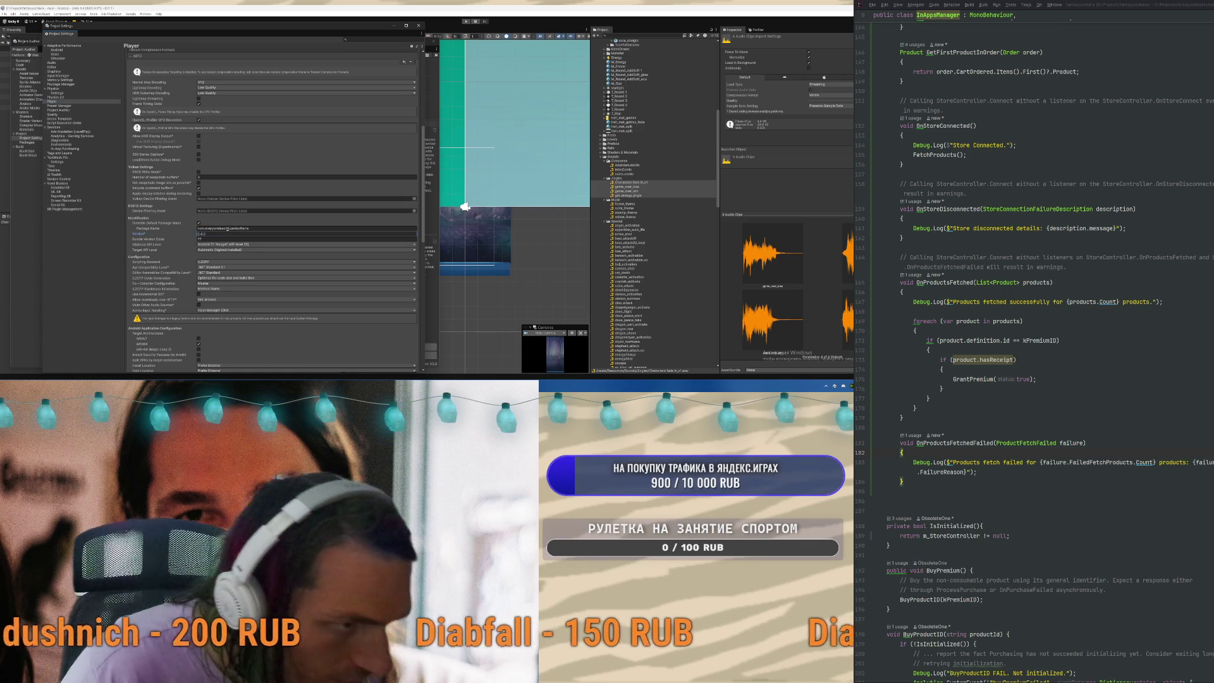
{"action": "type", "text": "3.4.3"}
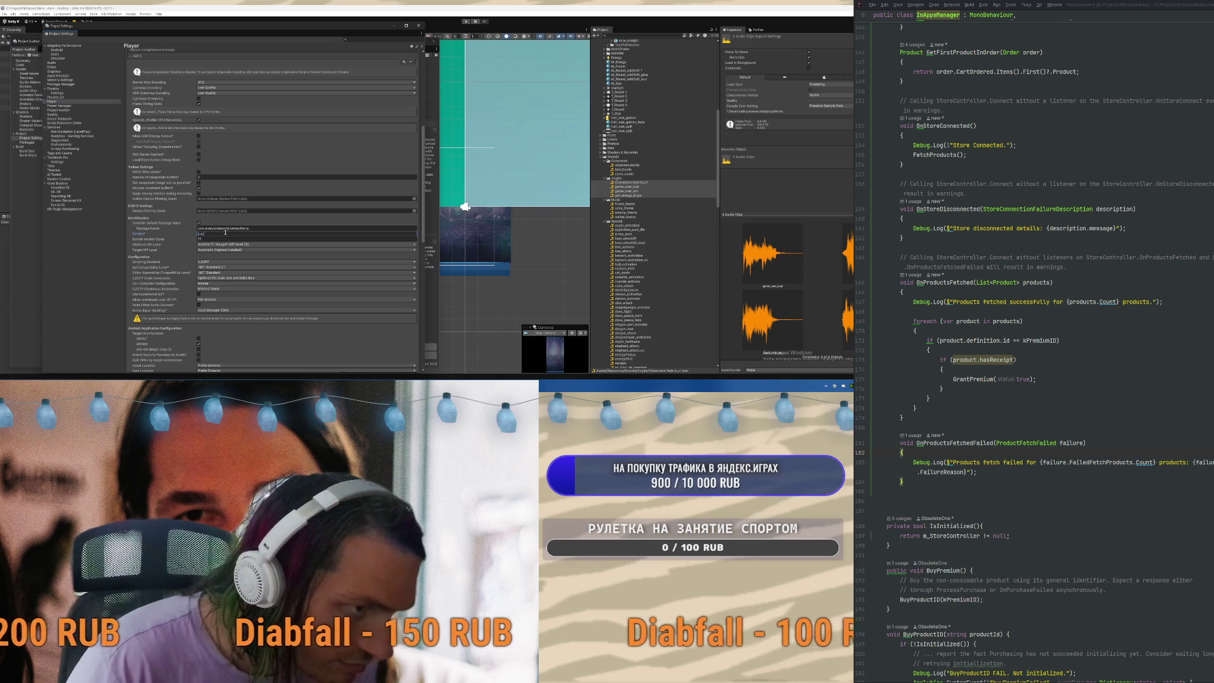
{"action": "left_click", "coordinate": [211, 239]}
{"action": "type", "text": "6"}
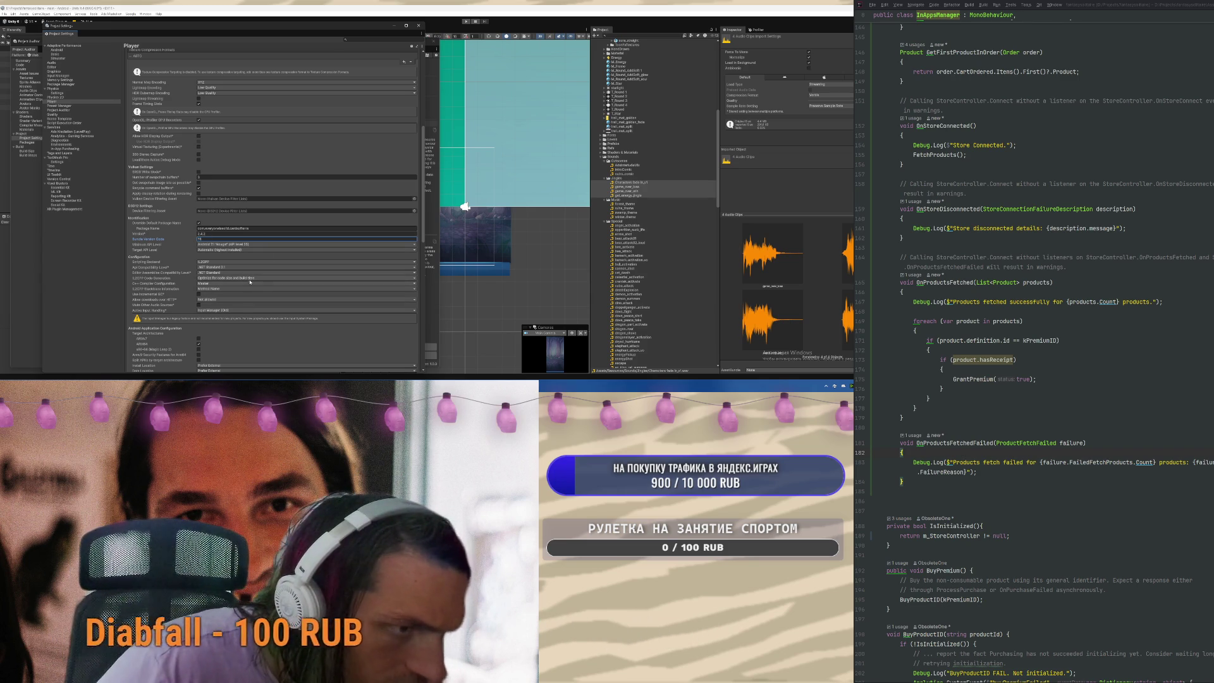
Scroll down and expand the Publishing Settings section
{"action": "scroll", "coordinate": [191, 270], "scroll_direction": "down", "scroll_amount": 3}
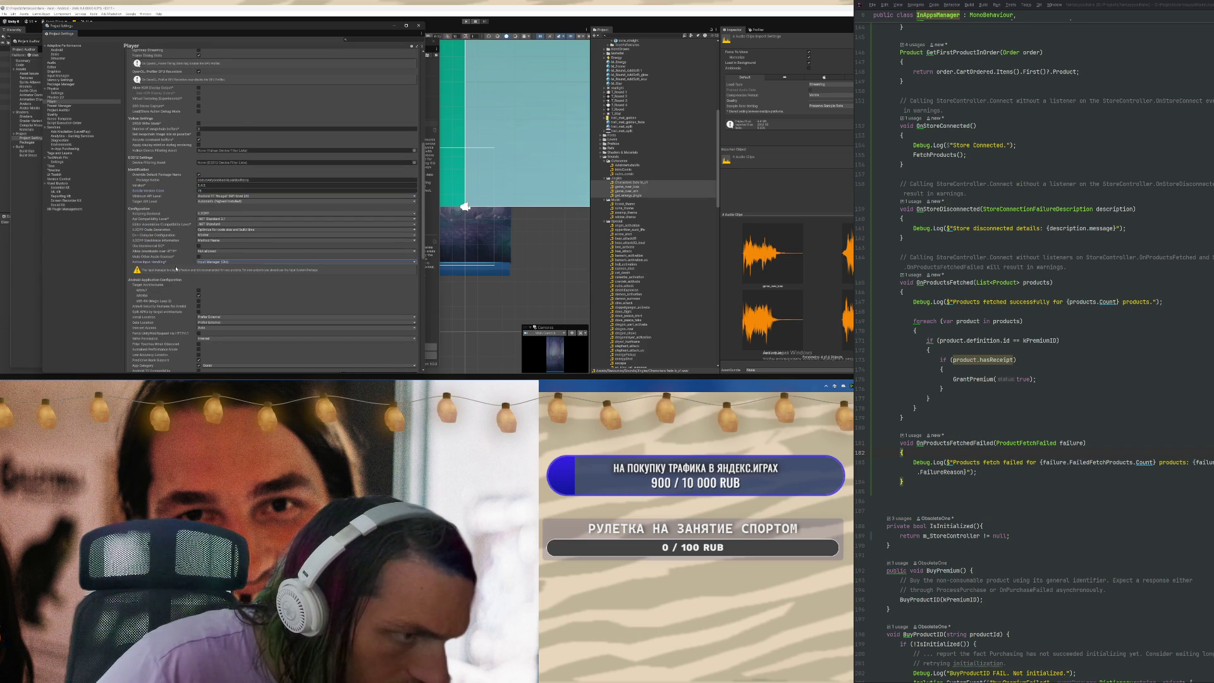
{"action": "scroll", "coordinate": [185, 302], "scroll_direction": "down", "scroll_amount": 7}
{"action": "scroll", "coordinate": [185, 301], "scroll_direction": "down", "scroll_amount": 1}
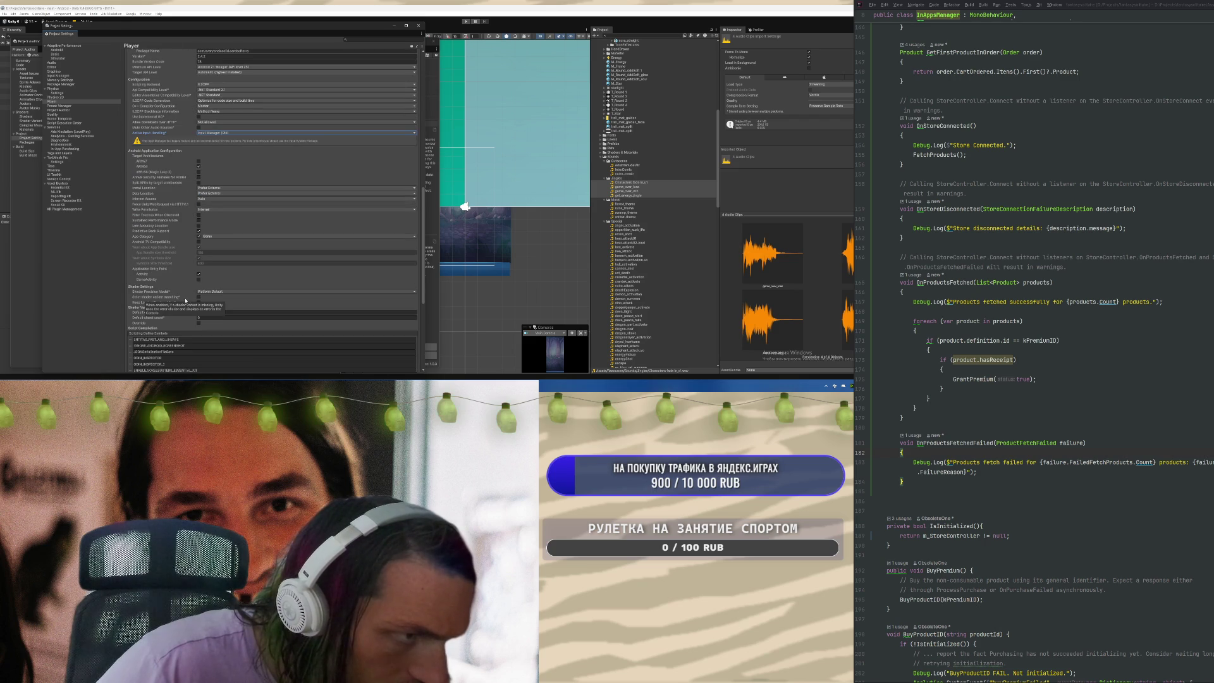
{"action": "scroll", "coordinate": [228, 252], "scroll_direction": "down", "scroll_amount": 11}
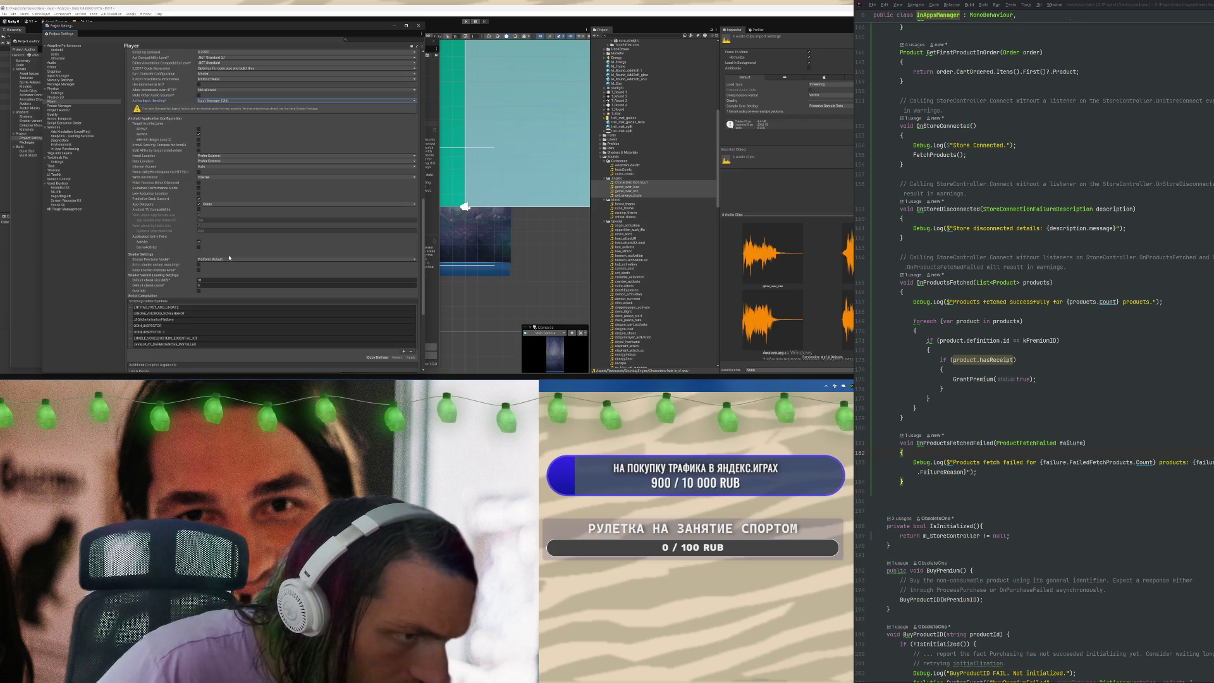
{"action": "left_click", "coordinate": [149, 362]}
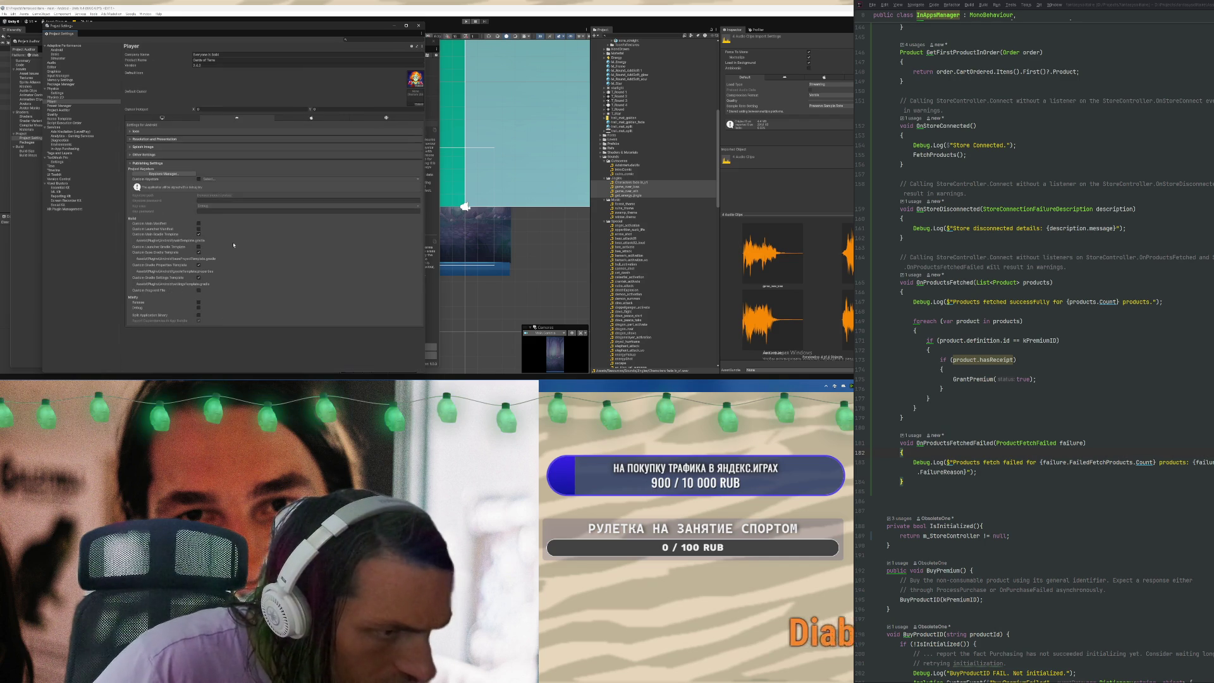
Enable Custom Main Manifest and expand Assets/Plugins/Android to show the AndroidManifest file
{"action": "left_click", "coordinate": [198, 222]}
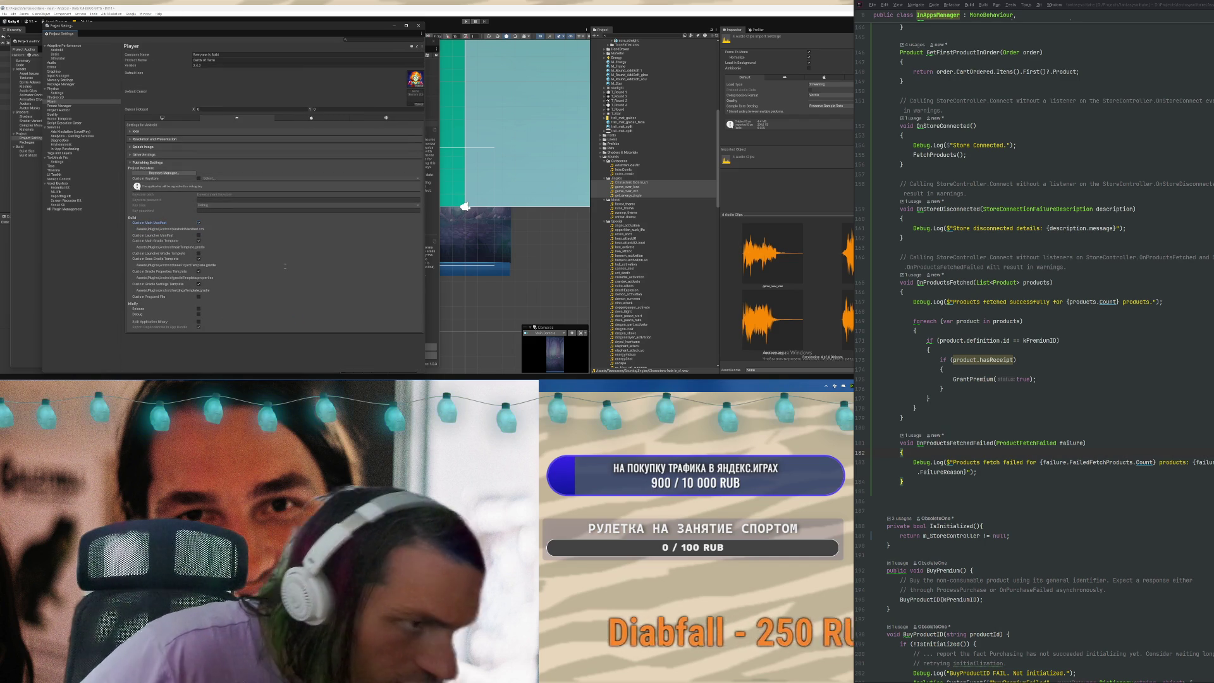
{"action": "scroll", "coordinate": [654, 175], "scroll_direction": "up", "scroll_amount": 10}
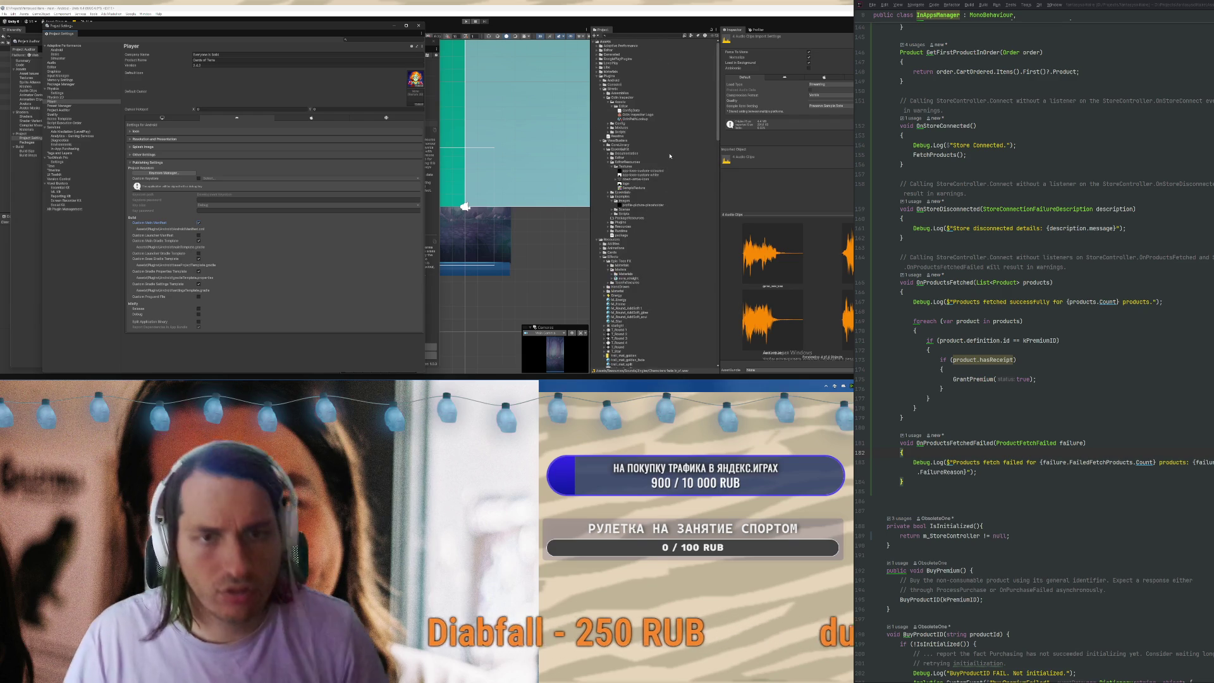
{"action": "left_click", "coordinate": [598, 76]}
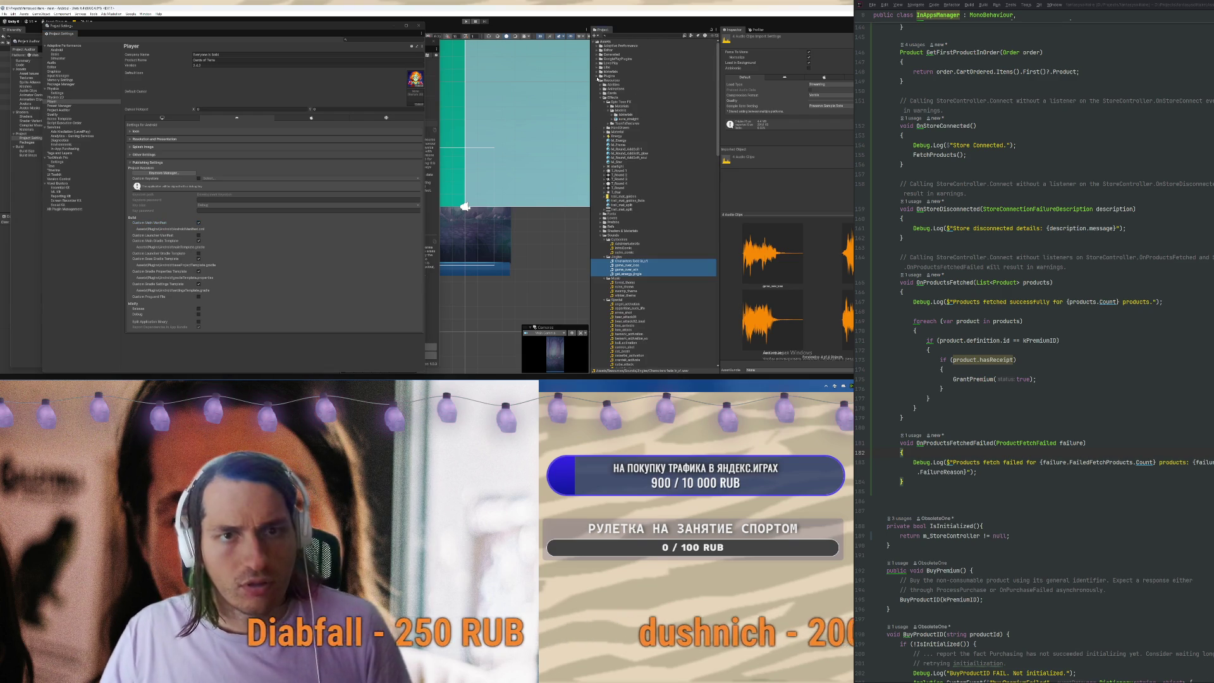
{"action": "left_click", "coordinate": [598, 81]}
{"action": "left_click", "coordinate": [598, 76]}
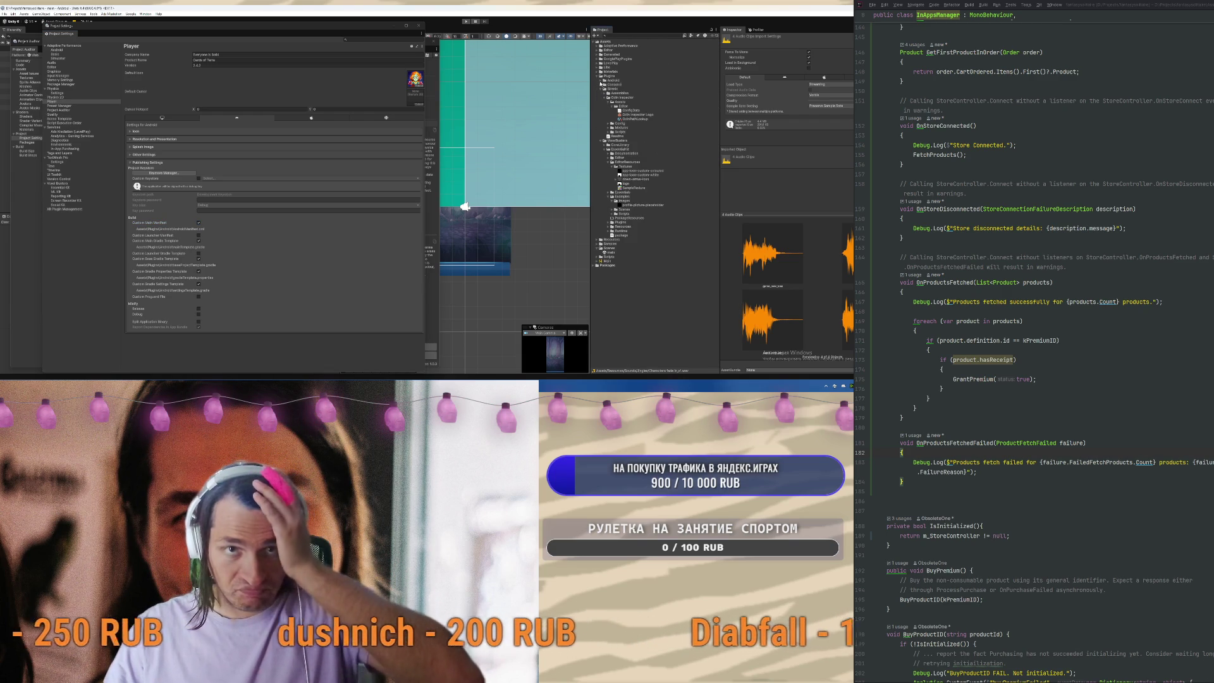
{"action": "left_click", "coordinate": [603, 80]}
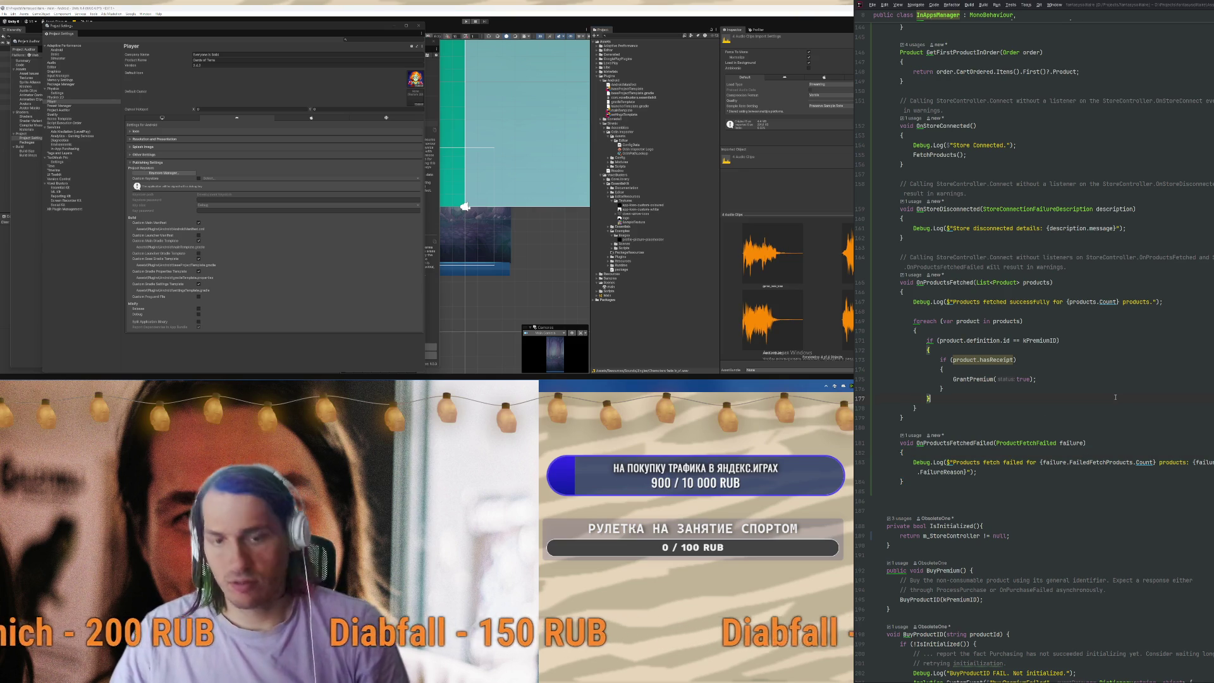
Open AndroidManifest.xml from the project tree and add a blank line after the meta-data entry
{"action": "key", "text": "alt+1"}
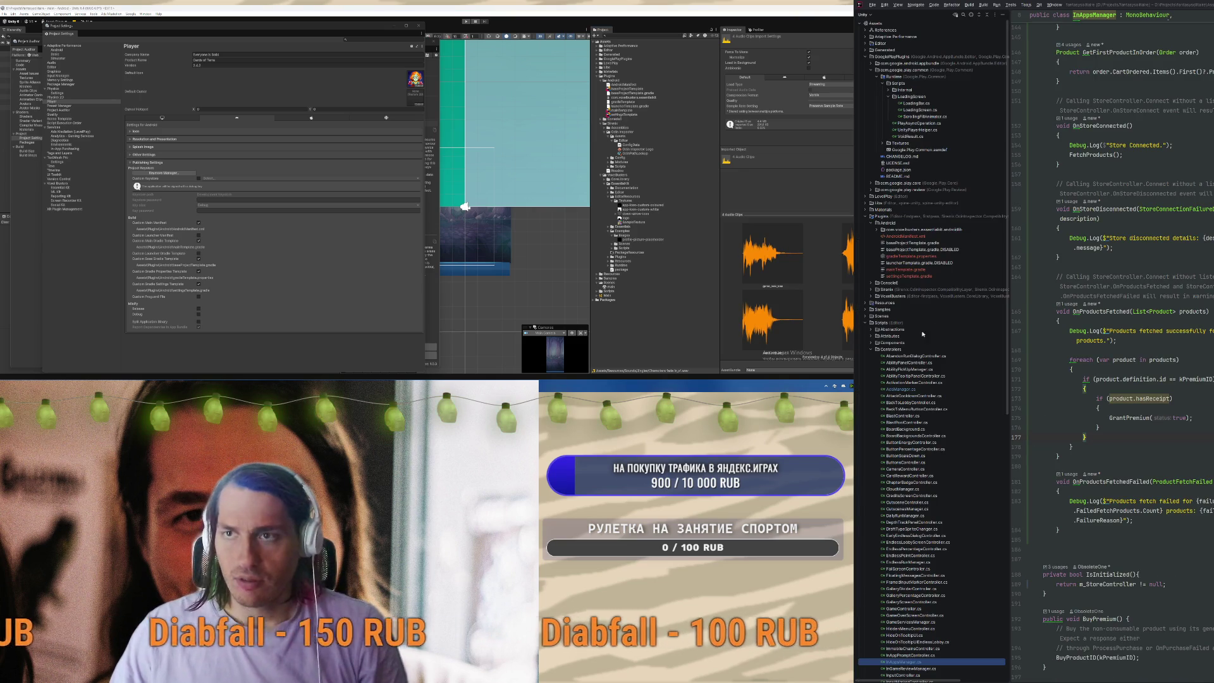
{"action": "double_click", "coordinate": [904, 236]}
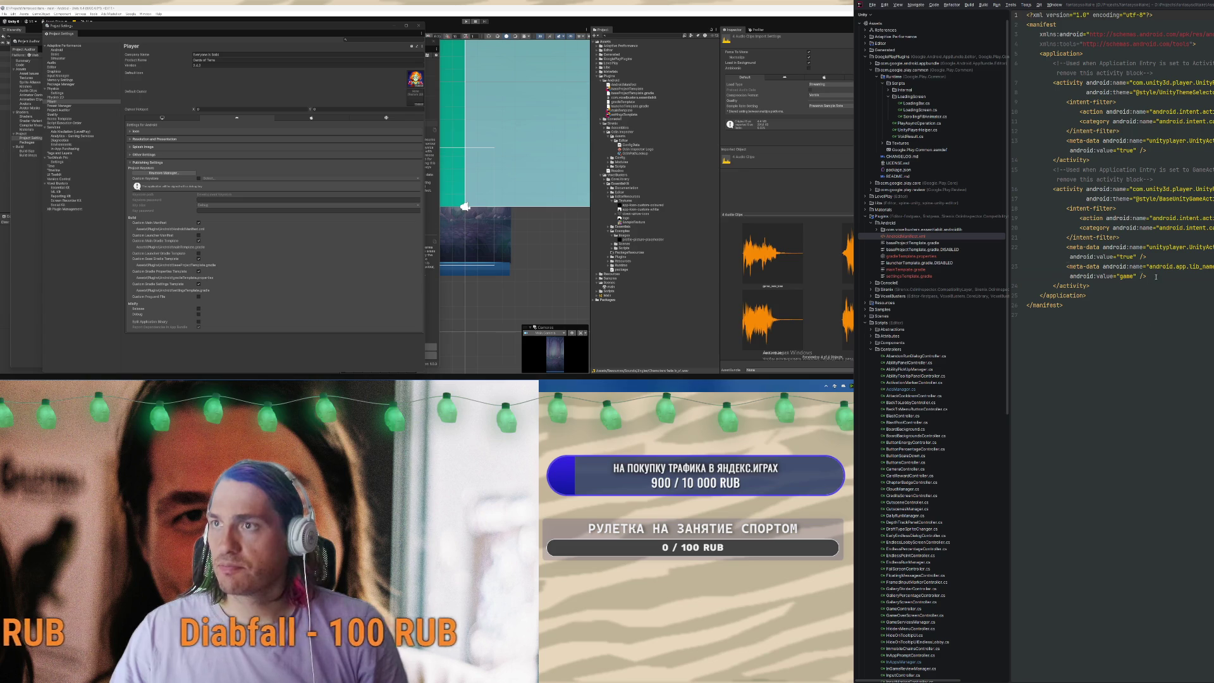
{"action": "key", "text": "Return"}
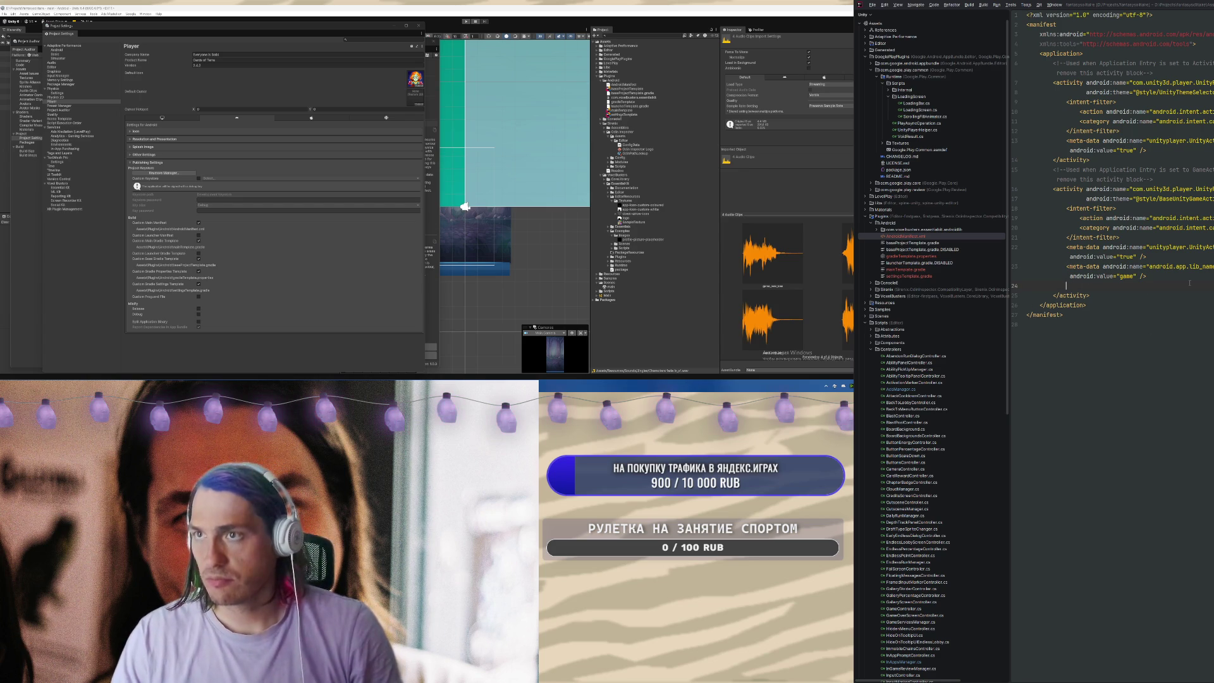
{"action": "key", "text": "alt+Tab"}
{"action": "key", "text": "alt+Tab"}
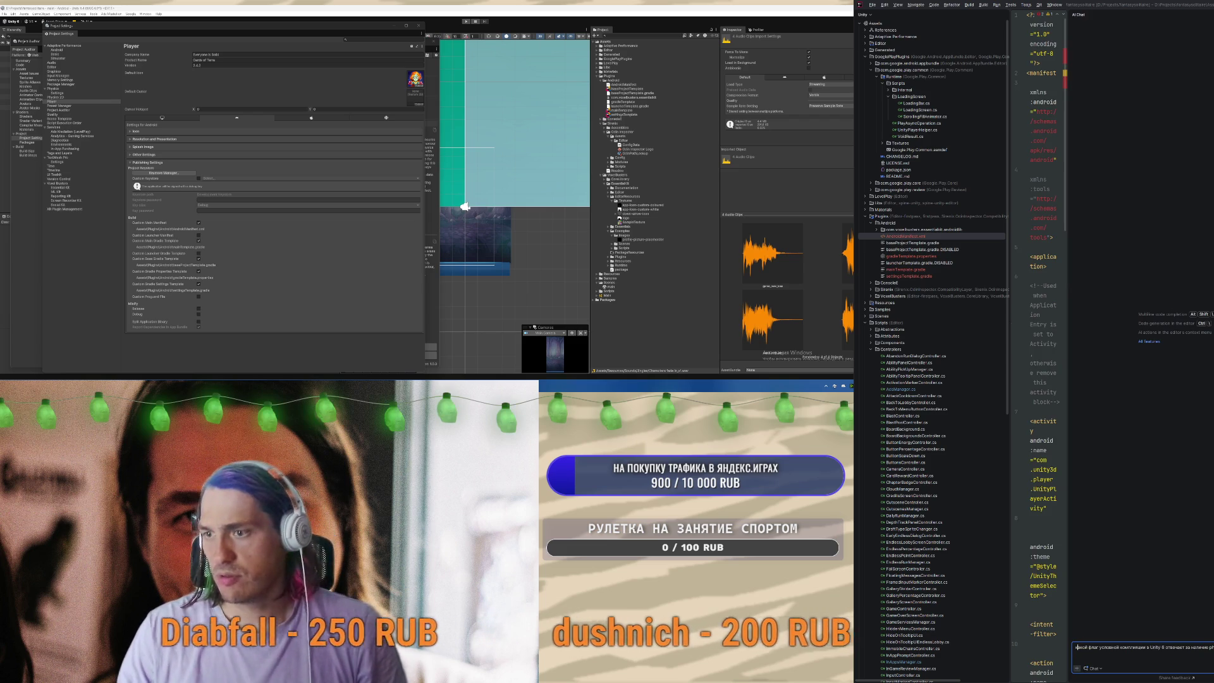
Ask the AI Assistant which Android manifest permission ad_id needs, without the manifest file attached
{"action": "key", "text": "Return"}
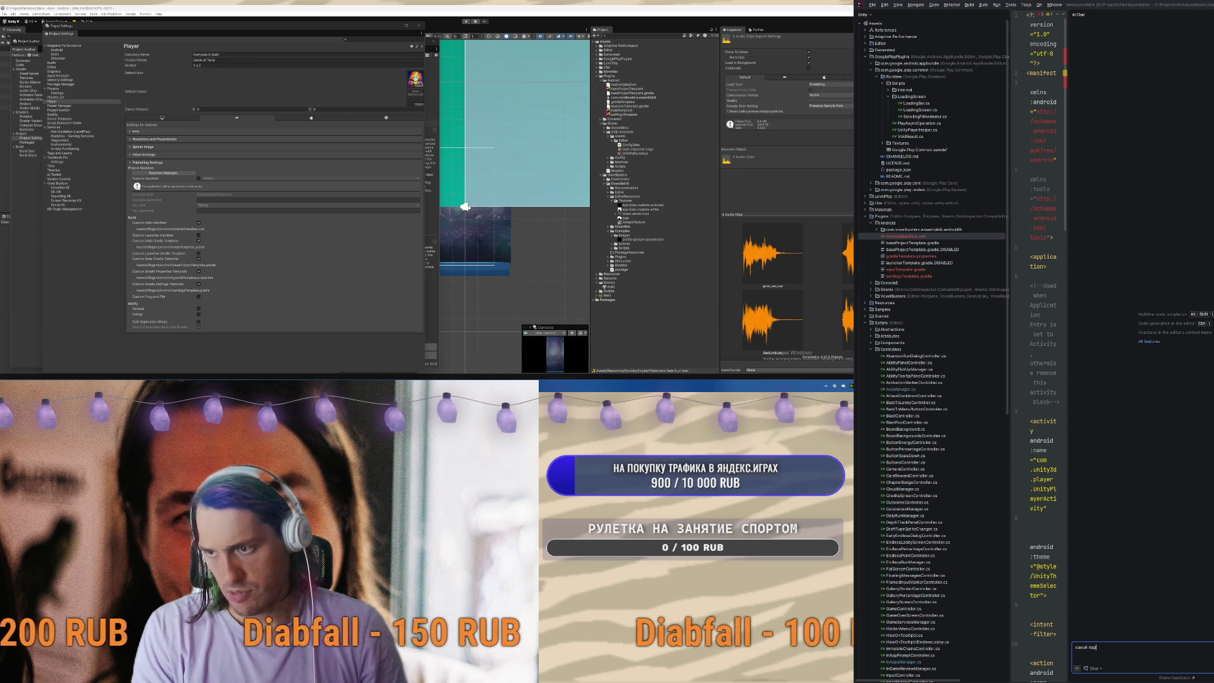
{"action": "type", "text": "пермишн в android m"}
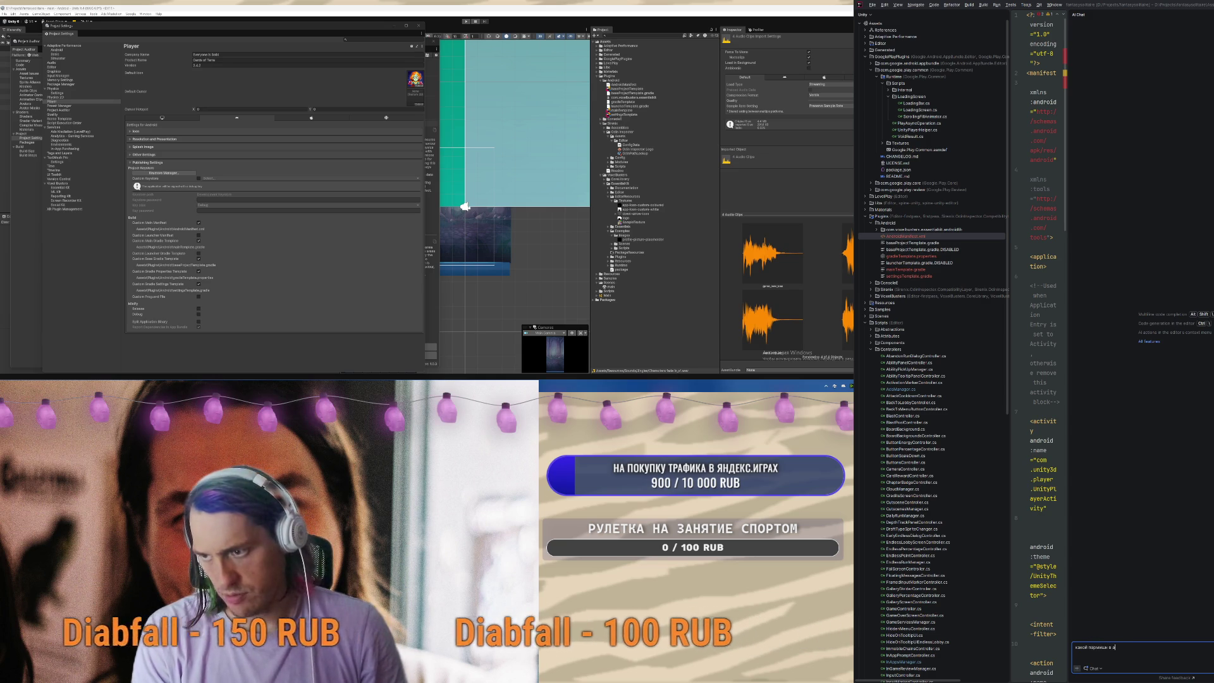
{"action": "type", "text": "anifest'a нужен для ad"}
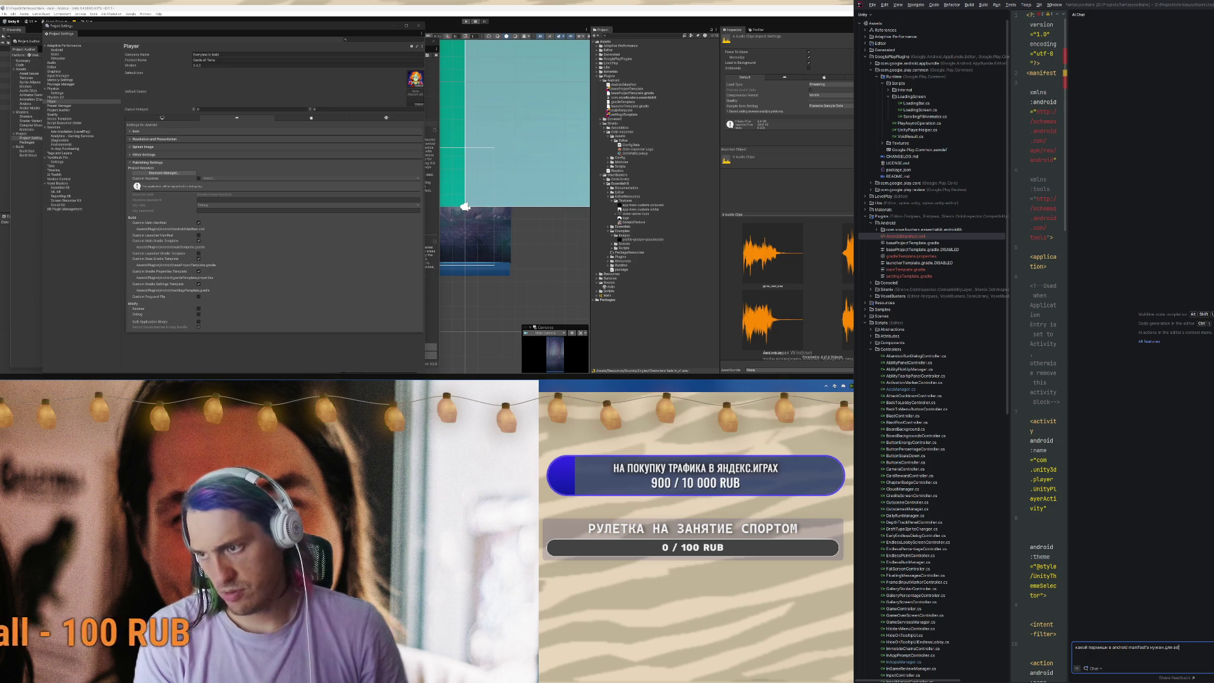
{"action": "type", "text": "_id"}
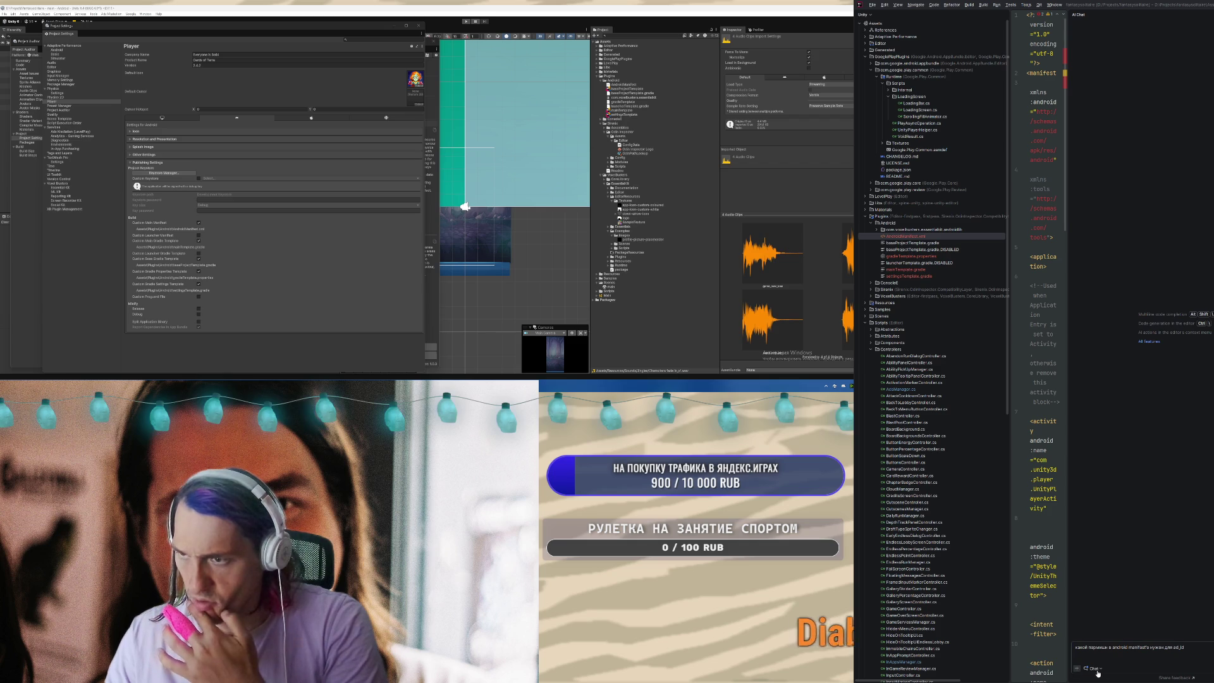
{"action": "left_click", "coordinate": [1107, 561]}
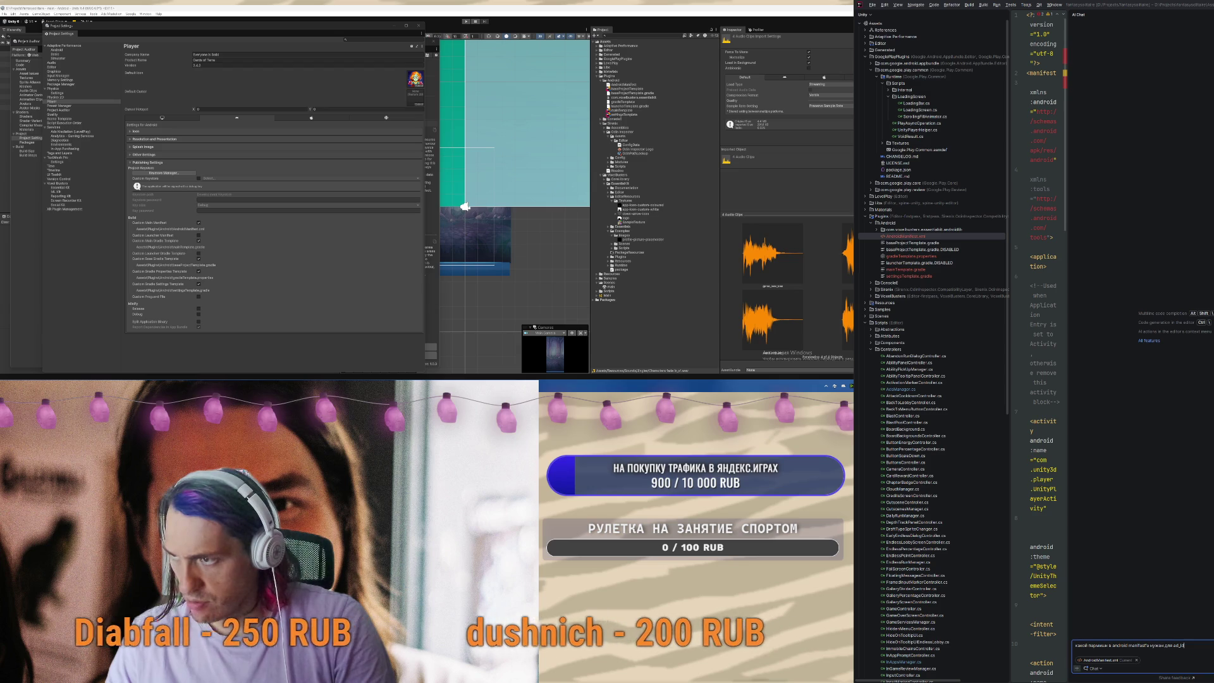
{"action": "left_click", "coordinate": [1136, 660]}
{"action": "left_click", "coordinate": [1170, 665]}
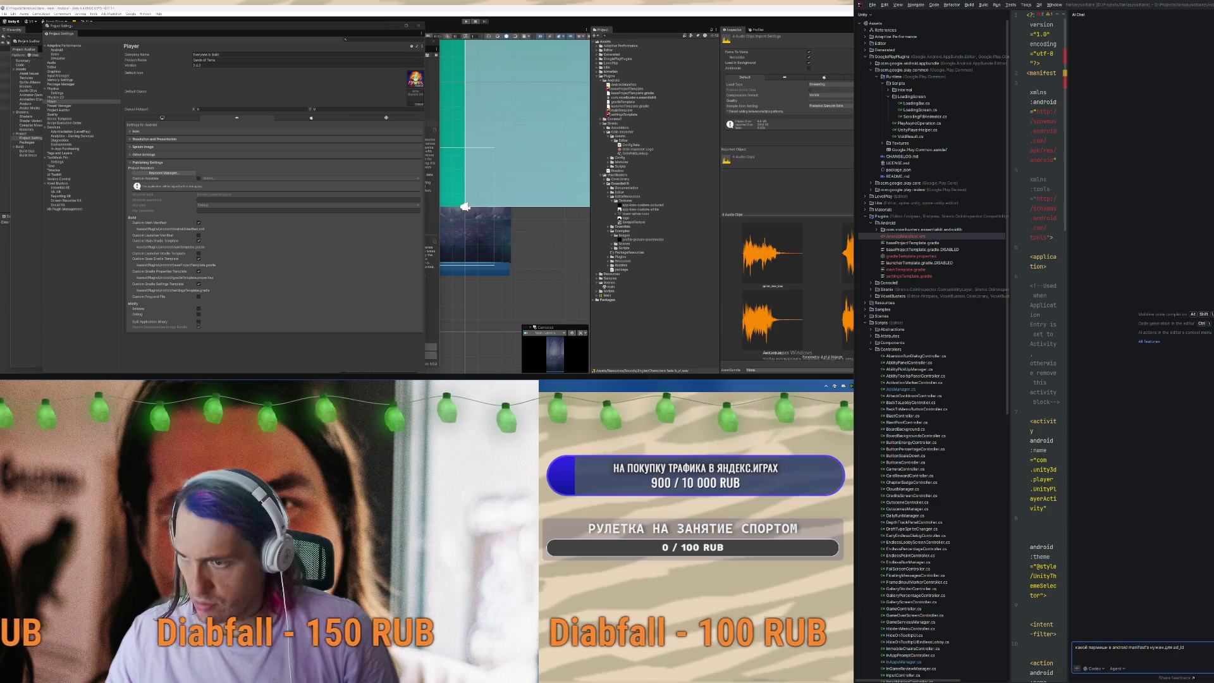
{"action": "key", "text": "Return"}
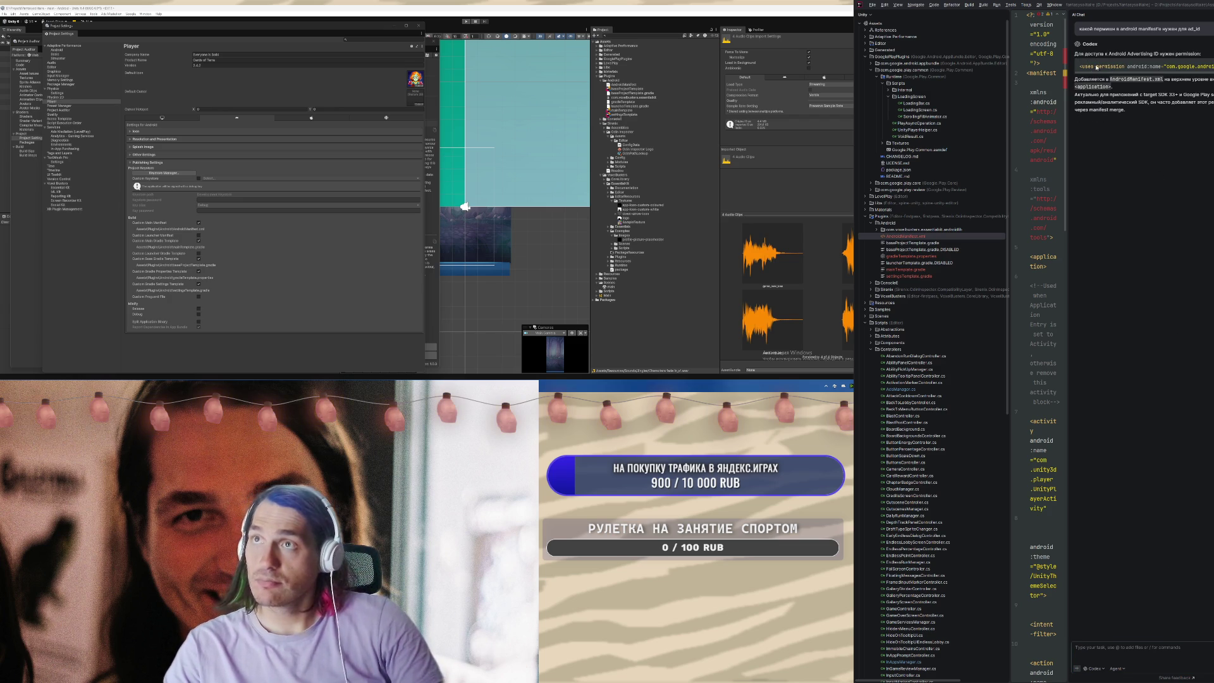
Copy the AD_ID uses-permission line from the AI answer and paste it into AndroidManifest.xml
{"action": "left_click_drag", "start_coordinate": [1110, 68], "coordinate": [1209, 74]}
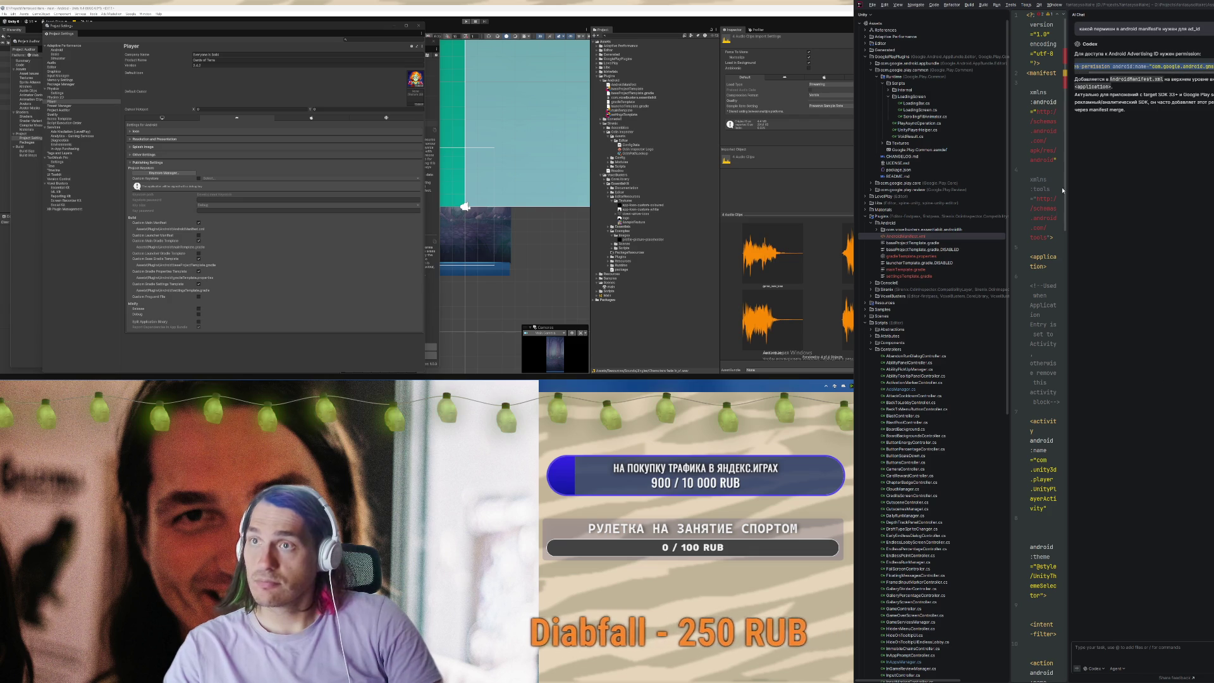
{"action": "key", "text": "shift+Escape"}
{"action": "left_click", "coordinate": [1004, 16]}
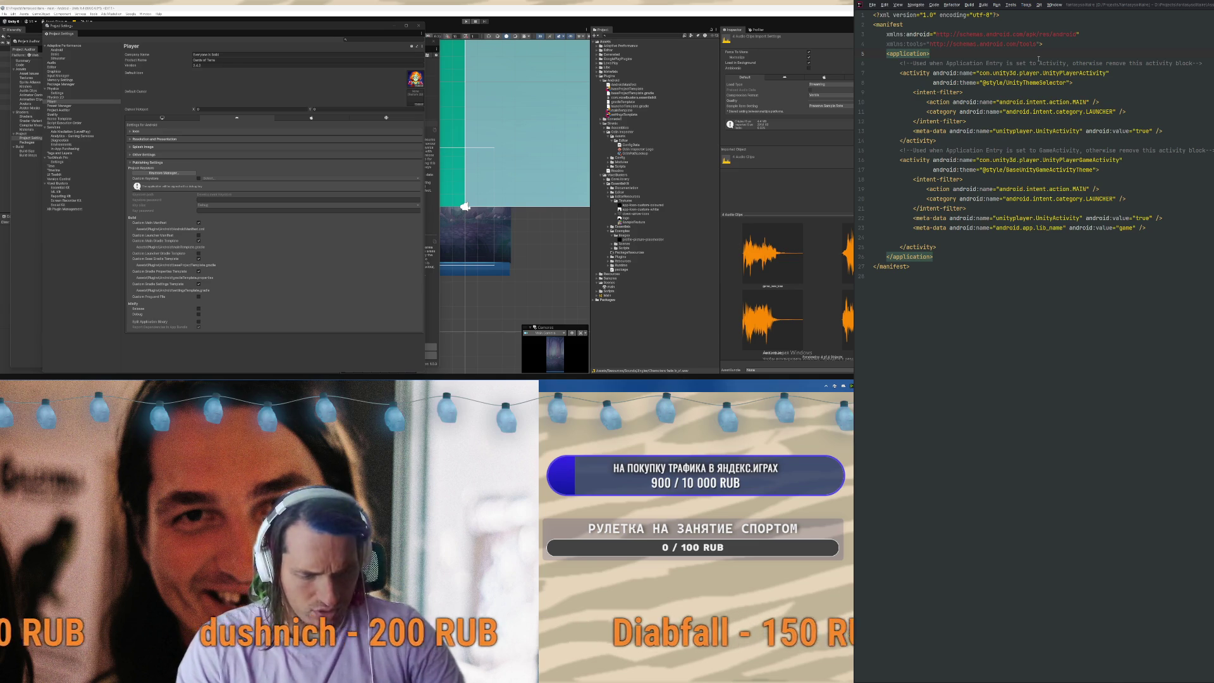
{"action": "key", "text": "ctrl+shift+c"}
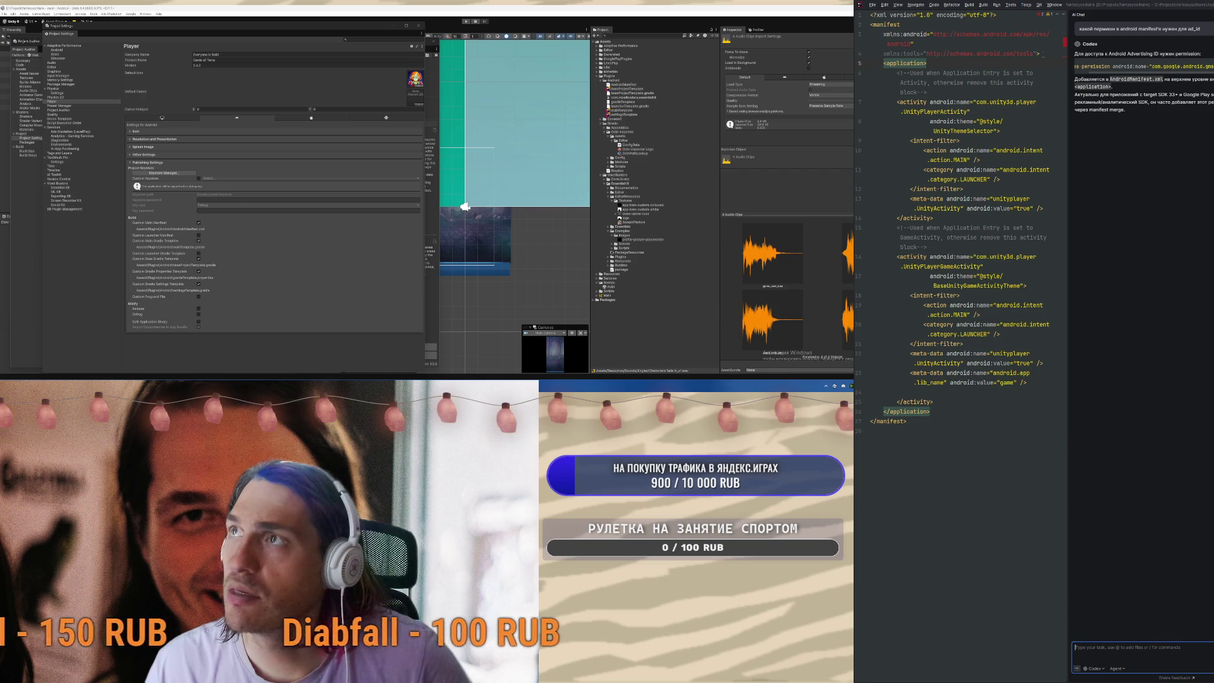
{"action": "key", "text": "Return"}
{"action": "key", "text": "ctrl+v"}
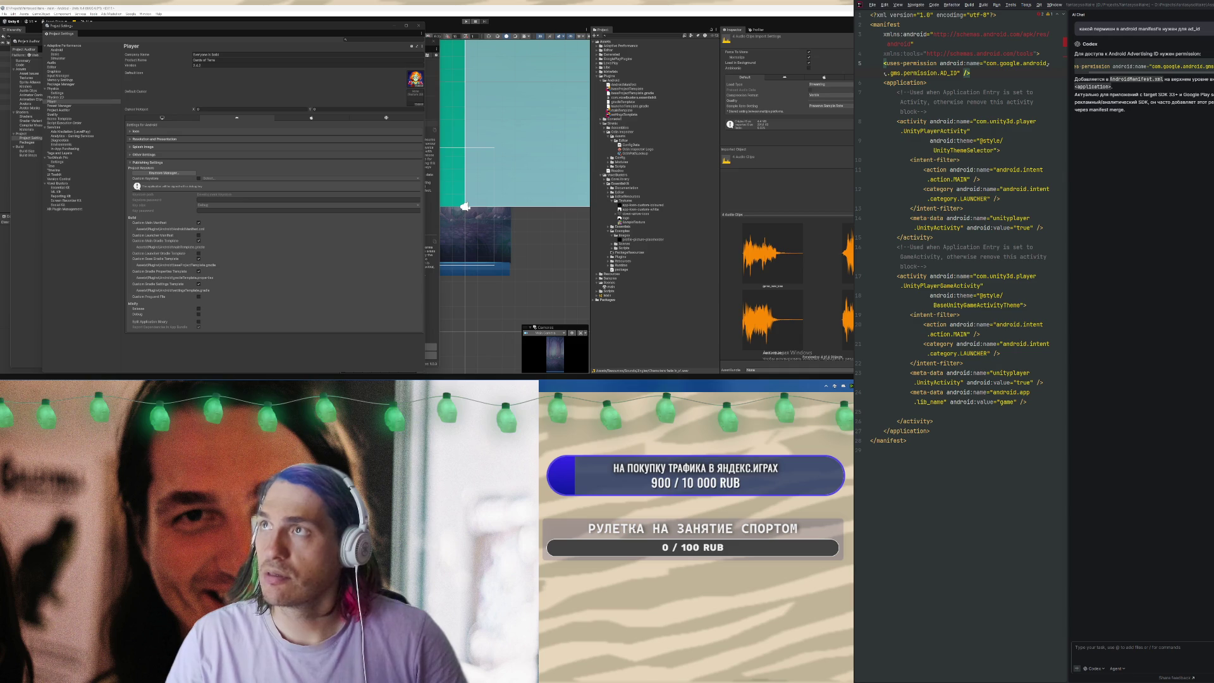
{"action": "key", "text": "ctrl+shift+F12"}
{"action": "left_click", "coordinate": [23, 295]}
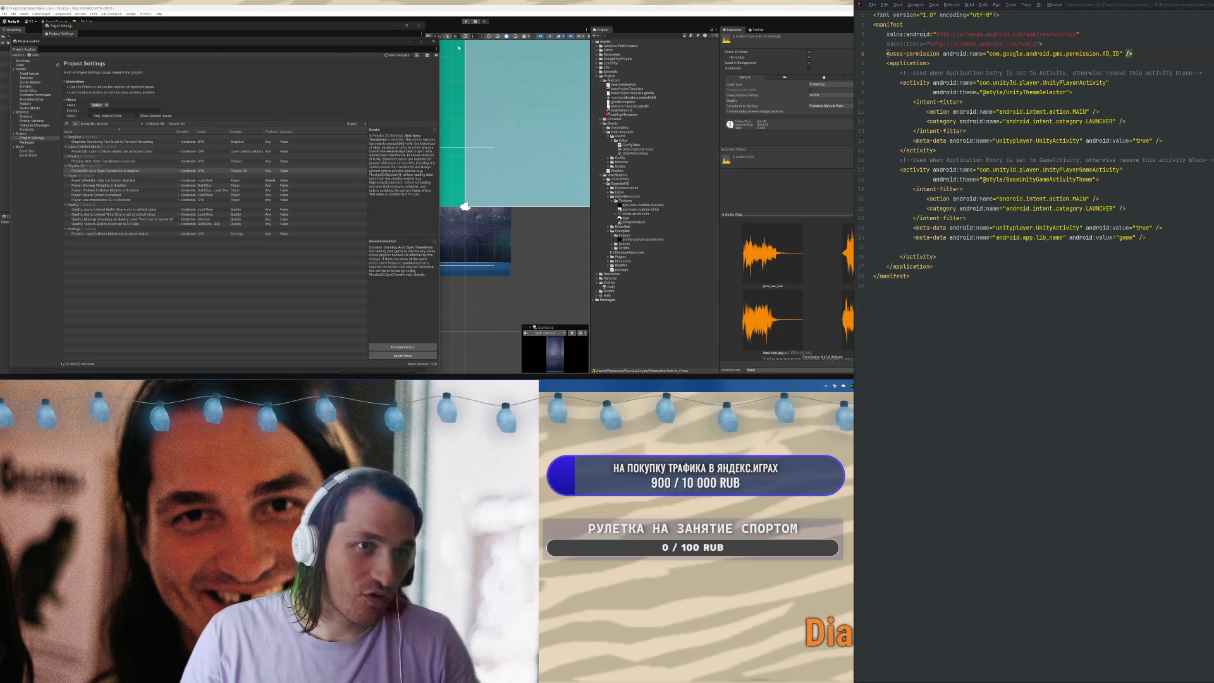
Save and build the Android build from Build Profiles, then close Build Profiles
{"action": "double_click", "coordinate": [225, 199]}
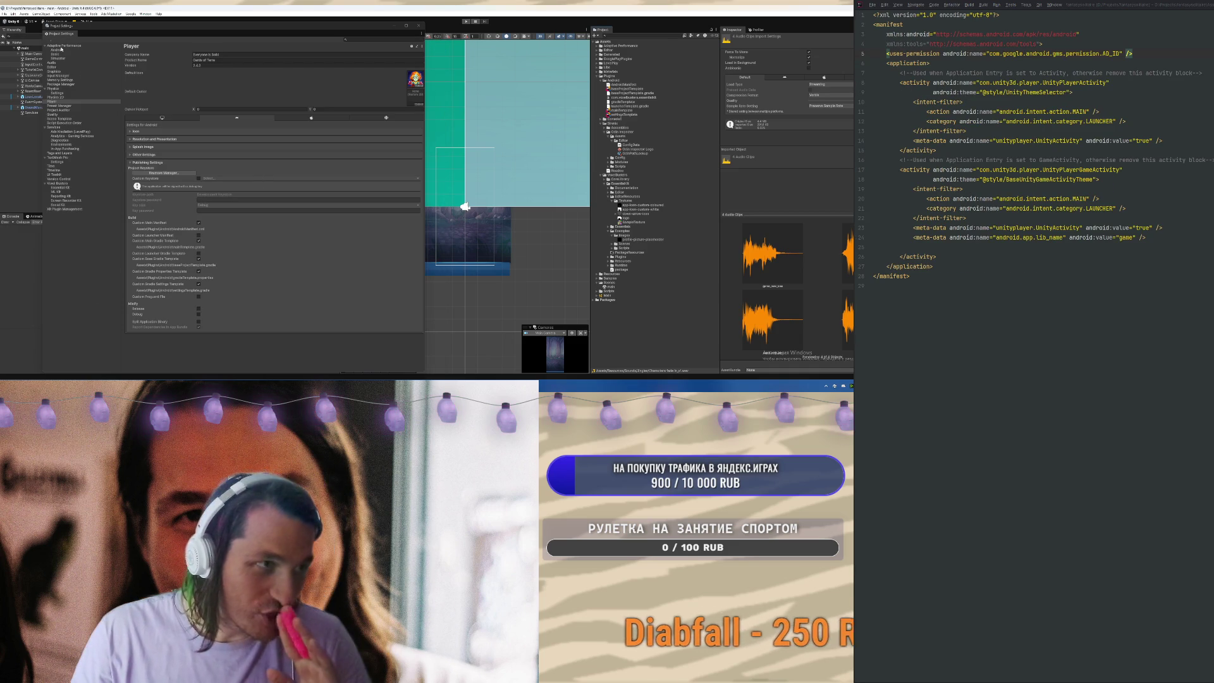
{"action": "left_click", "coordinate": [4, 14]}
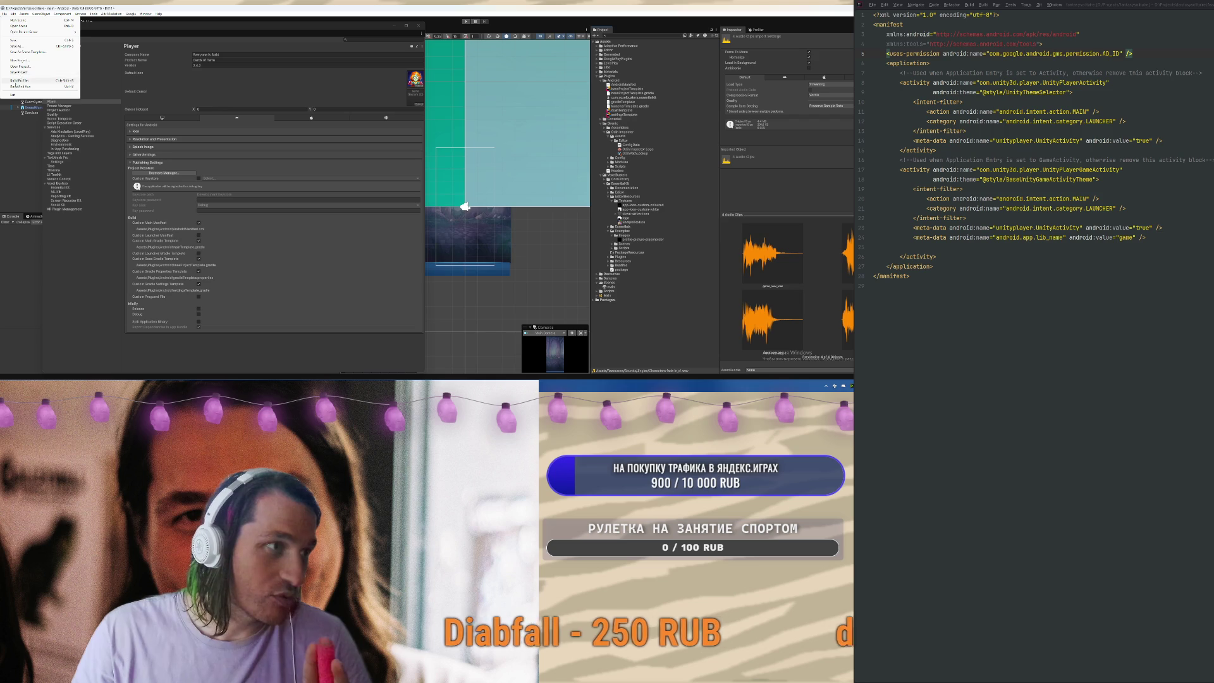
{"action": "left_click", "coordinate": [26, 80]}
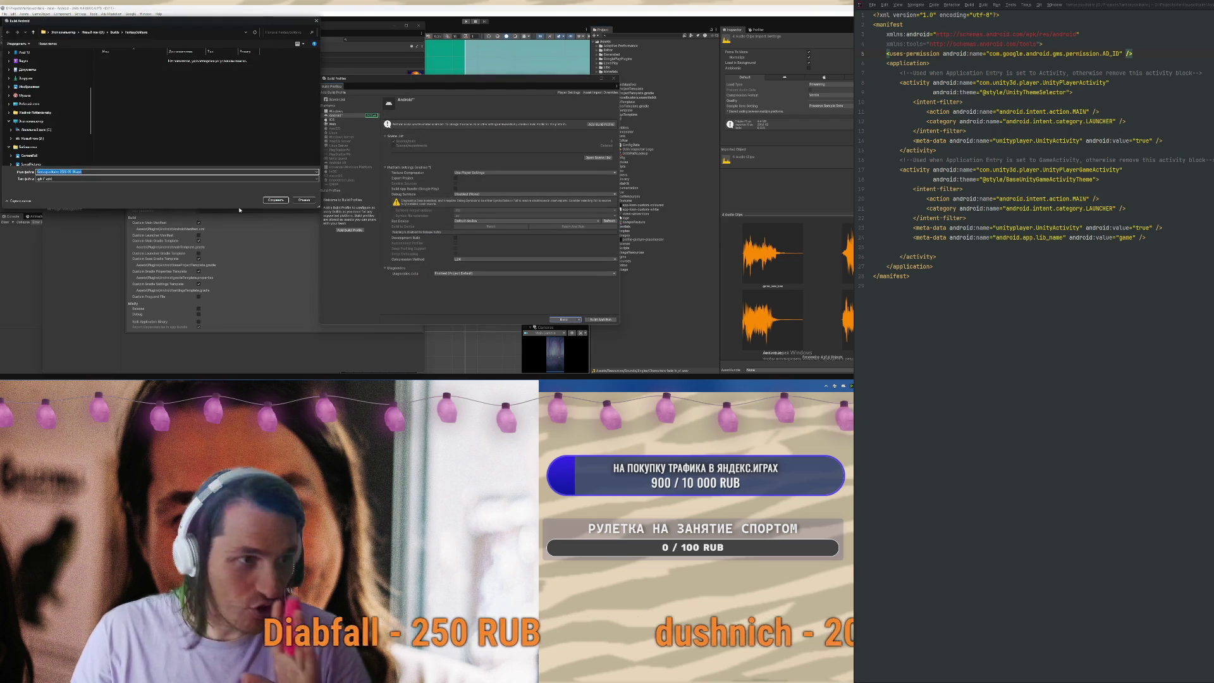
{"action": "left_click", "coordinate": [267, 202]}
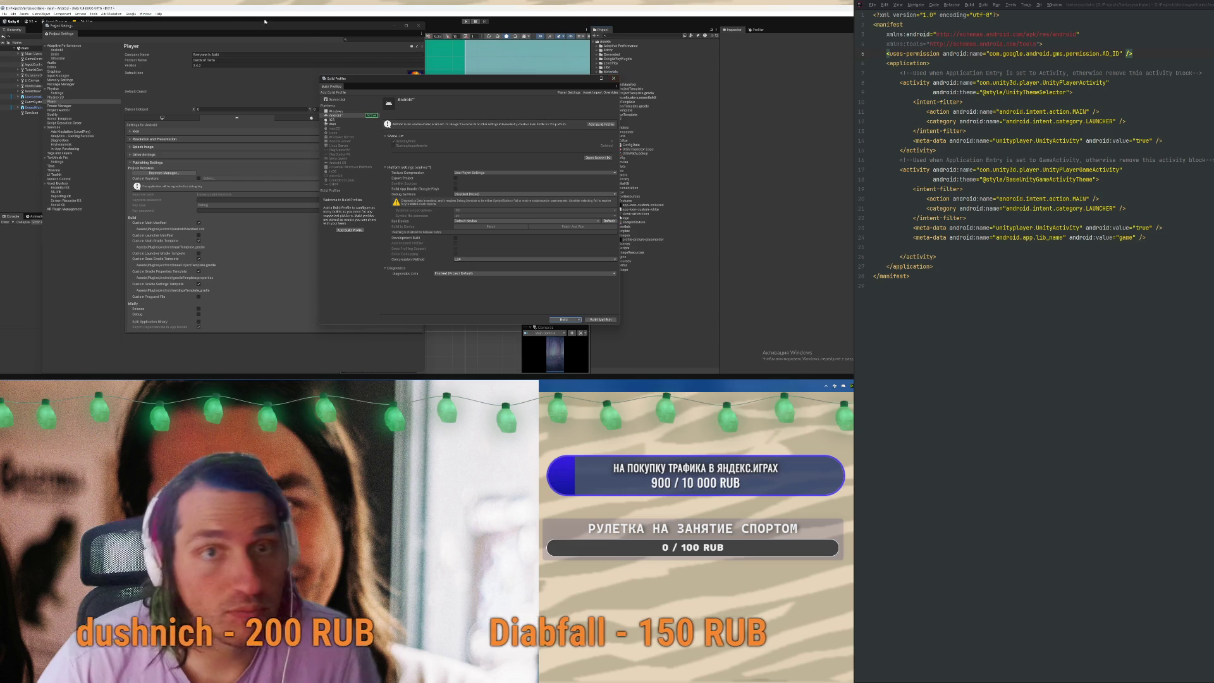
{"action": "left_click", "coordinate": [615, 81]}
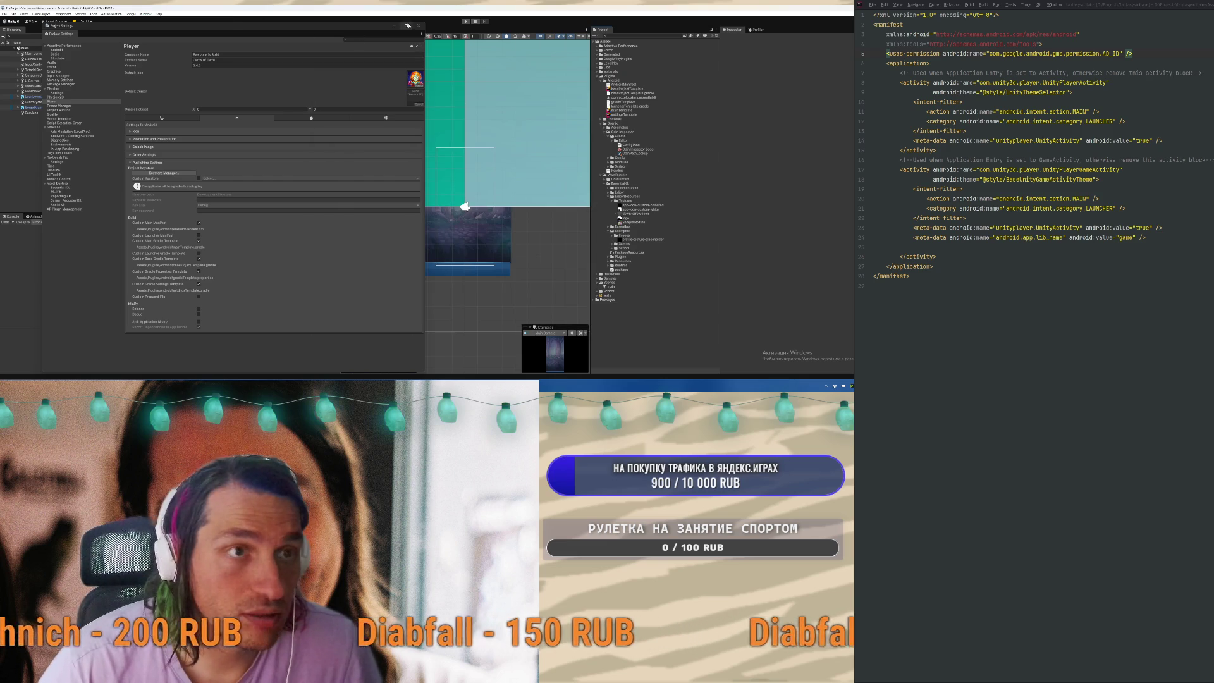
{"action": "left_click", "coordinate": [148, 15]}
{"action": "left_click", "coordinate": [180, 94]}
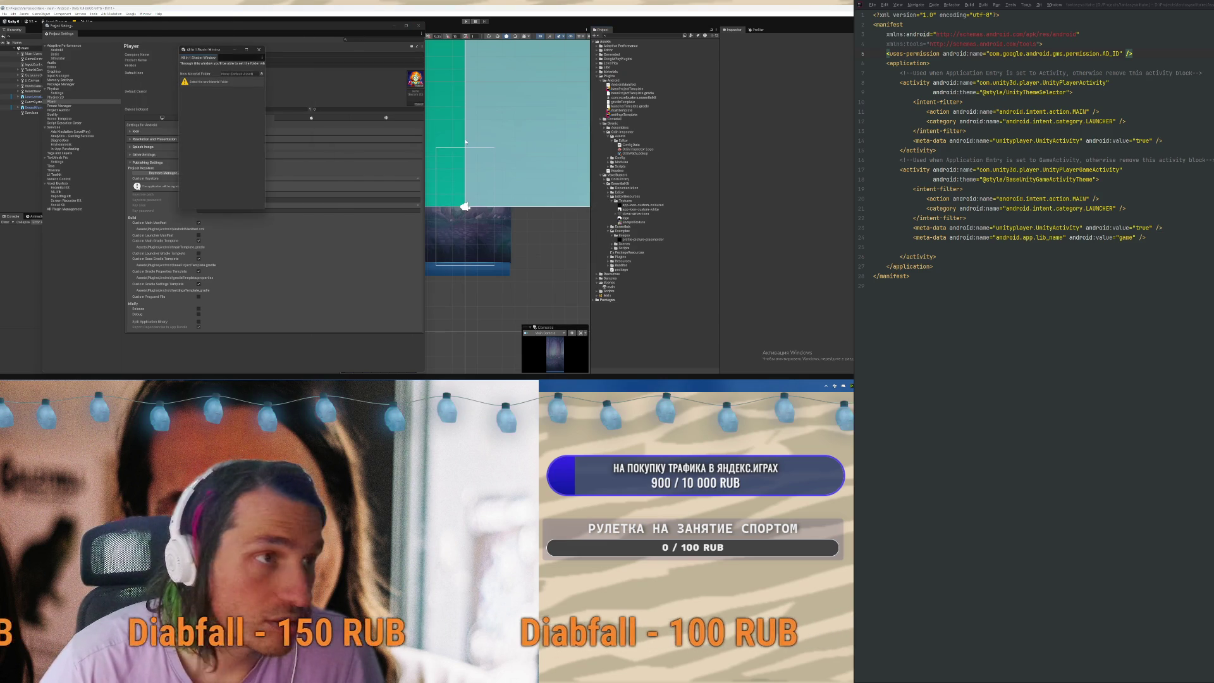
{"action": "left_click", "coordinate": [261, 73]}
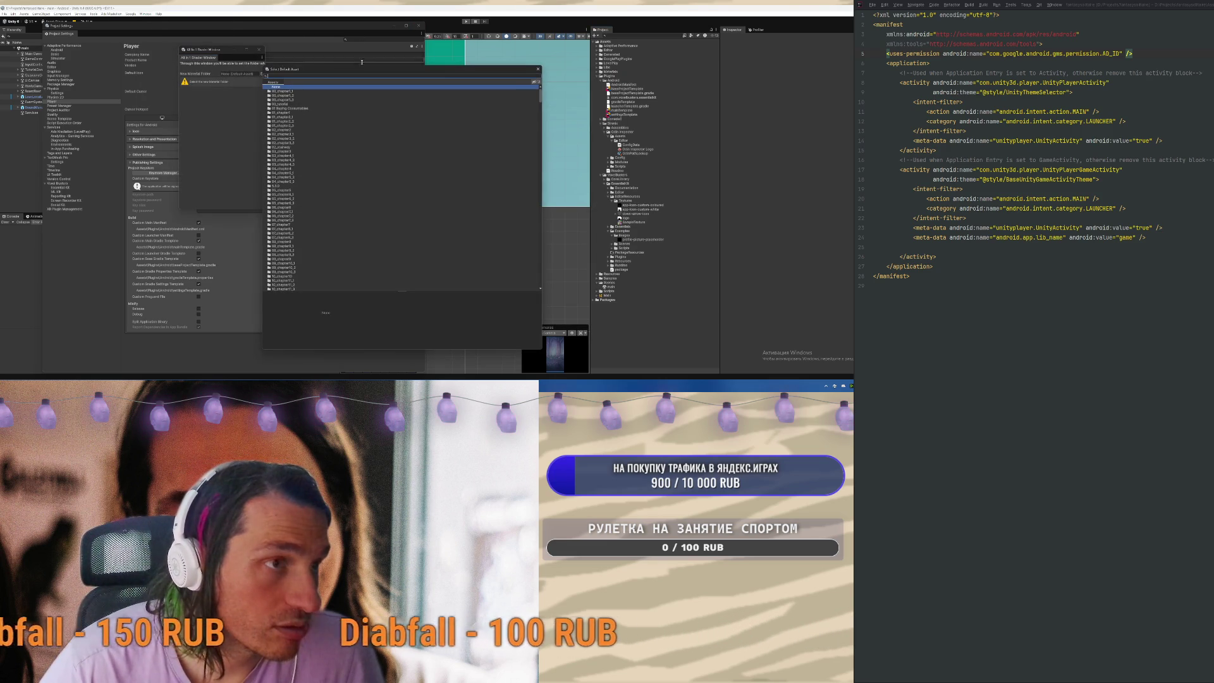
{"action": "left_click", "coordinate": [262, 58]}
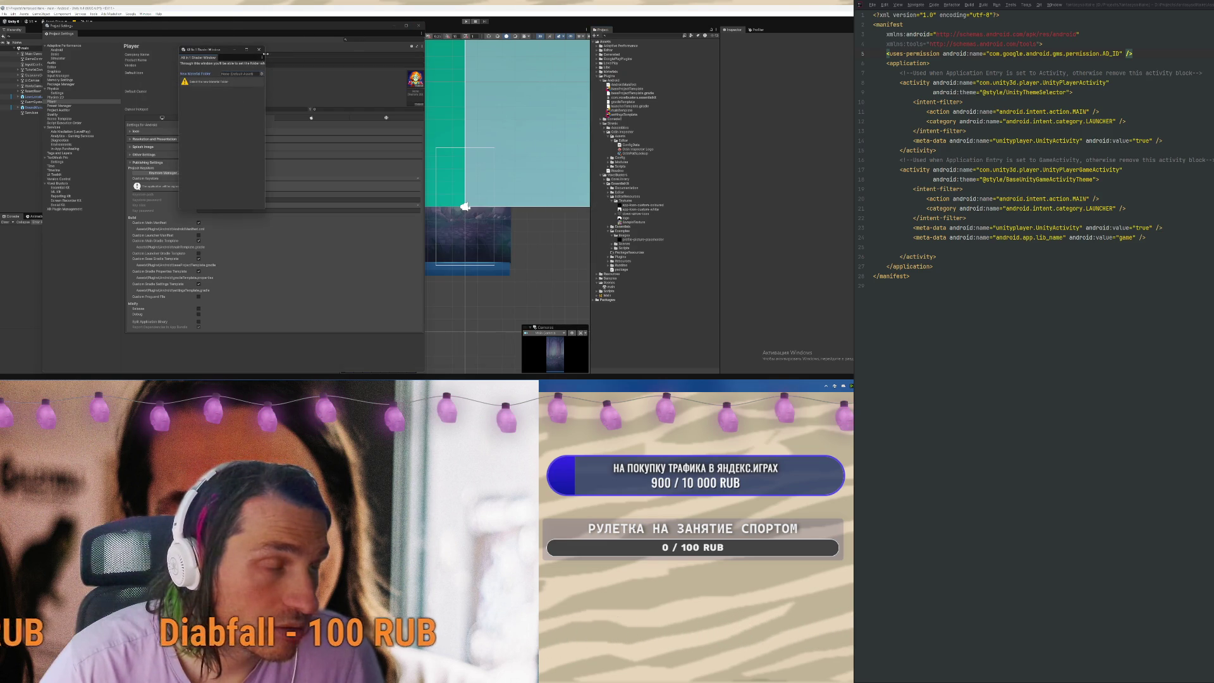
{"action": "left_click", "coordinate": [260, 50]}
{"action": "left_click", "coordinate": [145, 13]}
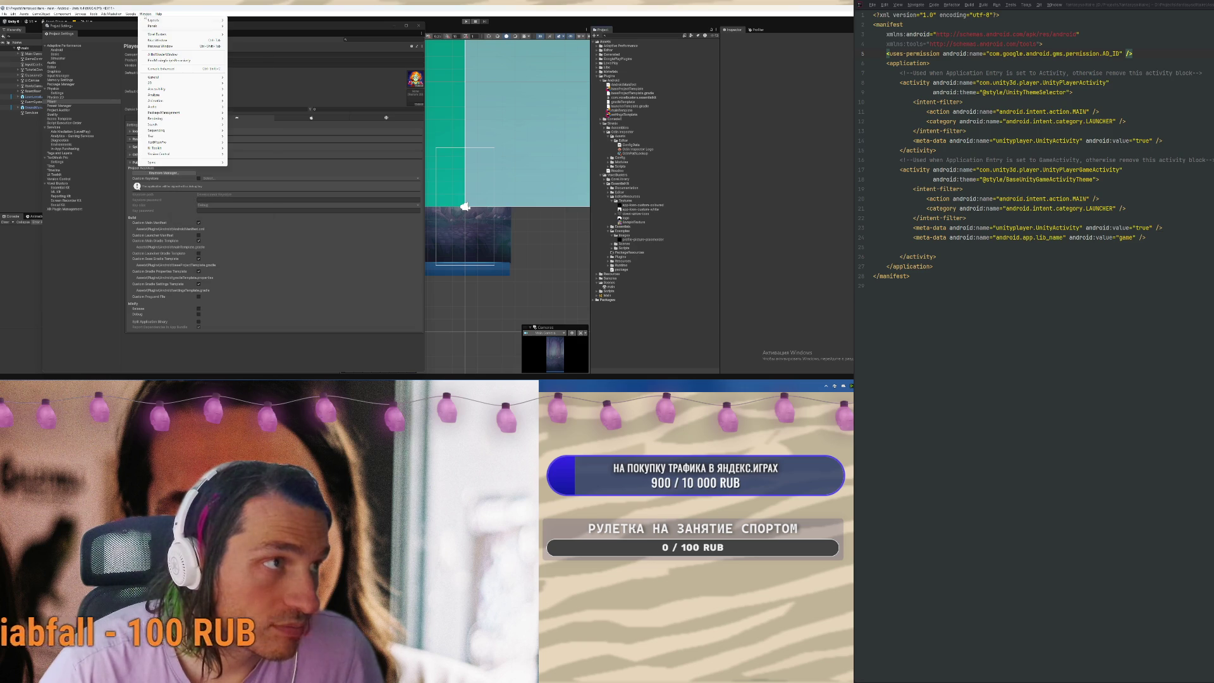
Update External Dependency Manager to 1.2.187 via Install Anyway, then select All In 1 Sprite Shader
{"action": "mouse_move", "coordinate": [179, 112]}
{"action": "left_click", "coordinate": [244, 113]}
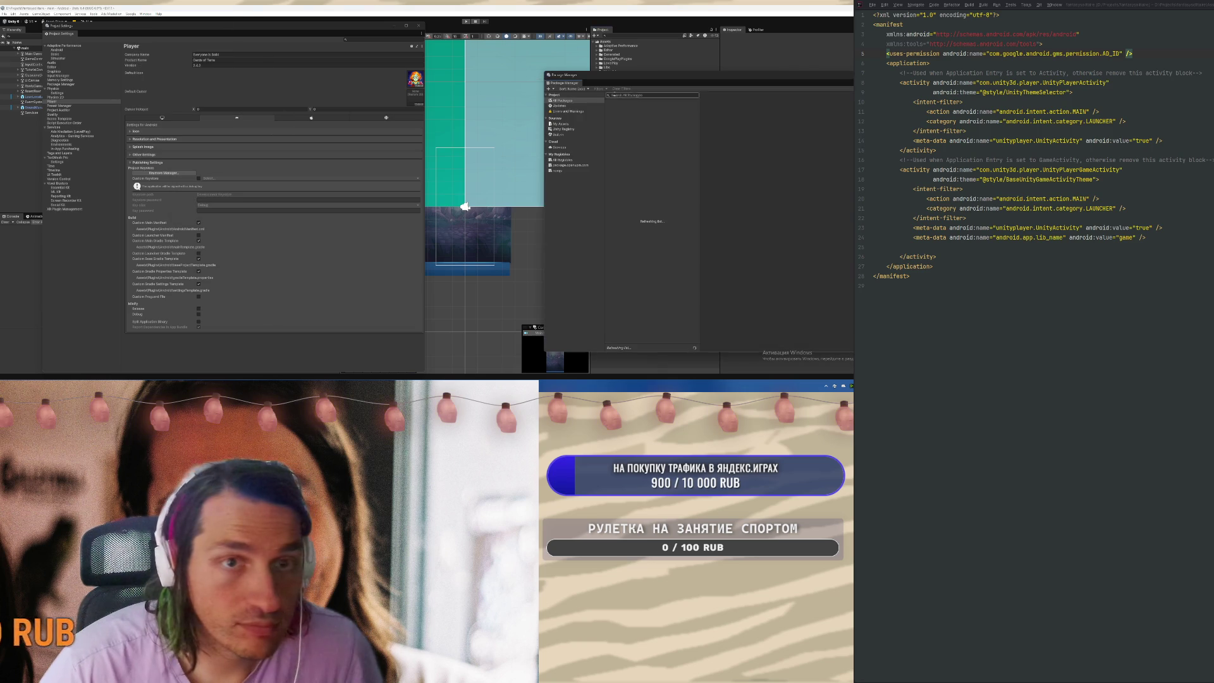
{"action": "left_click", "coordinate": [572, 110]}
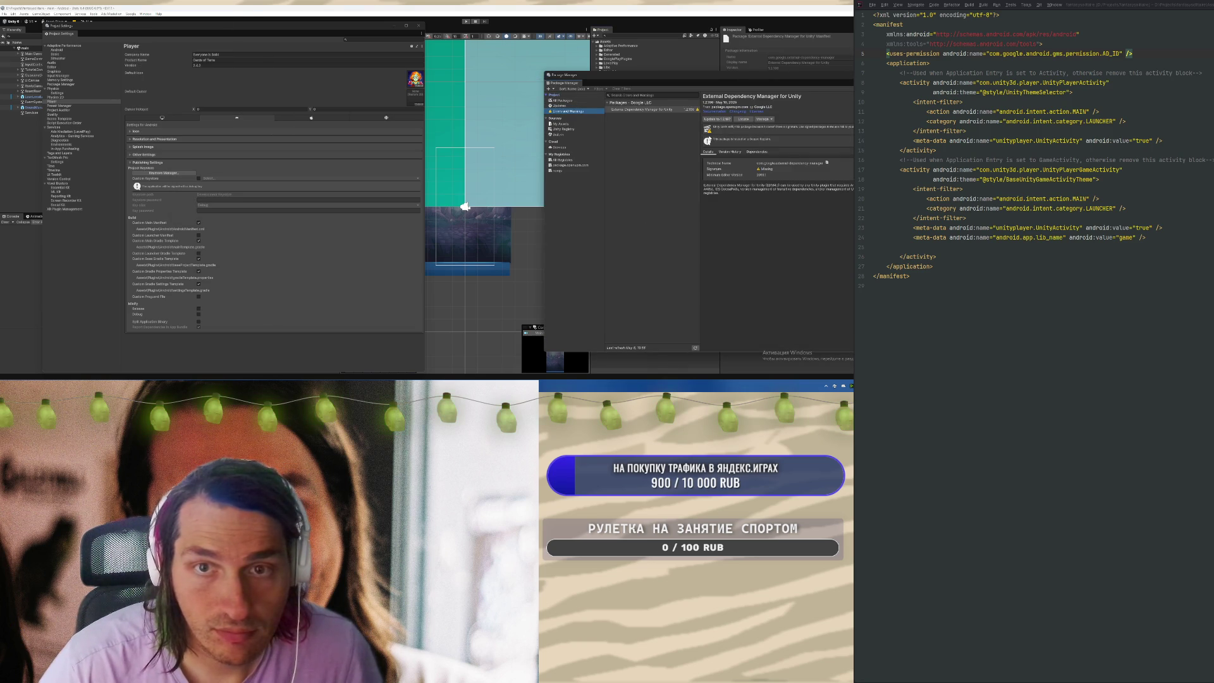
{"action": "left_click", "coordinate": [713, 120]}
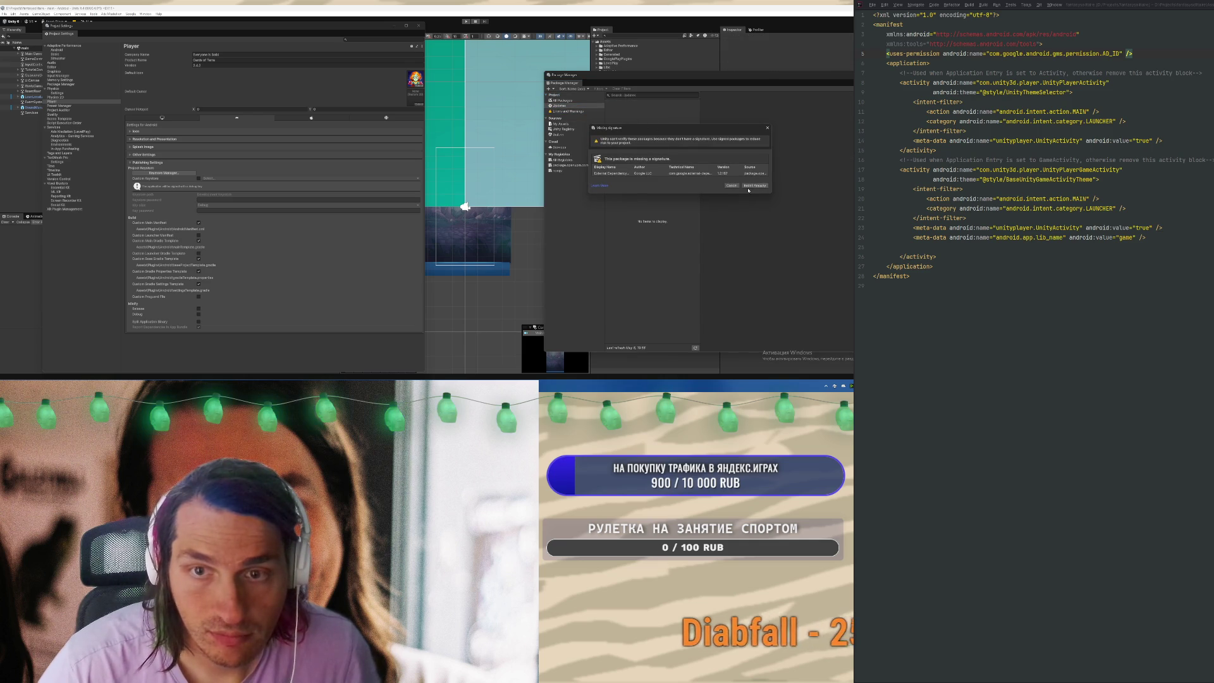
{"action": "left_click", "coordinate": [749, 187]}
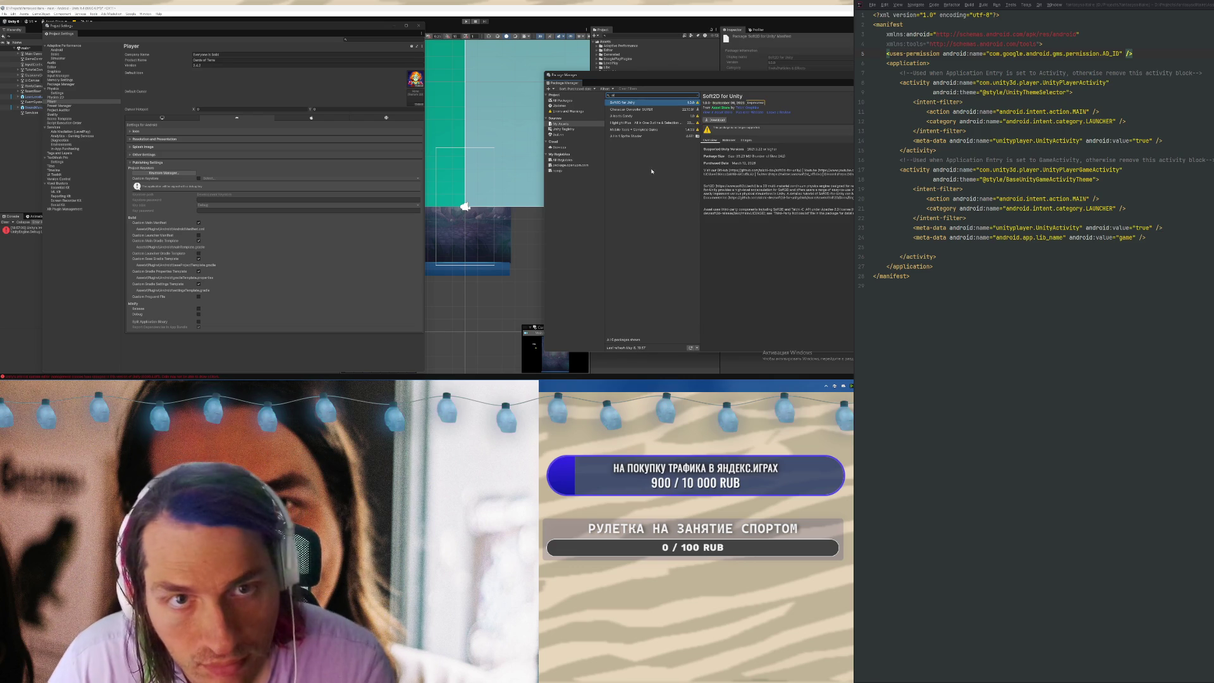
{"action": "left_click", "coordinate": [628, 137]}
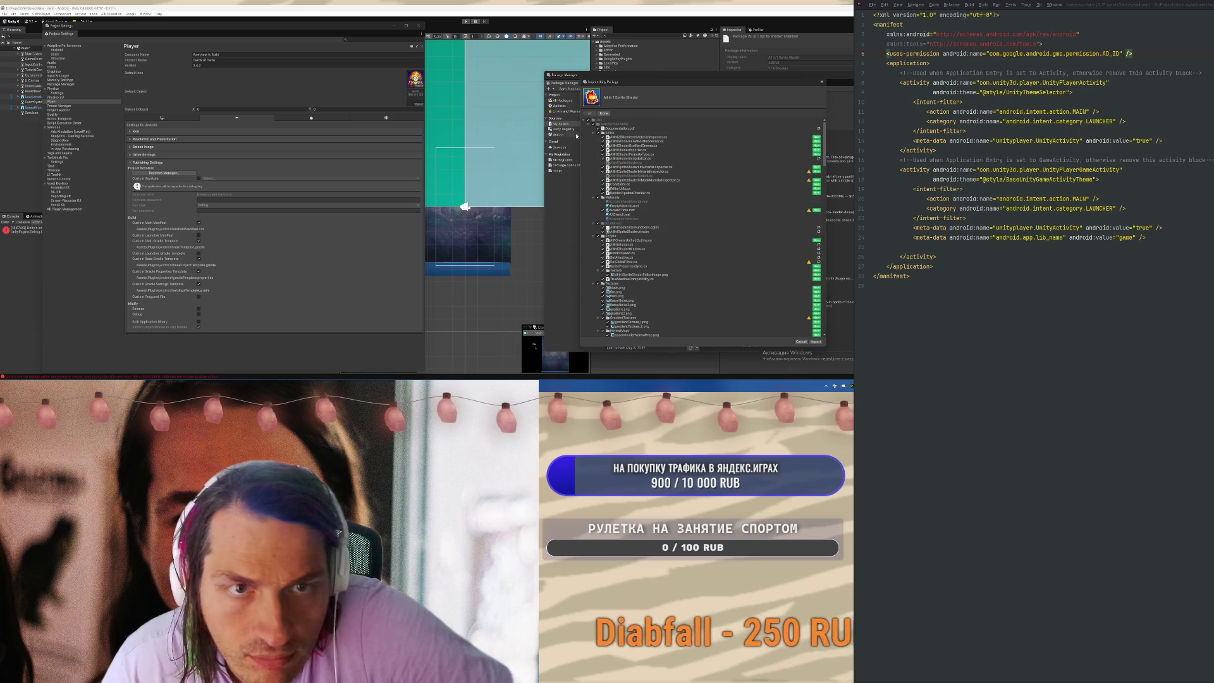
Collapse the Editor, Materials, Resources, Scripts, Textures and Demo folders in the import list
{"action": "left_click", "coordinate": [595, 133]}
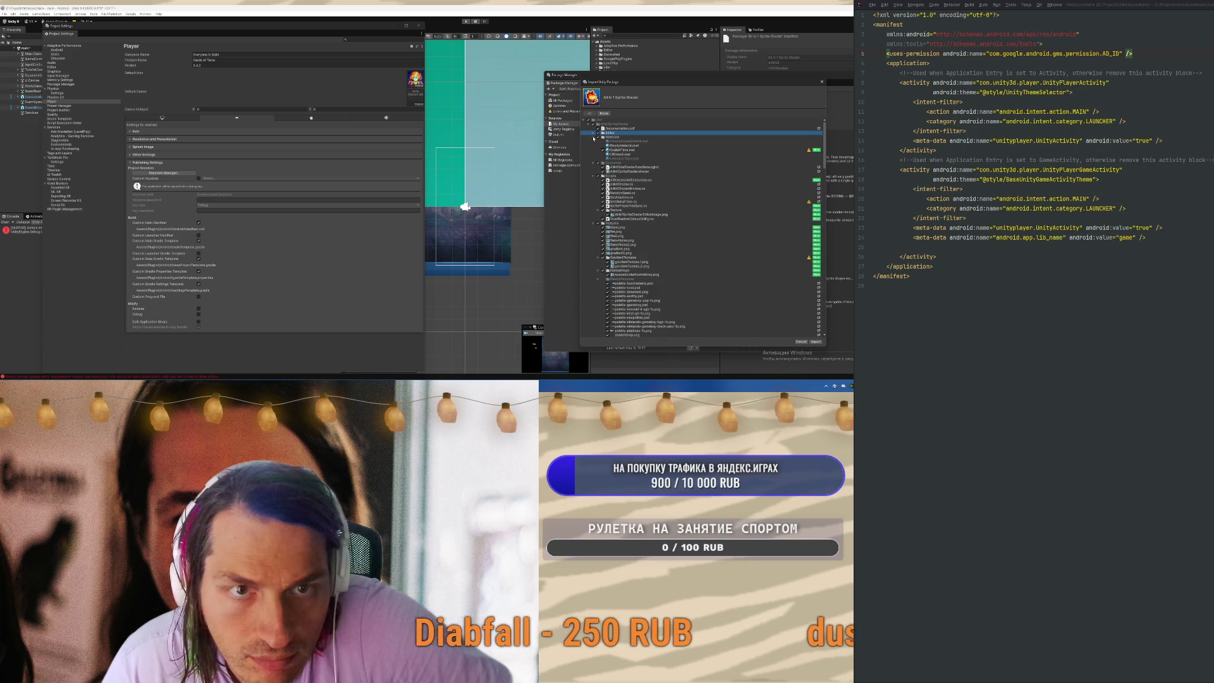
{"action": "left_click", "coordinate": [593, 137]}
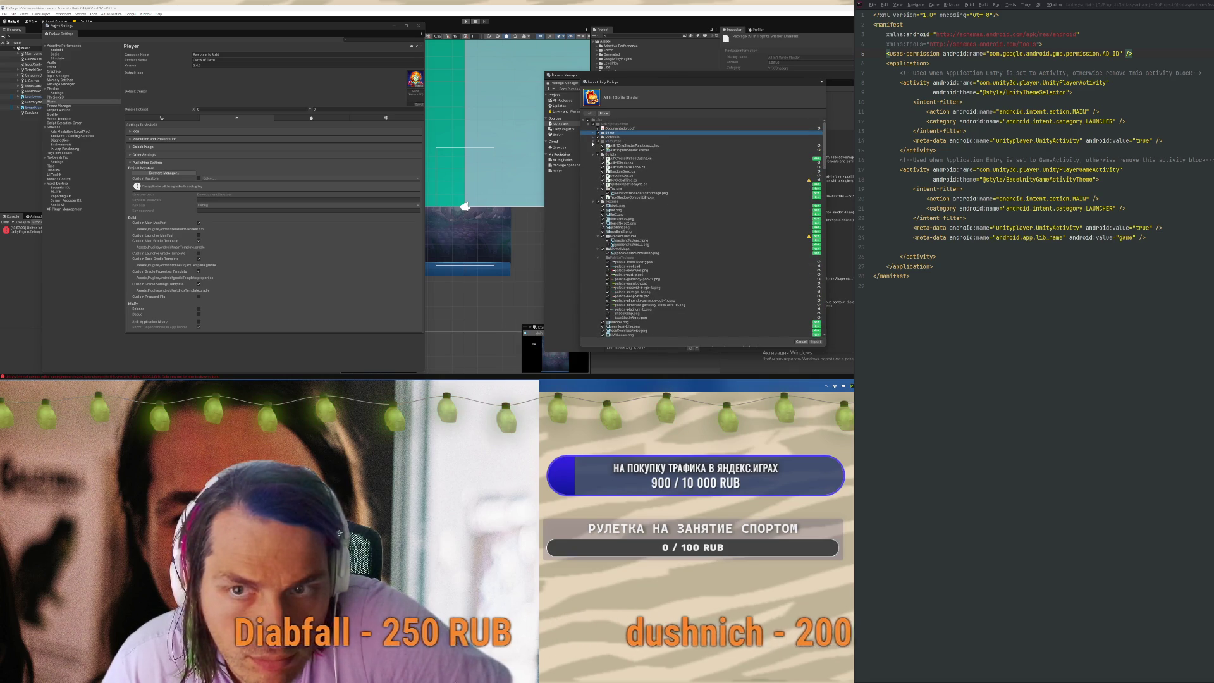
{"action": "left_click", "coordinate": [592, 142]}
{"action": "left_click", "coordinate": [593, 145]}
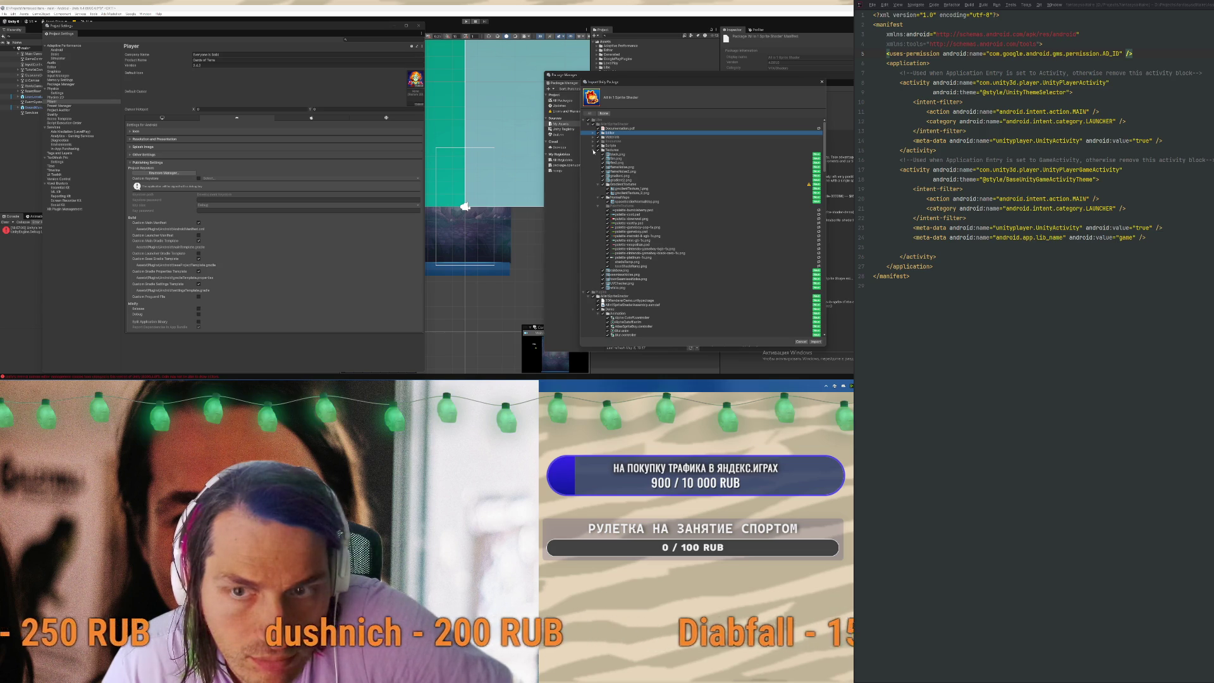
{"action": "left_click", "coordinate": [593, 150]}
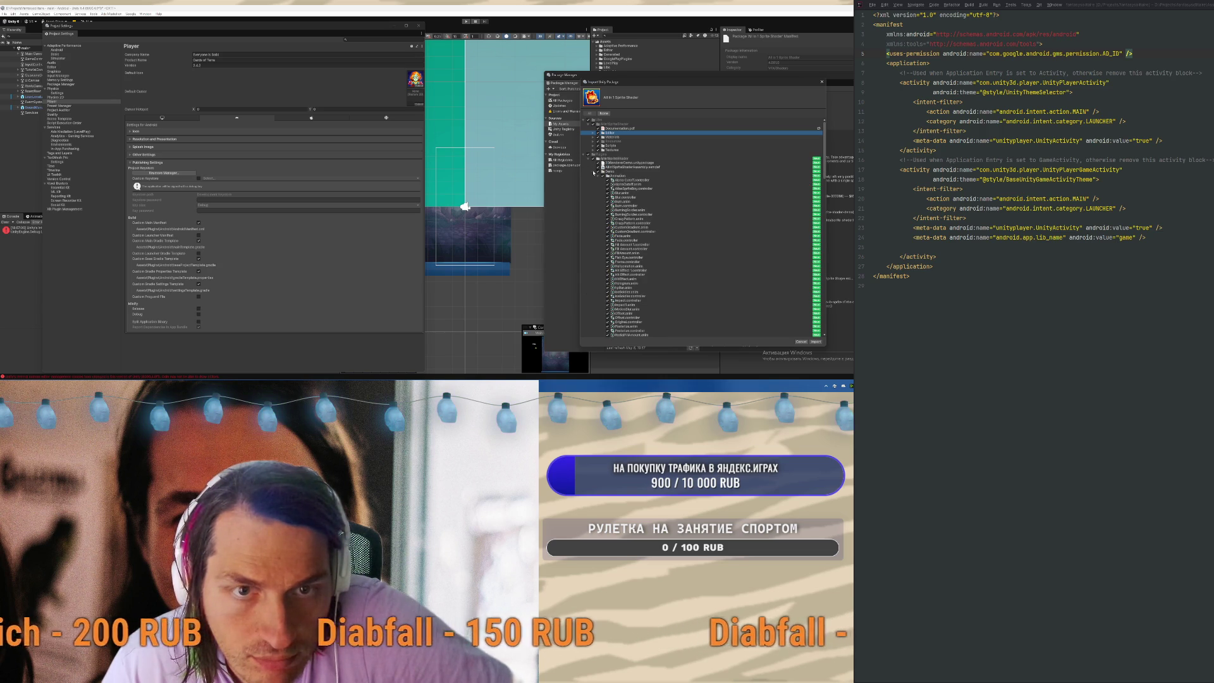
{"action": "left_click", "coordinate": [598, 162]}
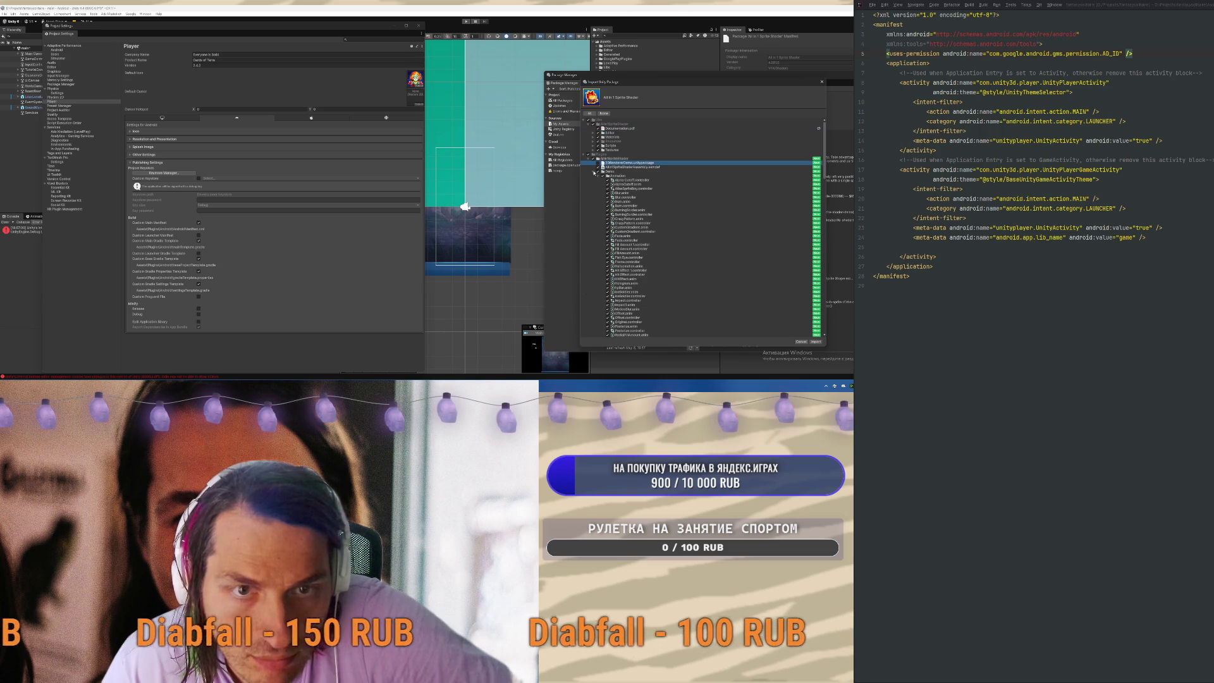
{"action": "left_click", "coordinate": [592, 172]}
{"action": "left_click", "coordinate": [592, 172]}
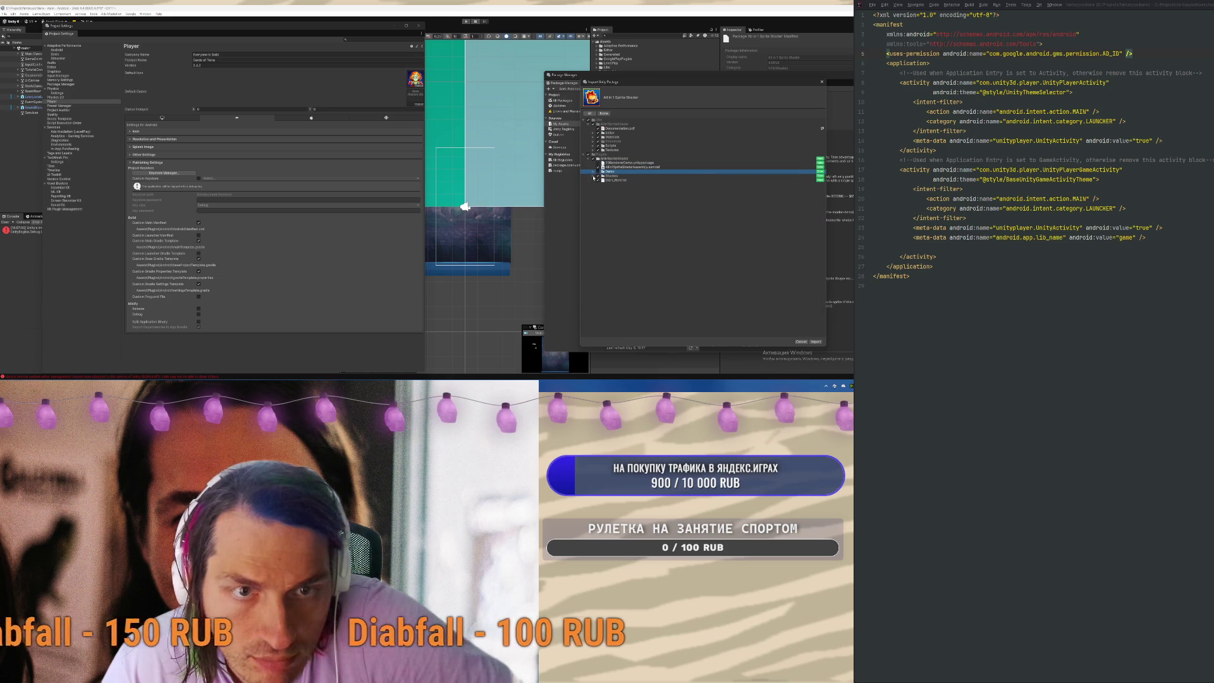
{"action": "left_click", "coordinate": [593, 177]}
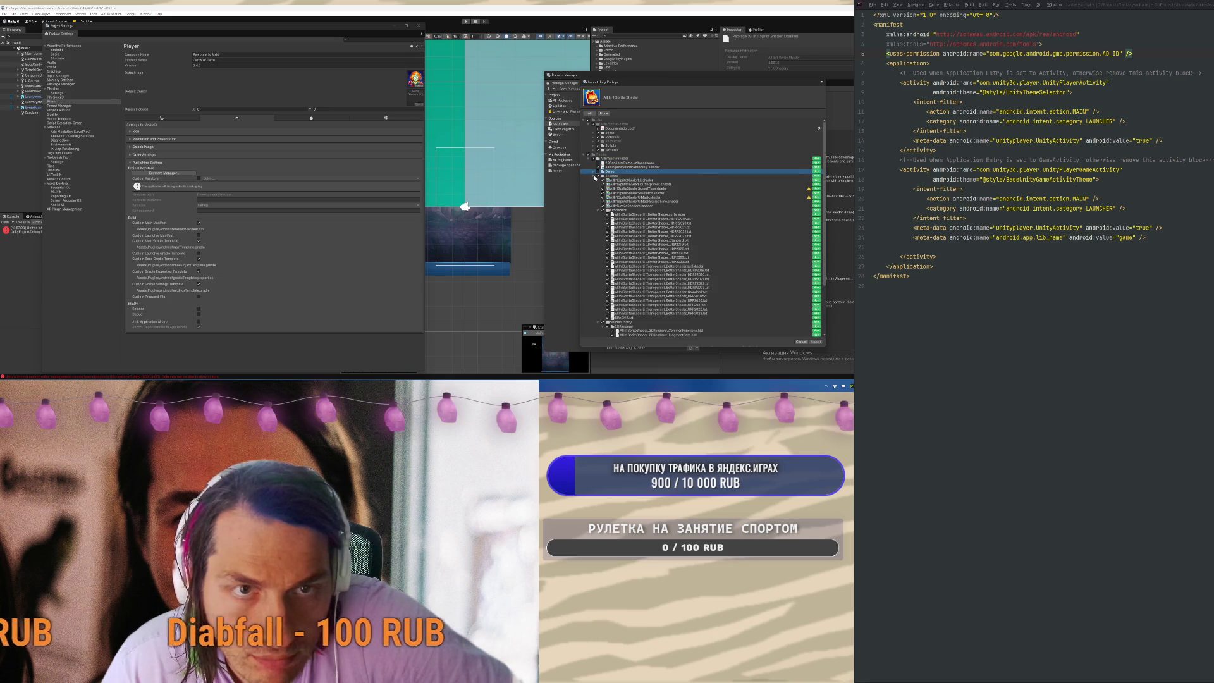
{"action": "left_click", "coordinate": [594, 177]}
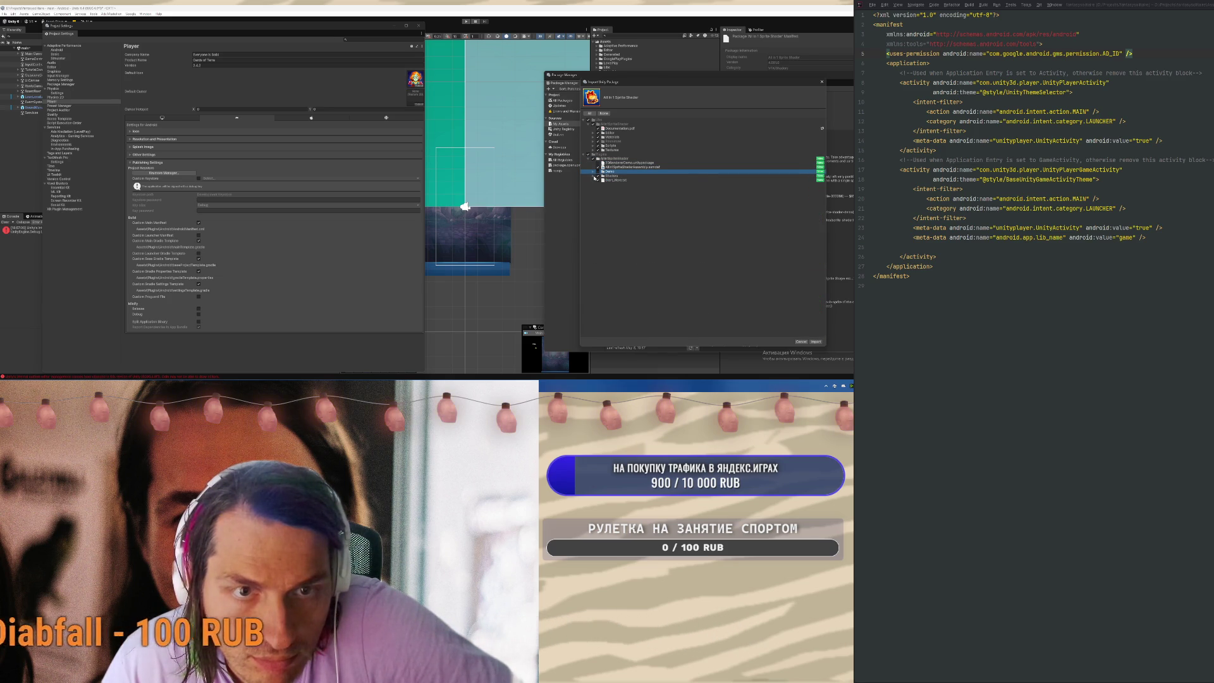
{"action": "left_click", "coordinate": [596, 181]}
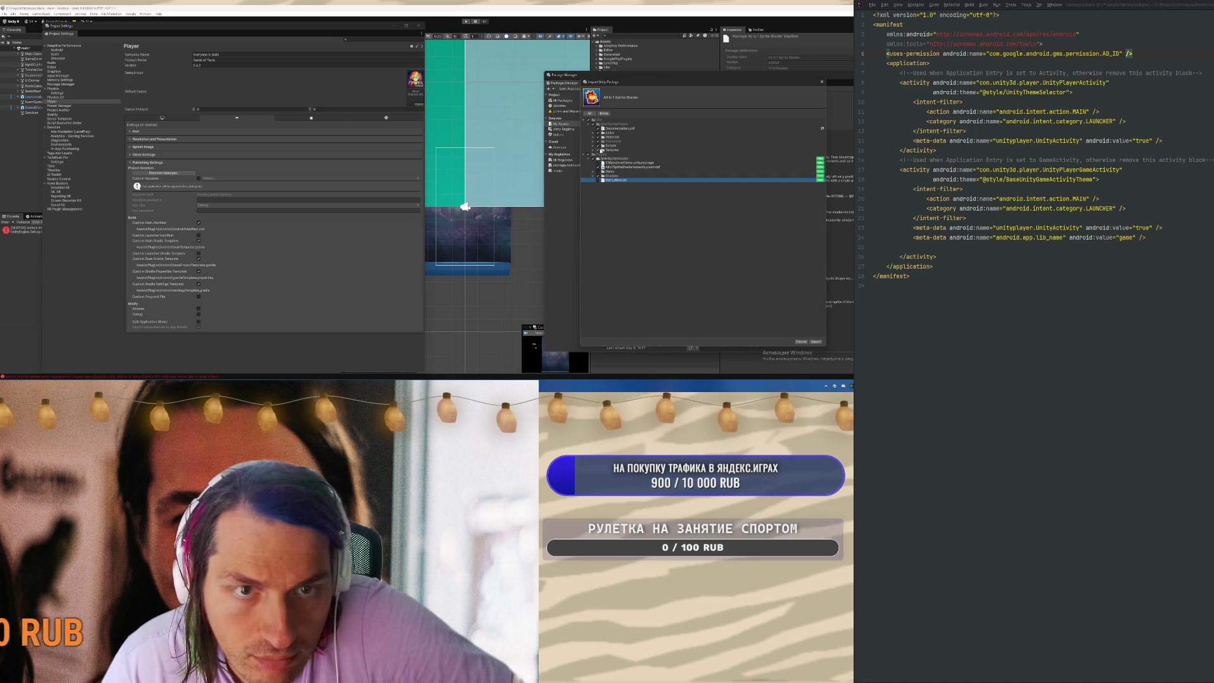
Expand the Textures, Scripts, Shaders, Materials and Editor folders, selecting rainbow.png through white.png
{"action": "left_click", "coordinate": [593, 150]}
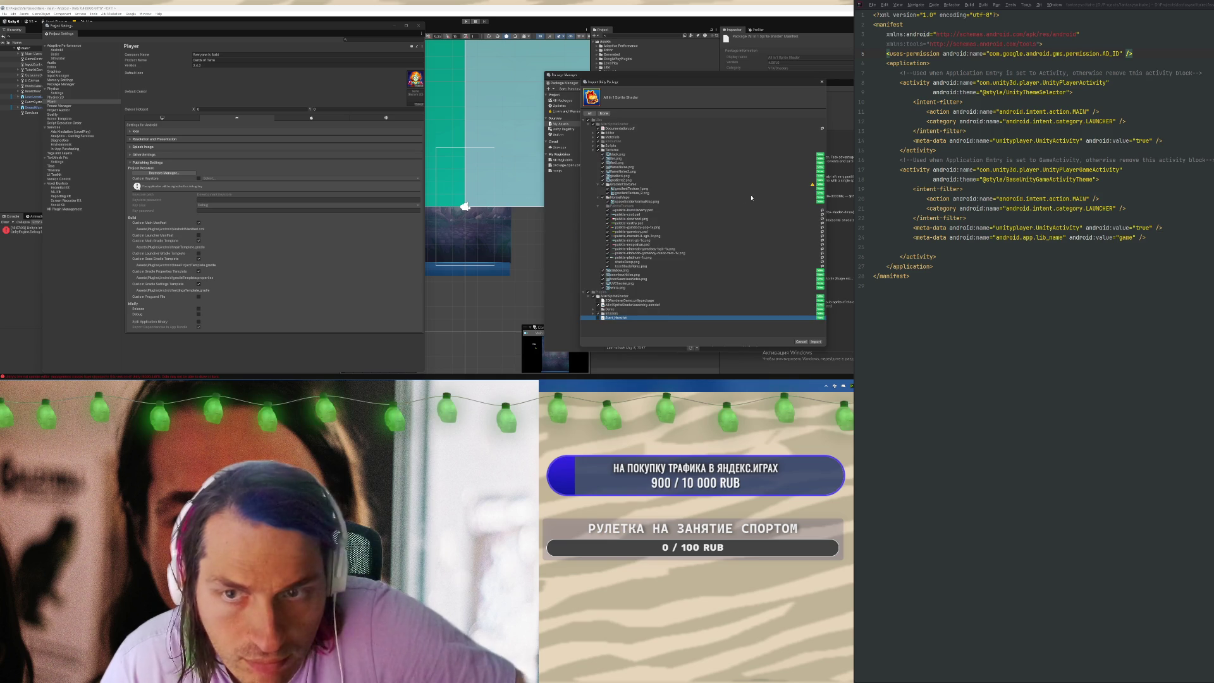
{"action": "left_click", "coordinate": [632, 201]}
{"action": "left_click", "coordinate": [632, 154], "text": "shift"}
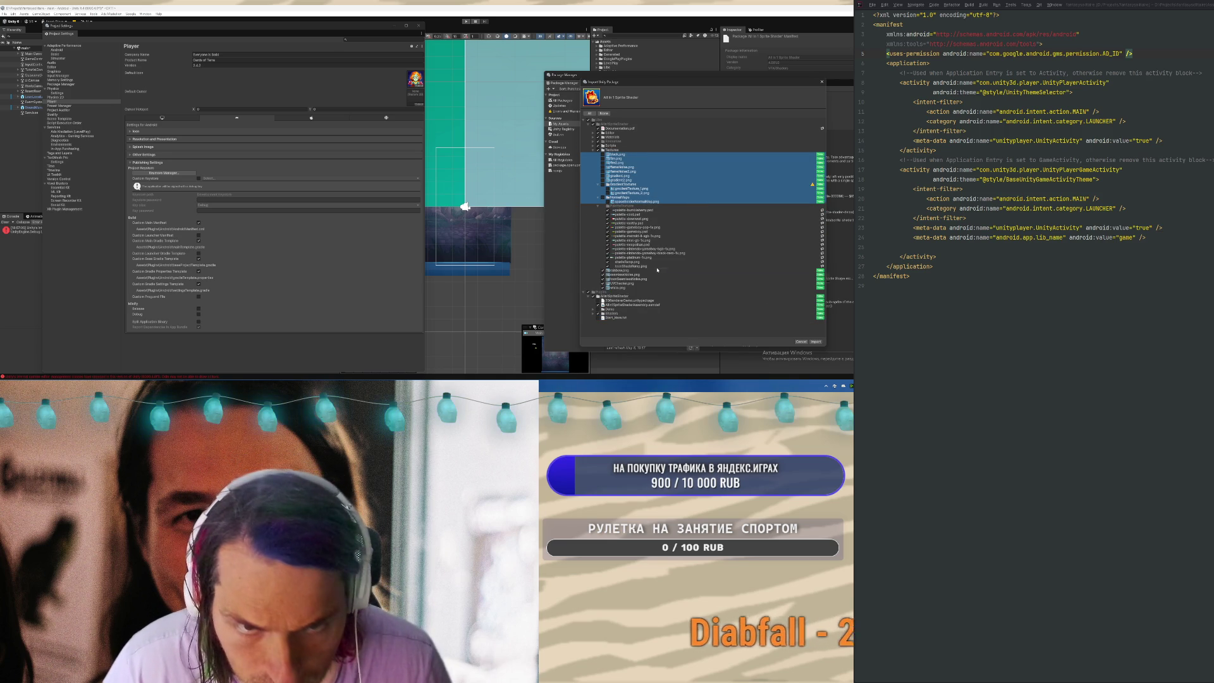
{"action": "left_click", "coordinate": [623, 270]}
{"action": "left_click", "coordinate": [623, 287], "text": "shift"}
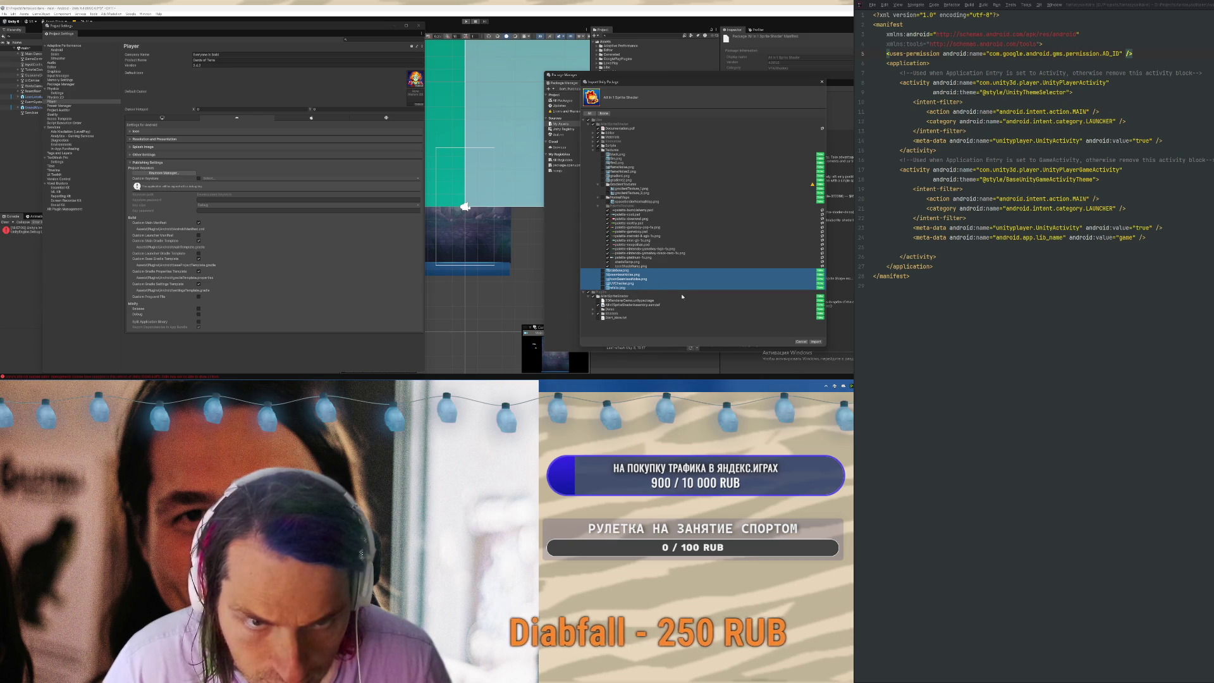
{"action": "left_click", "coordinate": [593, 146]}
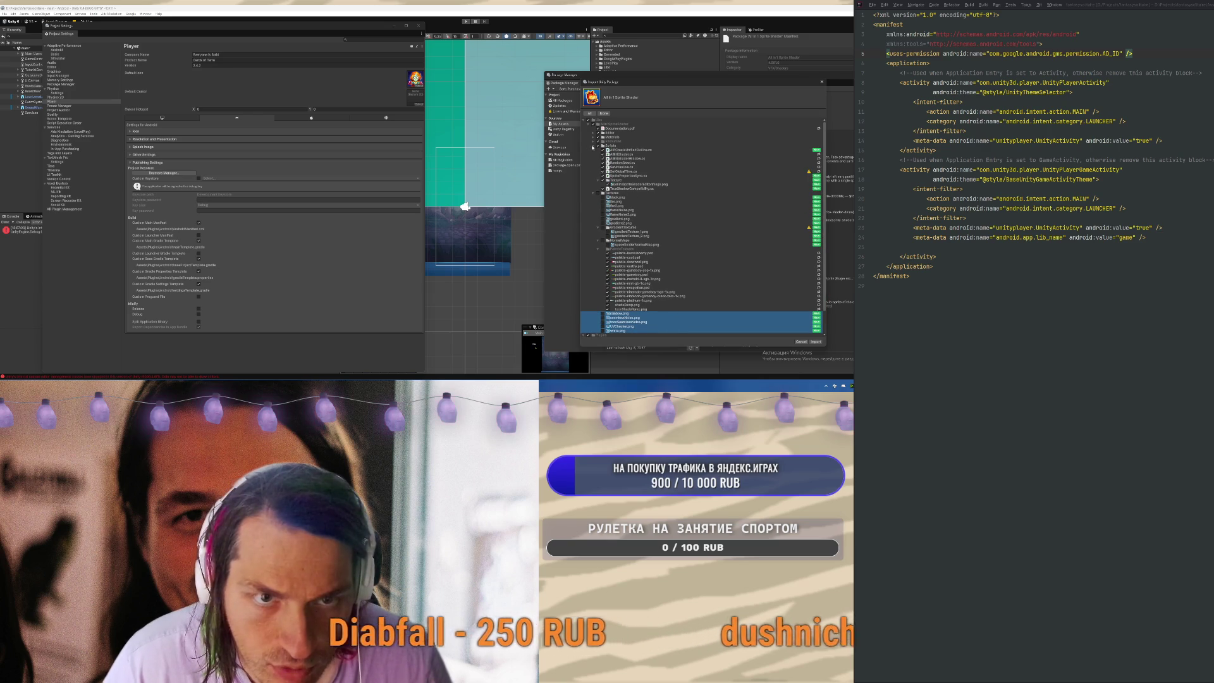
{"action": "left_click", "coordinate": [592, 141]}
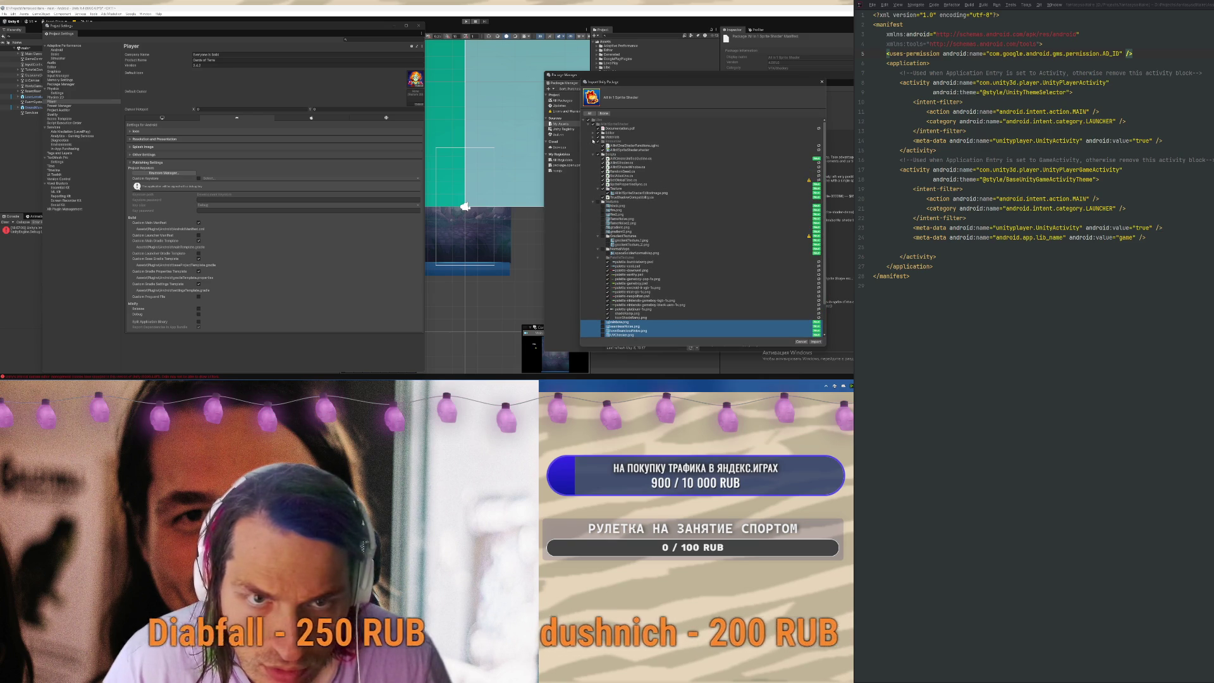
{"action": "left_click", "coordinate": [593, 137]}
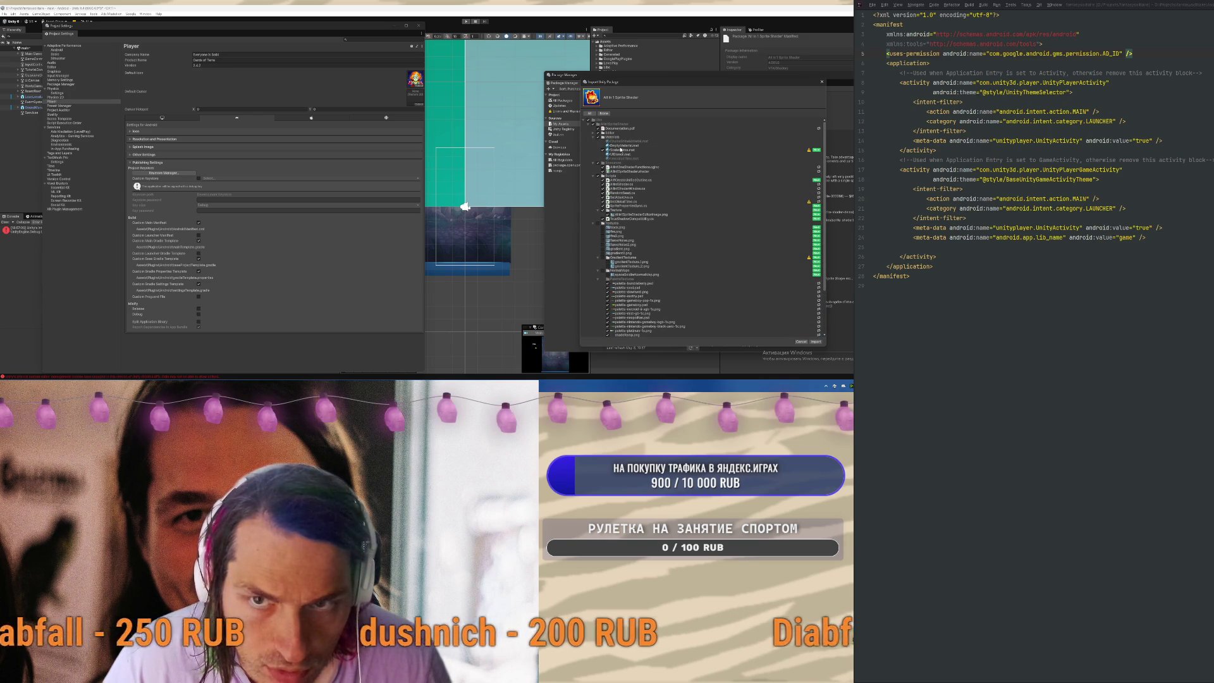
{"action": "left_click", "coordinate": [610, 150]}
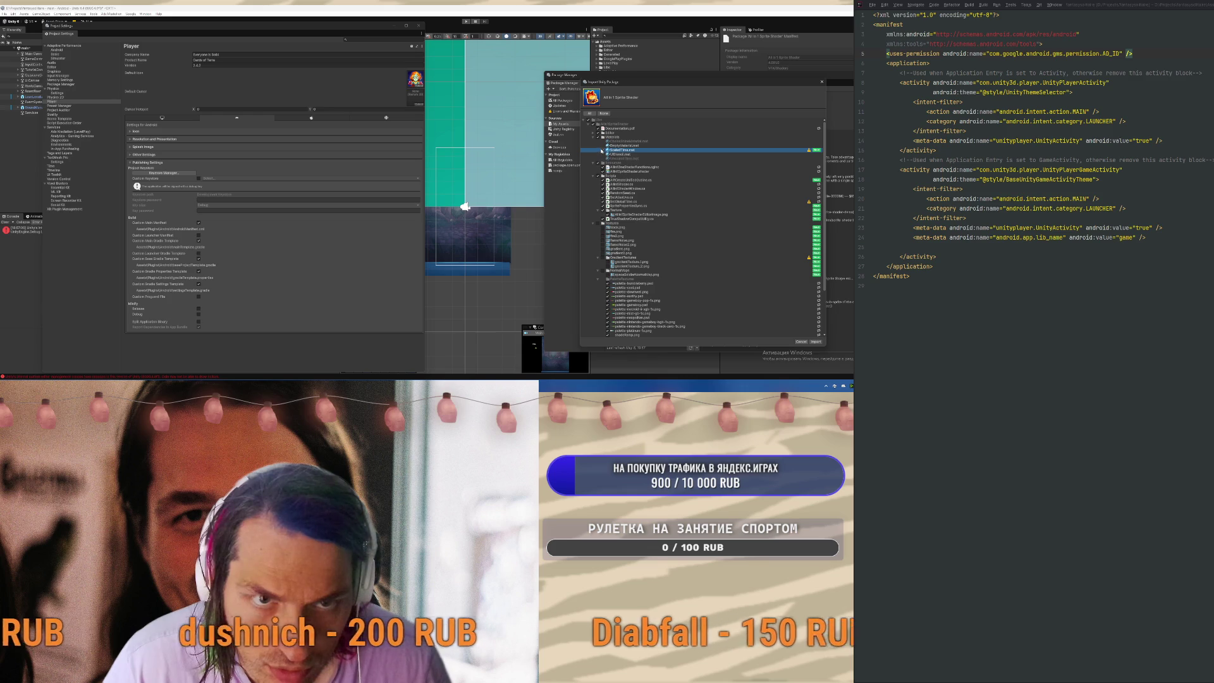
{"action": "left_click", "coordinate": [592, 133]}
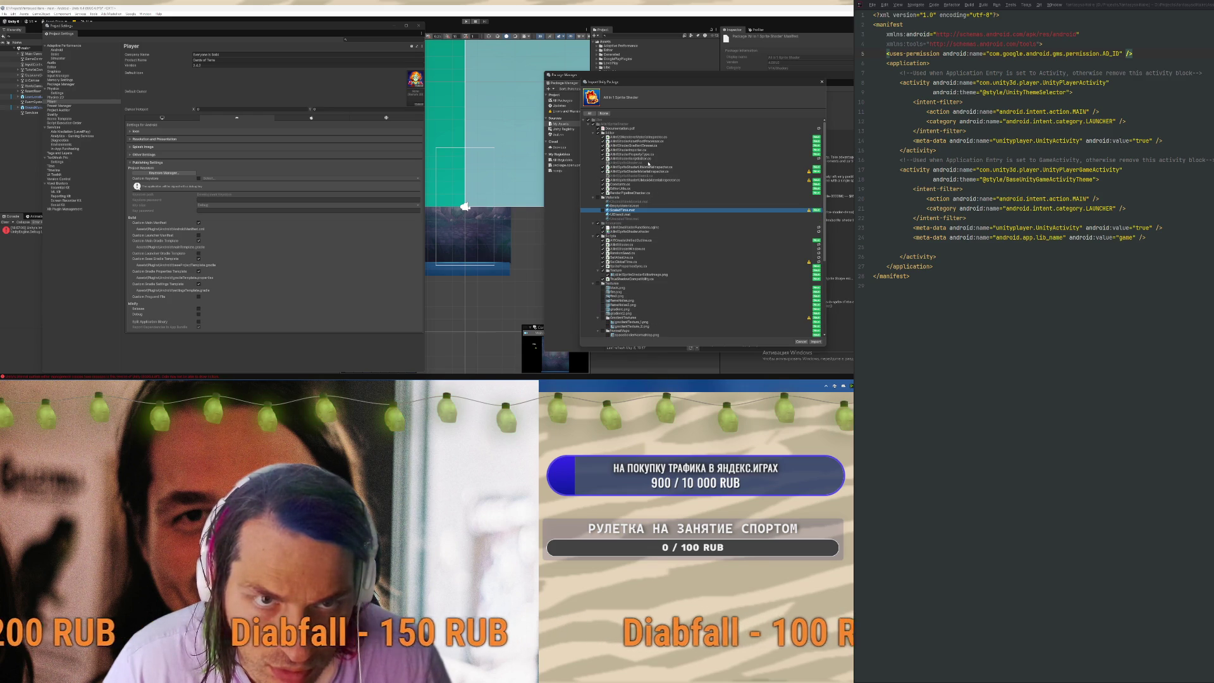
{"action": "left_click", "coordinate": [598, 129]}
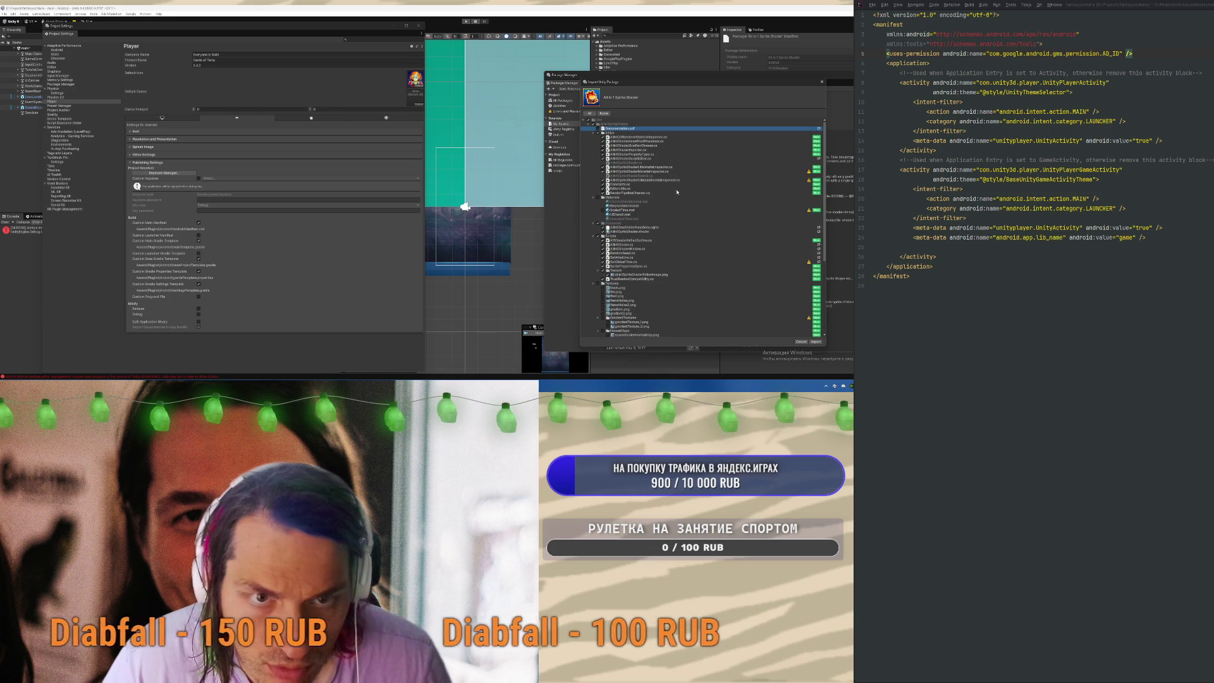
Expand Shaders and its LitShaders subfolder, review the file entries, and import the package
{"action": "scroll", "coordinate": [689, 211], "scroll_direction": "down", "scroll_amount": 5}
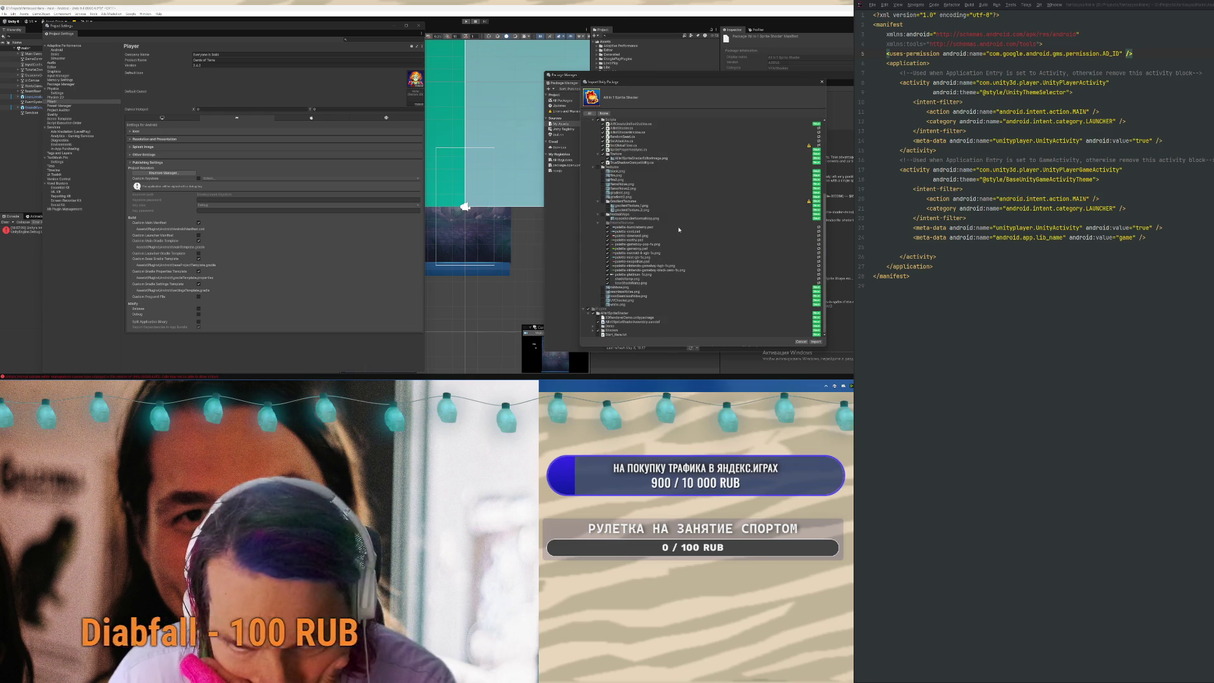
{"action": "left_click", "coordinate": [593, 331]}
{"action": "scroll", "coordinate": [598, 304], "scroll_direction": "down", "scroll_amount": 3}
{"action": "left_click", "coordinate": [600, 285]}
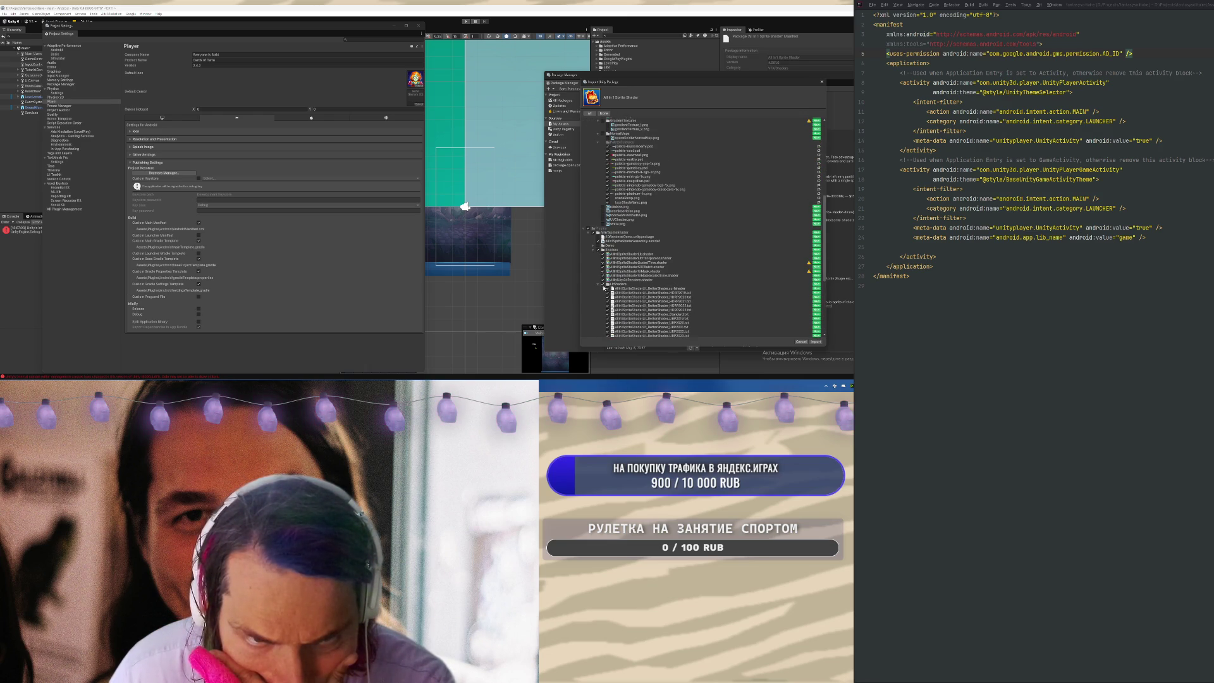
{"action": "scroll", "coordinate": [689, 289], "scroll_direction": "down", "scroll_amount": 6}
{"action": "scroll", "coordinate": [689, 288], "scroll_direction": "up", "scroll_amount": 10}
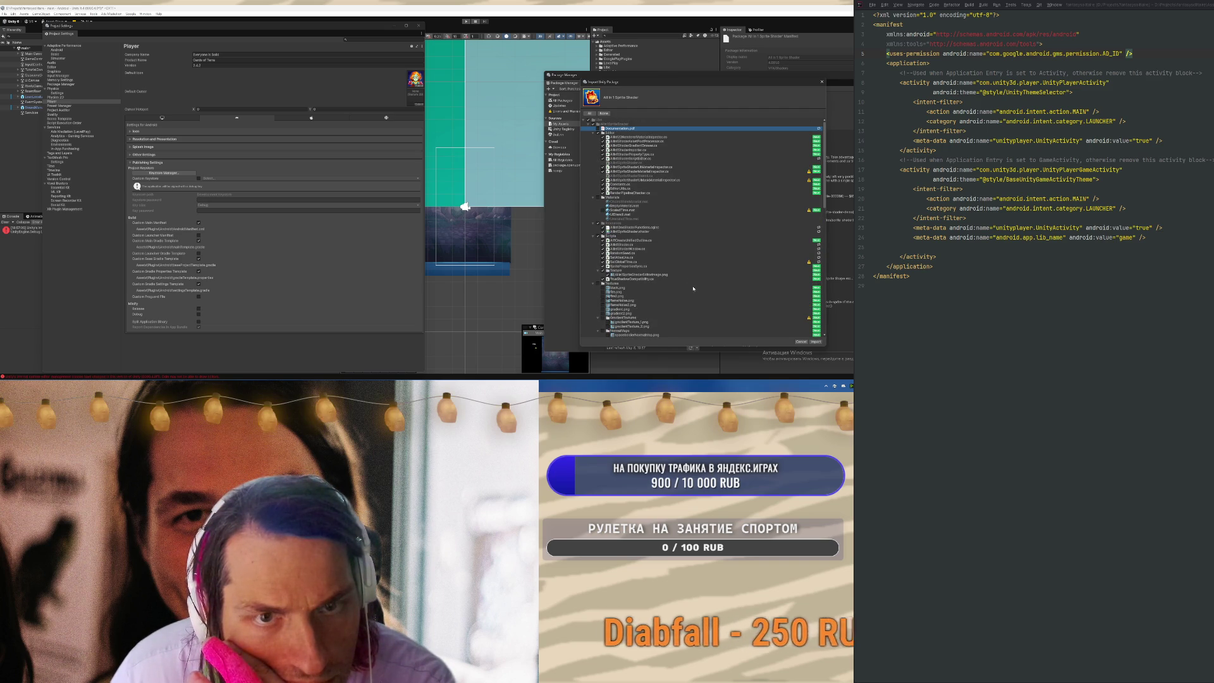
{"action": "left_click", "coordinate": [632, 162]}
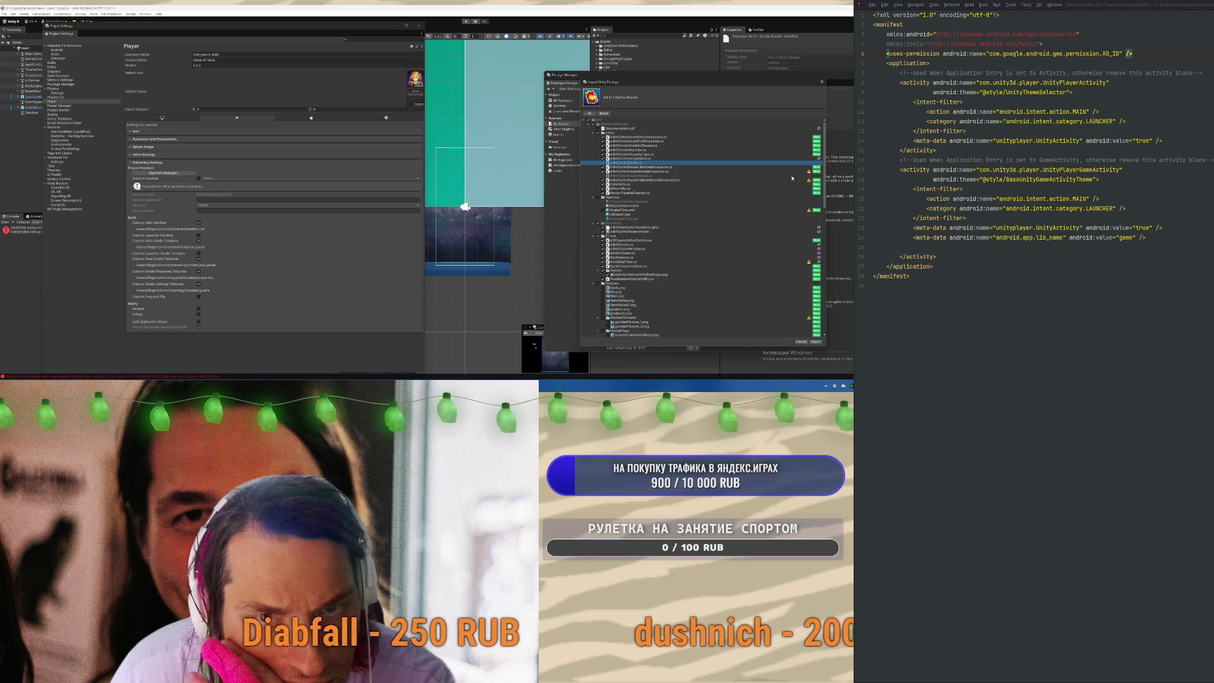
{"action": "key", "text": "Down"}
{"action": "key", "text": "Down"}
{"action": "key", "text": "Down"}
{"action": "key", "text": "Down"}
{"action": "key", "text": "Down"}
{"action": "key", "text": "Down"}
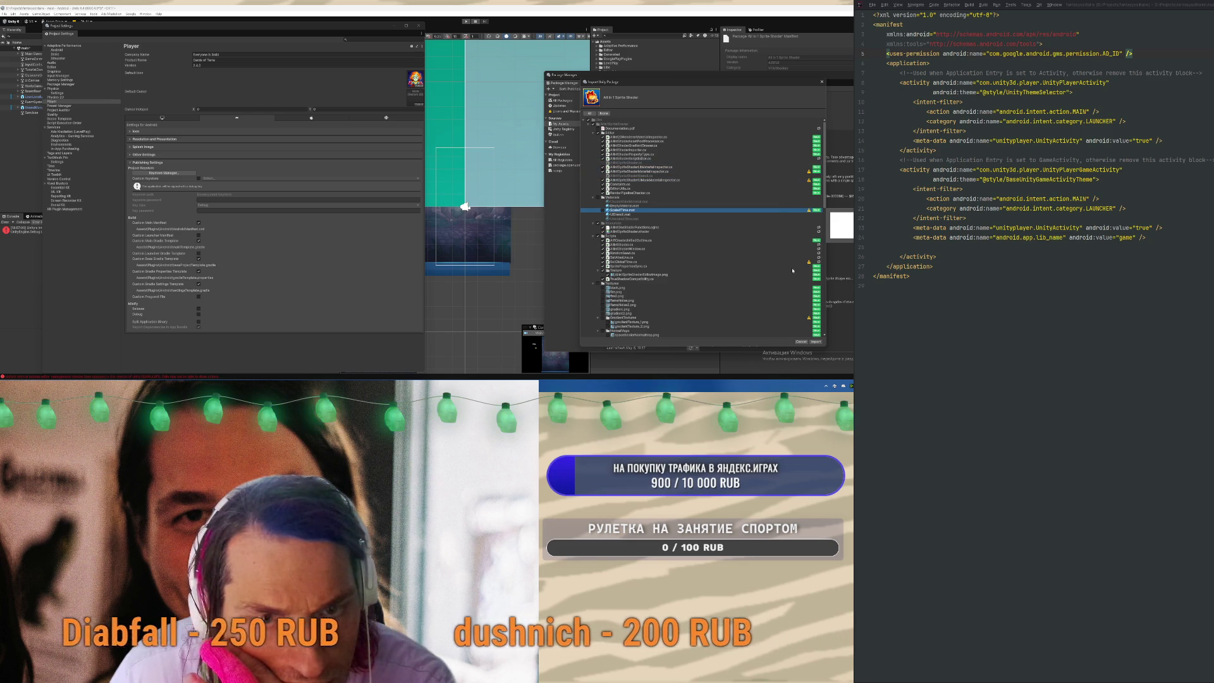
{"action": "mouse_move", "coordinate": [809, 211]}
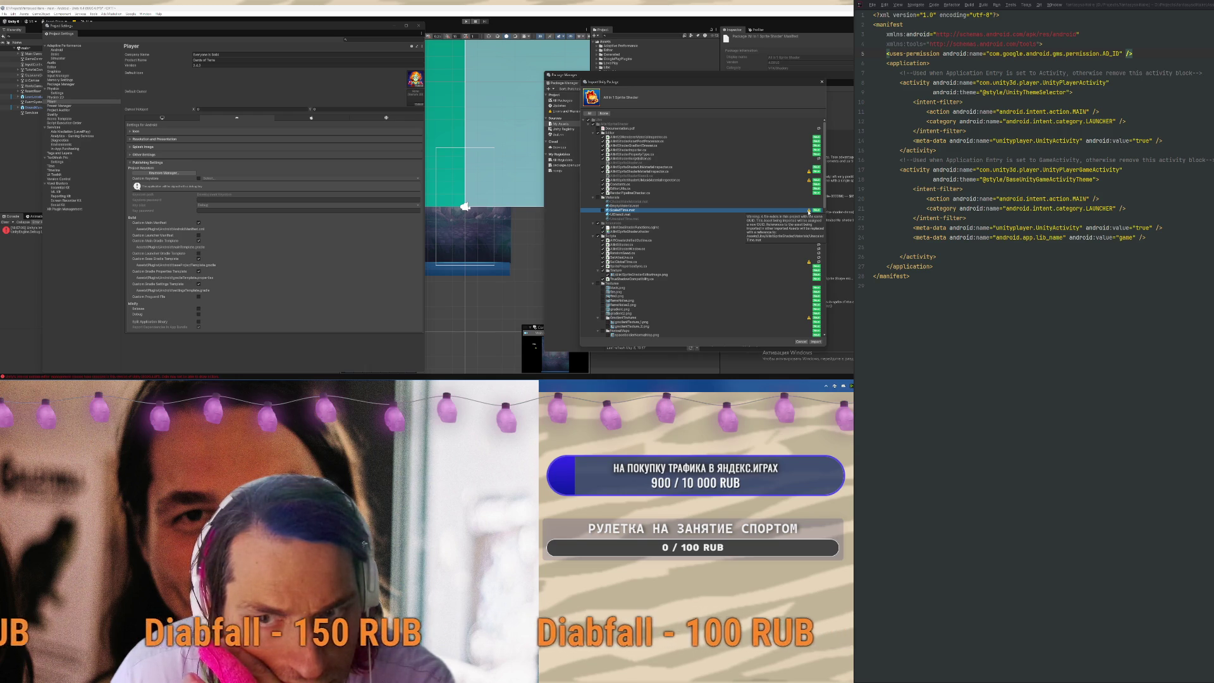
{"action": "scroll", "coordinate": [813, 278], "scroll_direction": "down", "scroll_amount": 2}
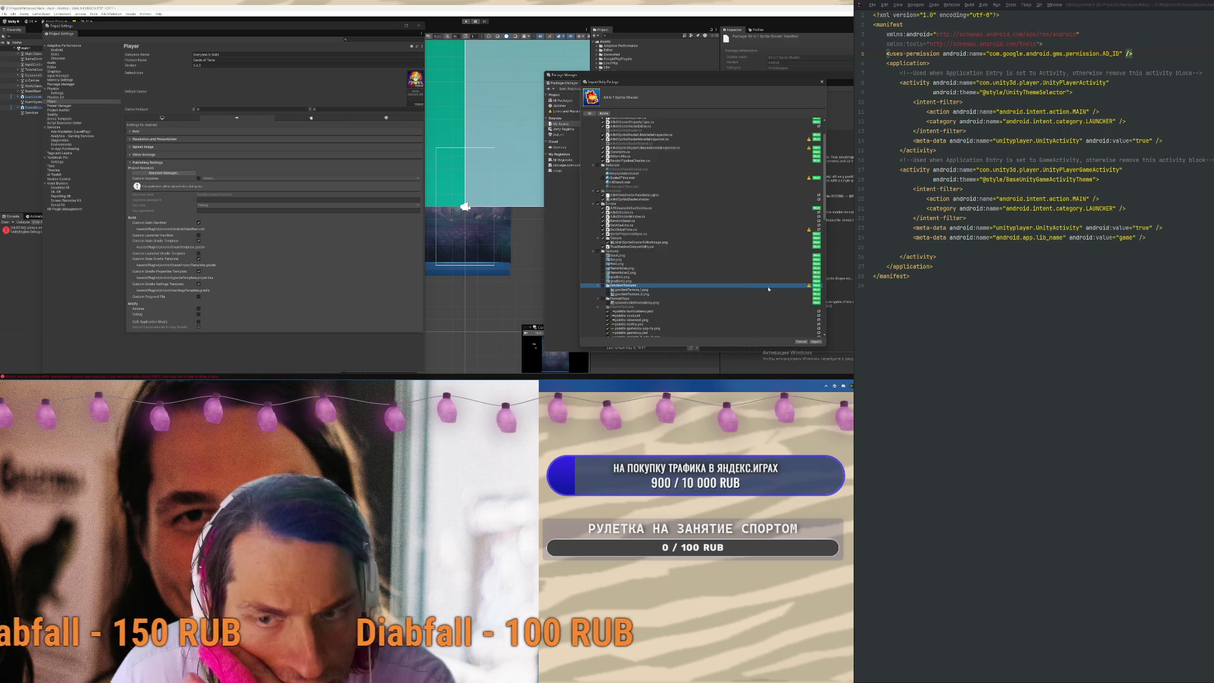
{"action": "left_click", "coordinate": [816, 342]}
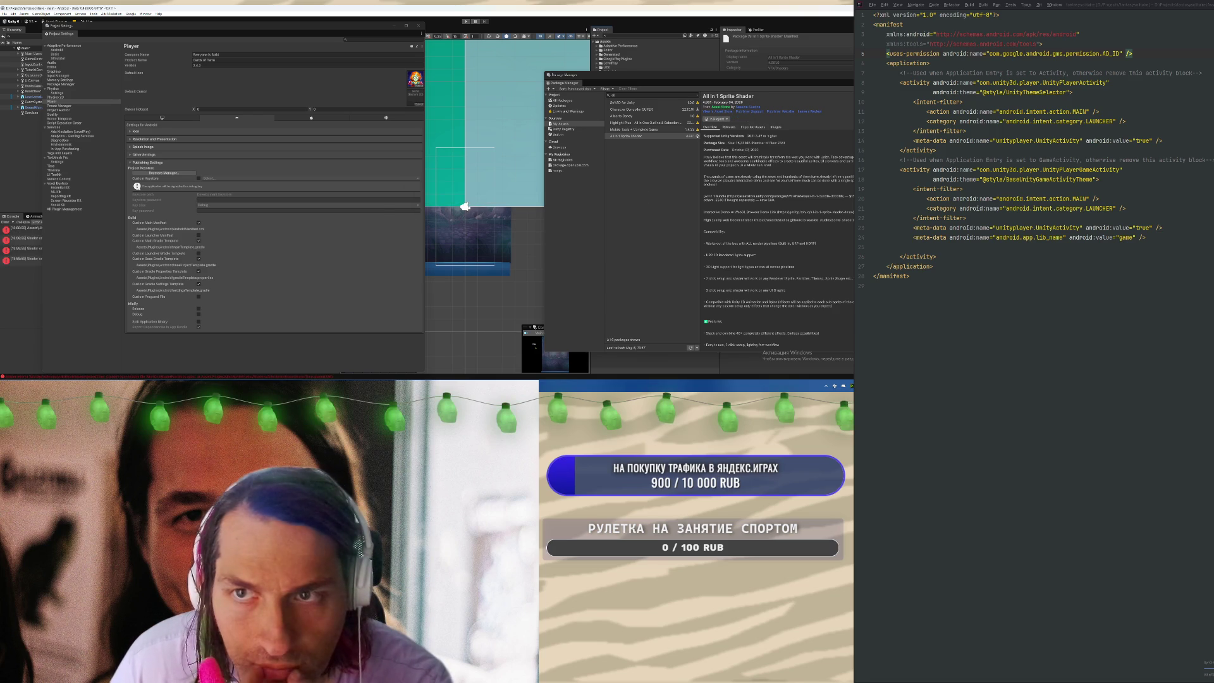
Close Project Settings and delete the AllIn1SpriteShader Documentation folder
{"action": "left_click", "coordinate": [417, 28]}
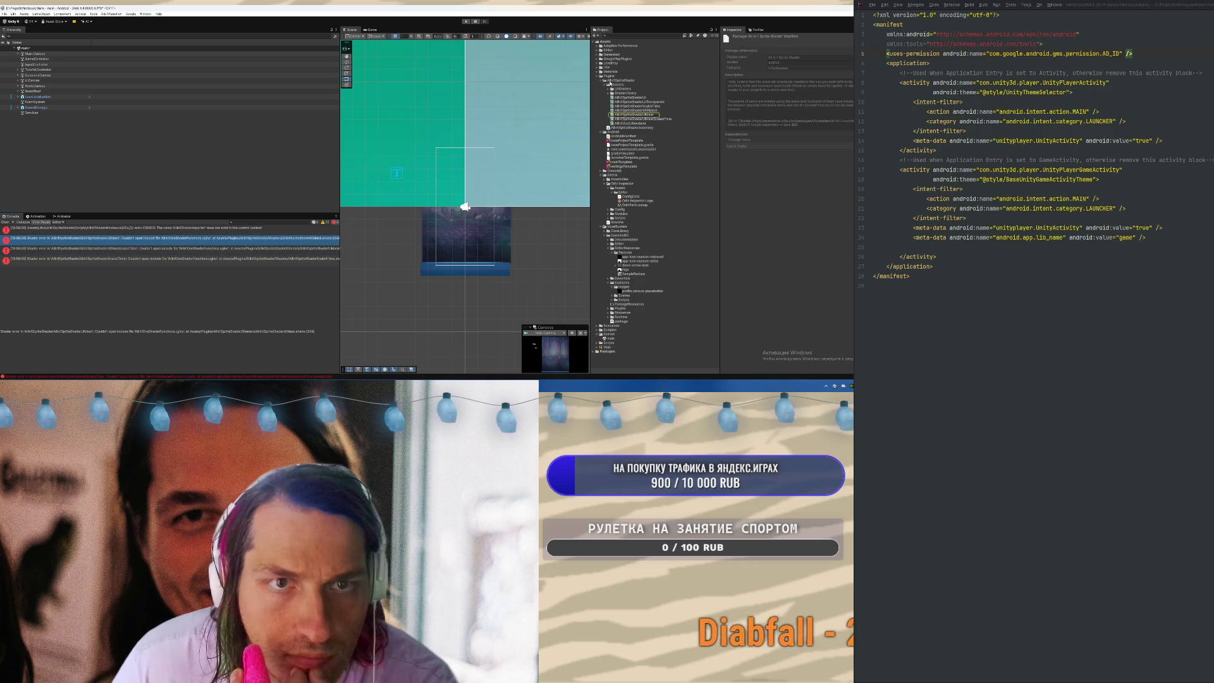
{"action": "left_click", "coordinate": [600, 68]}
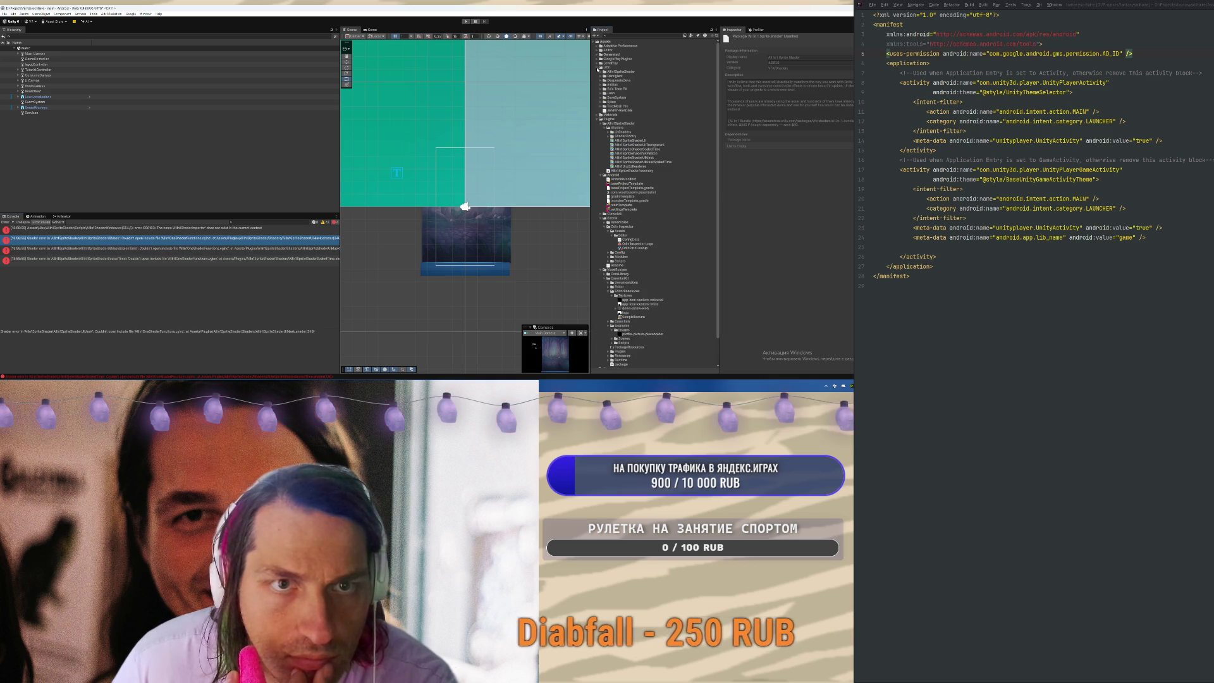
{"action": "left_click", "coordinate": [602, 72]}
{"action": "left_click", "coordinate": [605, 154]}
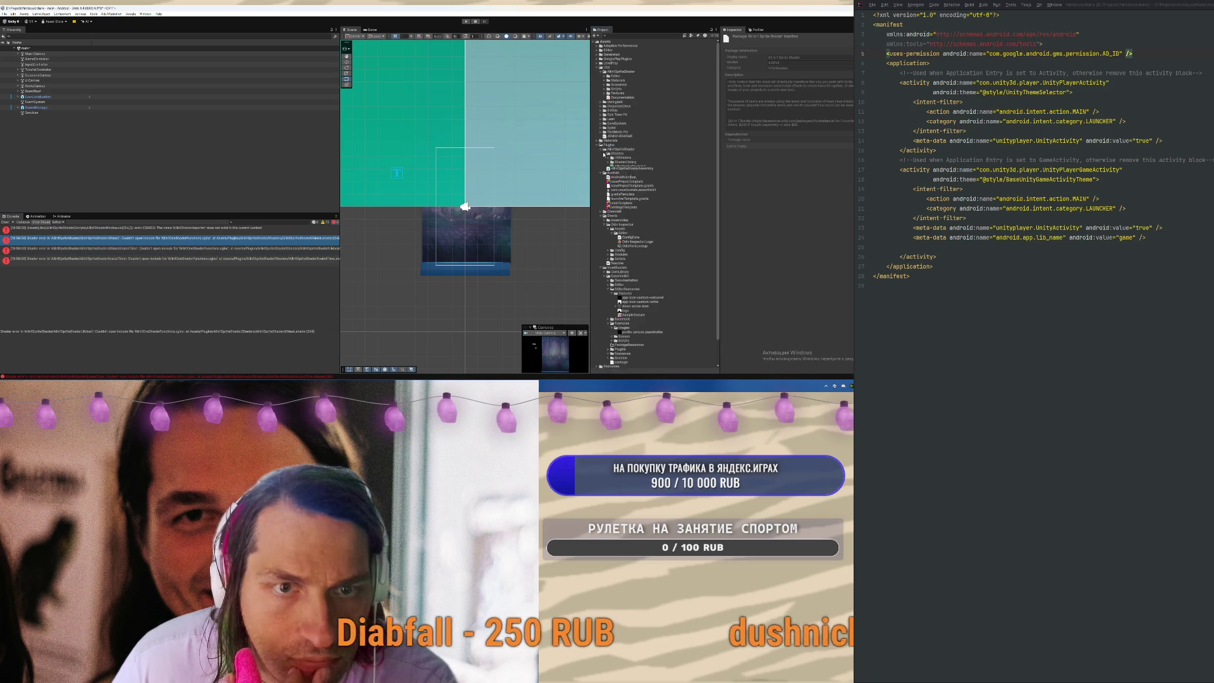
{"action": "left_click", "coordinate": [601, 163]}
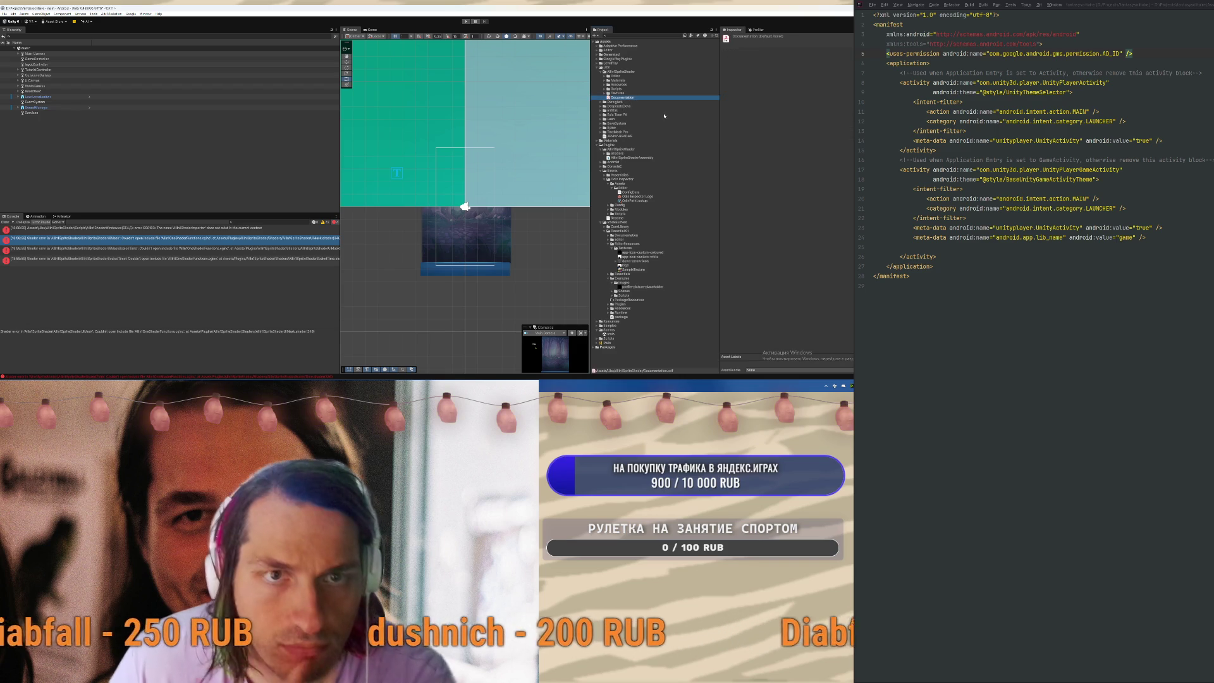
{"action": "key", "text": "Delete"}
{"action": "key", "text": "Return"}
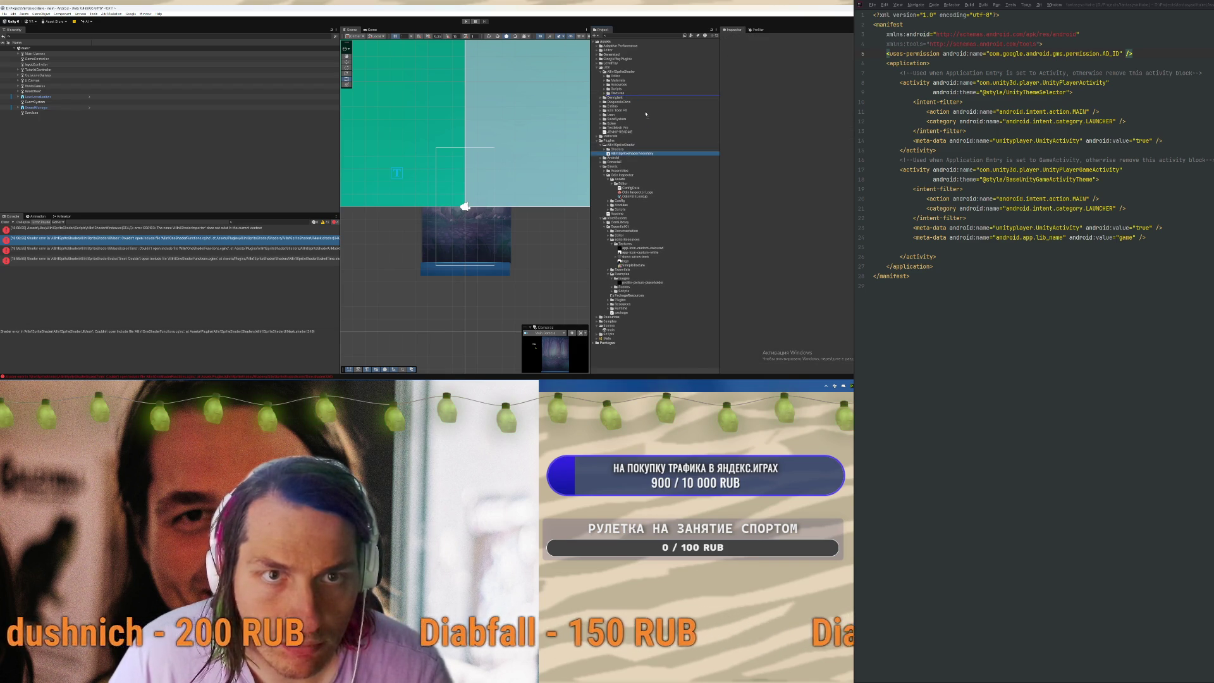
Move AllIn1SpriteShaderAssembly and the Shaders folder from Plugins into Lite/AllIn1SpriteShader
{"action": "left_click_drag", "start_coordinate": [644, 114], "coordinate": [646, 113]}
{"action": "left_click_drag", "start_coordinate": [616, 155], "coordinate": [626, 86]}
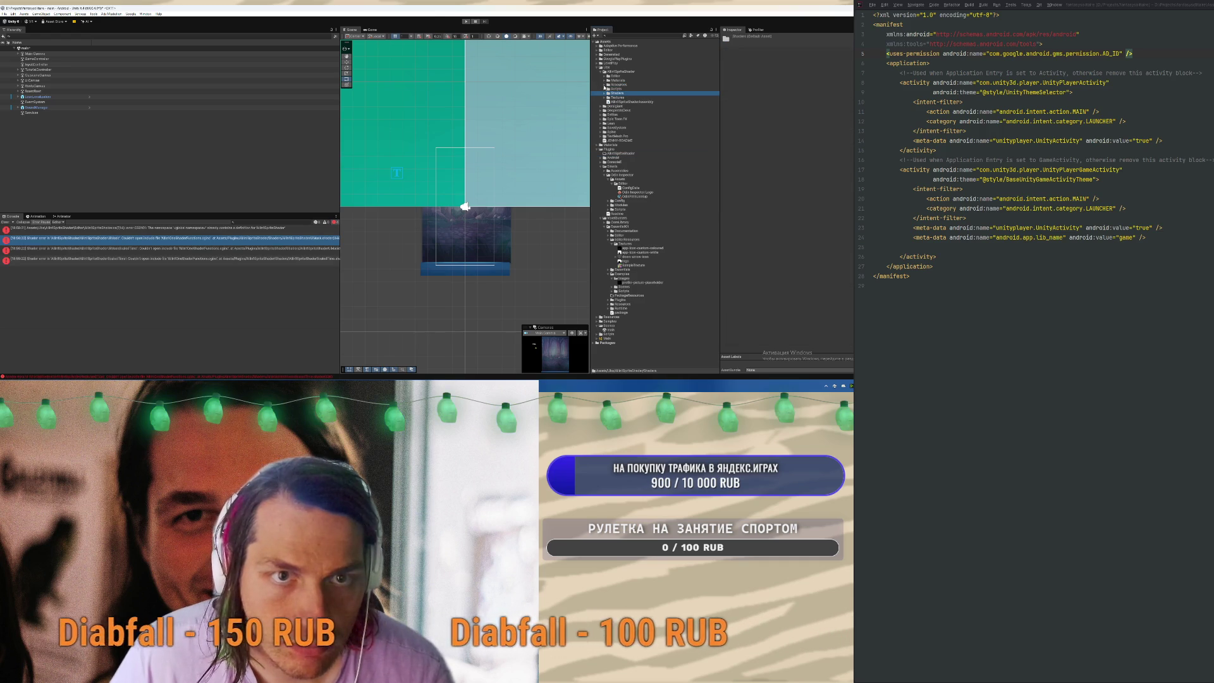
{"action": "left_click", "coordinate": [603, 84]}
{"action": "left_click", "coordinate": [604, 111]}
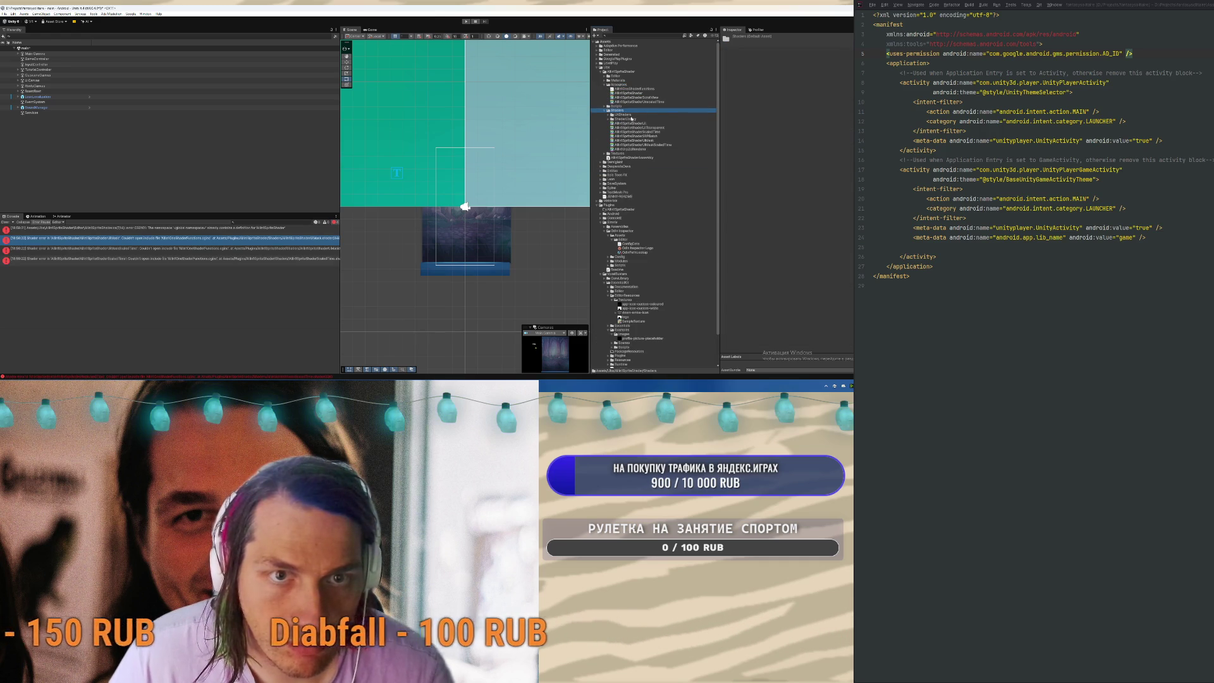
Move the UIShaders–AllIn1Urp2dRenderer shader items into Resources and back out, then view the remaining error
{"action": "left_click", "coordinate": [632, 148]}
{"action": "left_click", "coordinate": [620, 116], "text": "shift"}
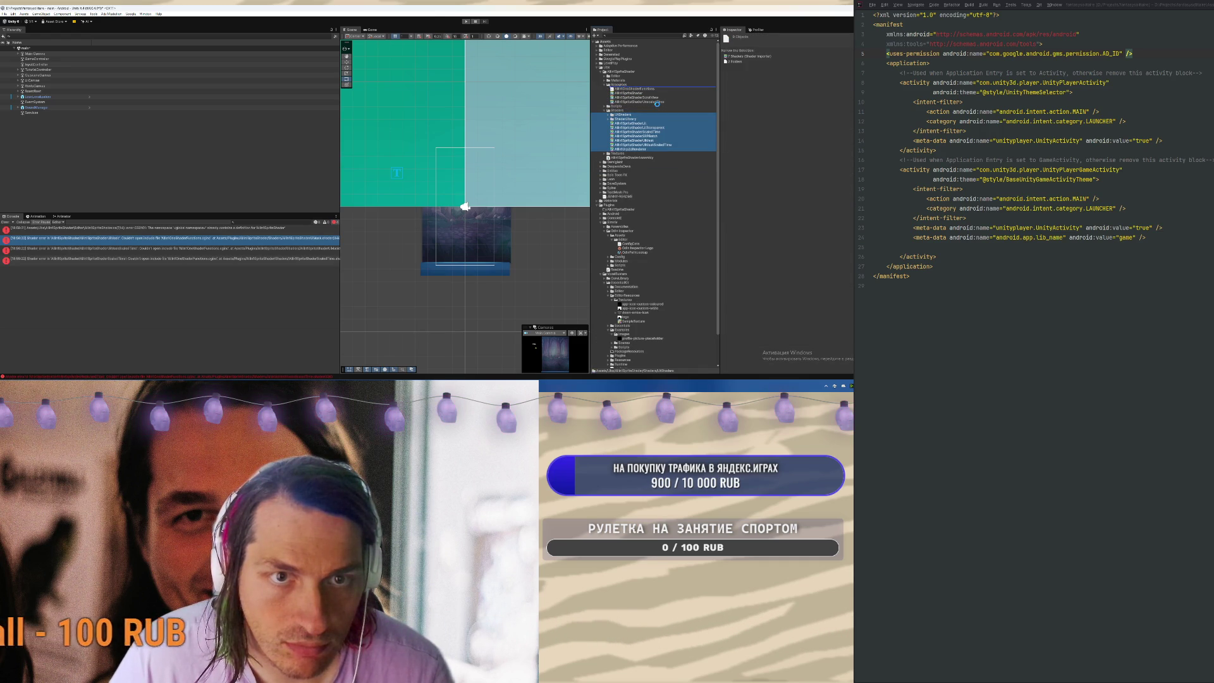
{"action": "left_click_drag", "start_coordinate": [657, 103], "coordinate": [658, 106]}
{"action": "left_click", "coordinate": [633, 90]}
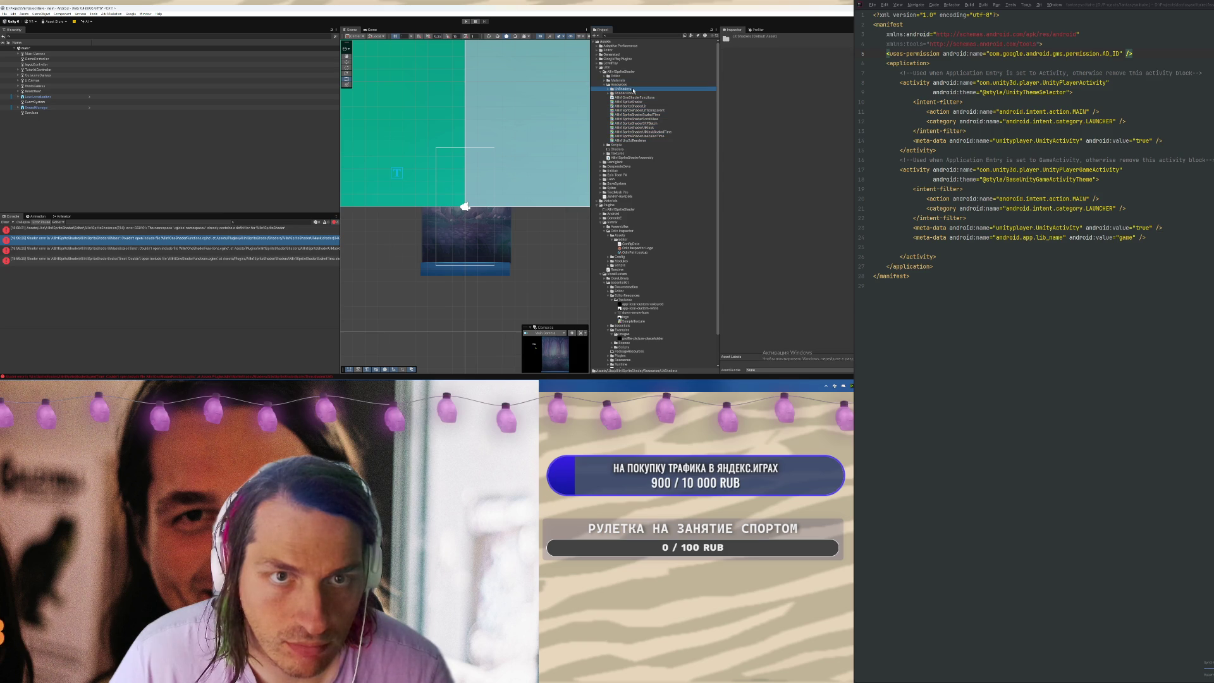
{"action": "left_click", "coordinate": [632, 140], "text": "shift"}
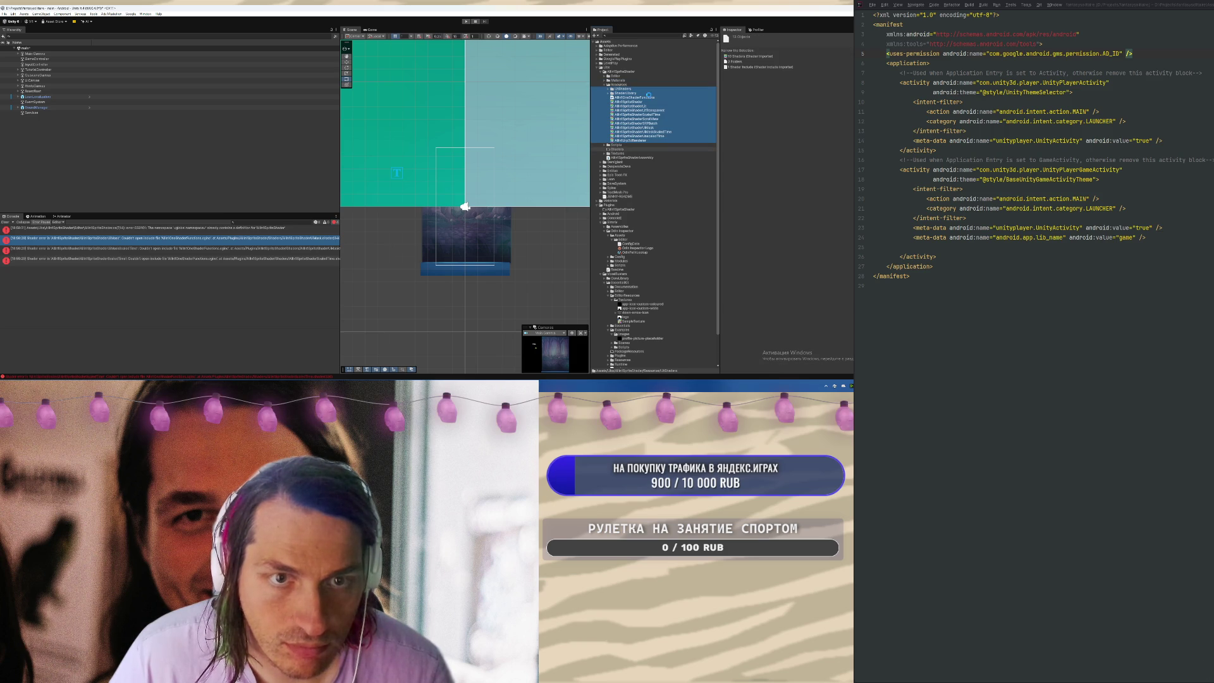
{"action": "left_click_drag", "start_coordinate": [649, 98], "coordinate": [616, 149]}
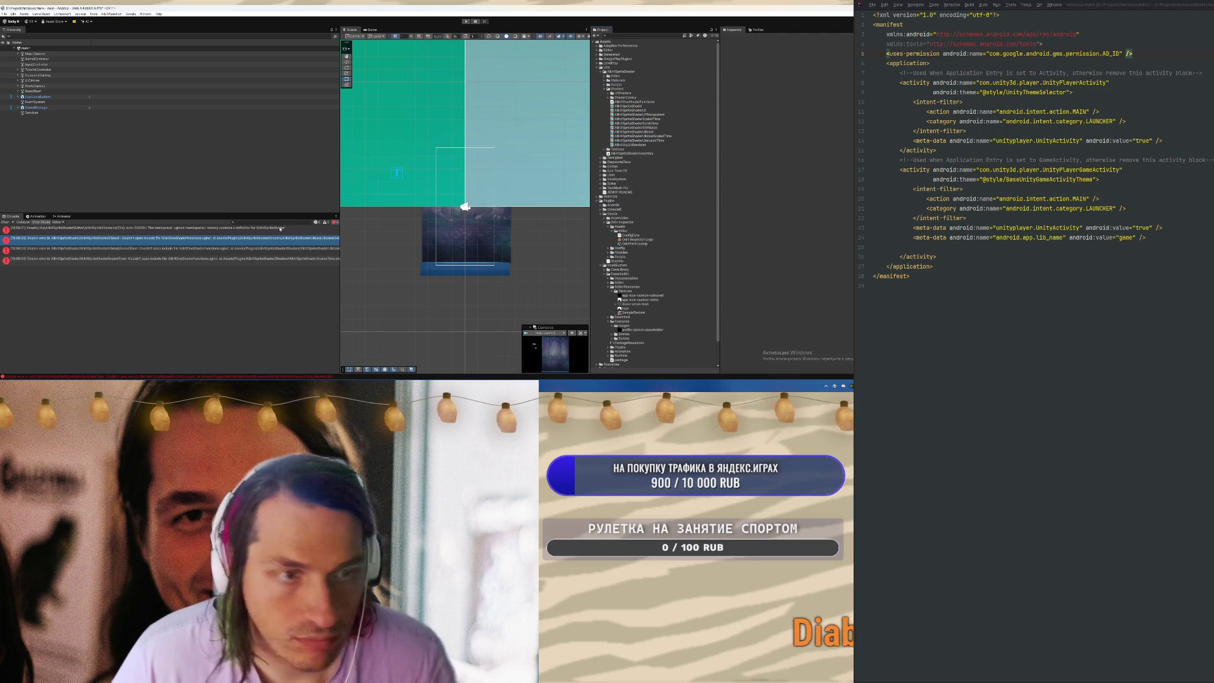
{"action": "left_click", "coordinate": [5, 222]}
{"action": "left_click", "coordinate": [163, 230]}
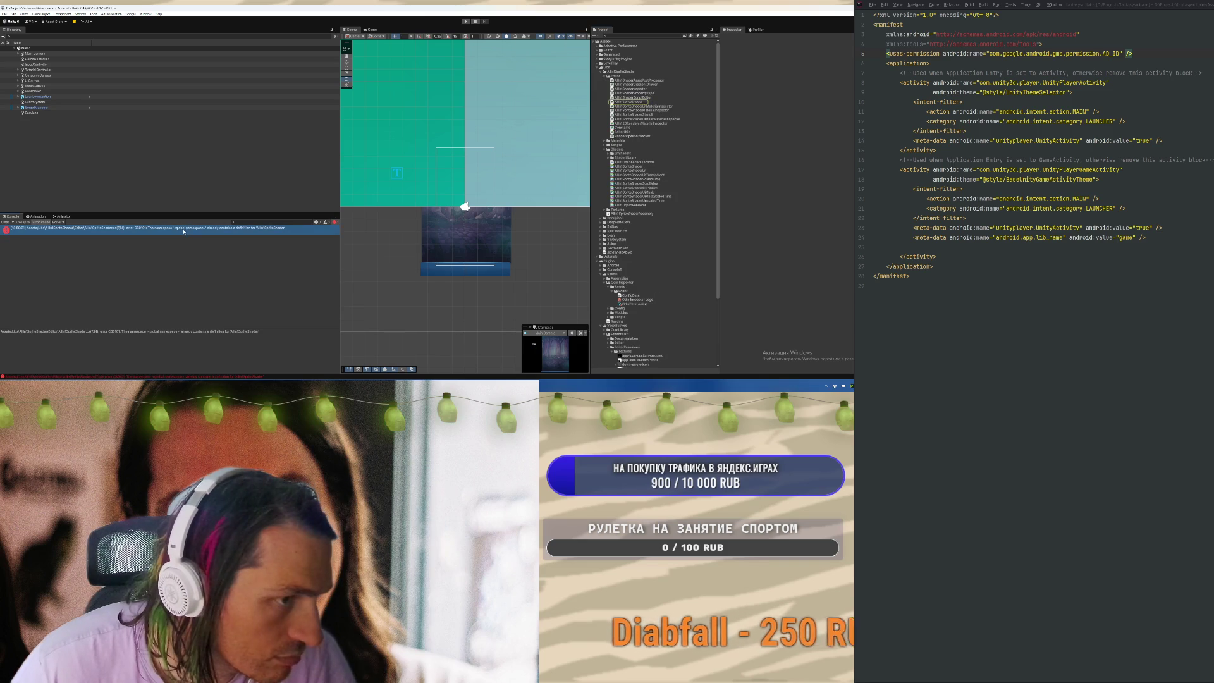
Open the erroring AllIn1SpriteShader script in Rider, inspect the second error, then clear the Console
{"action": "double_click", "coordinate": [164, 230]}
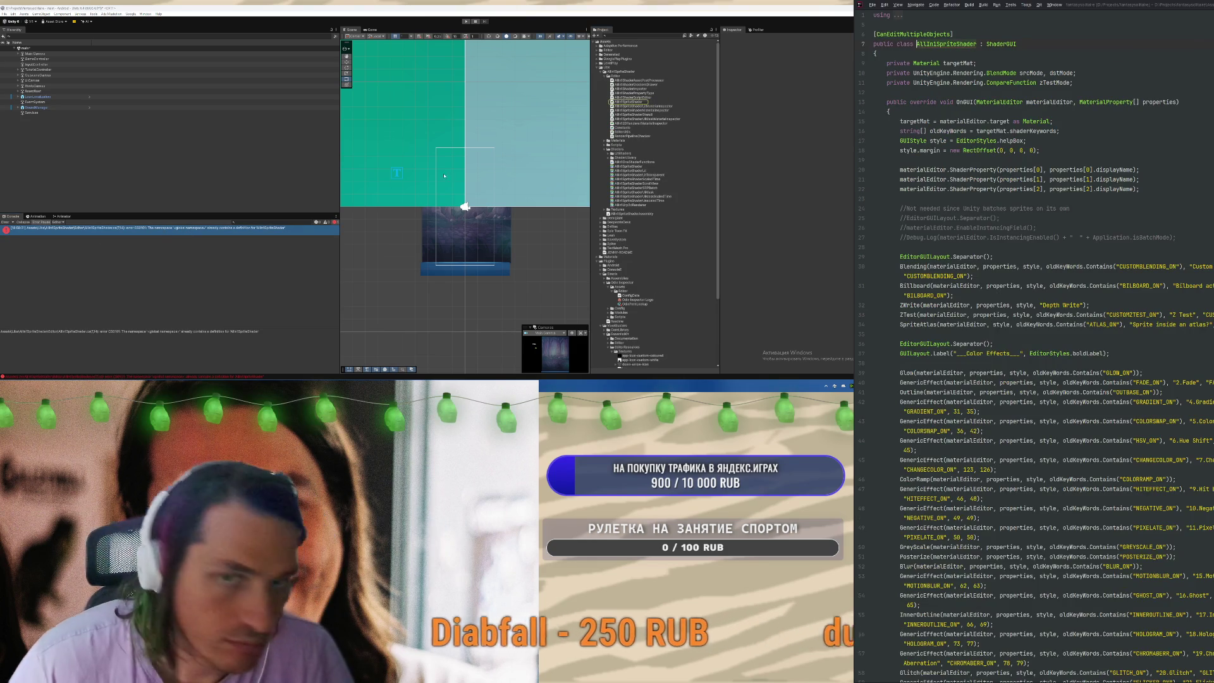
{"action": "left_click", "coordinate": [657, 102]}
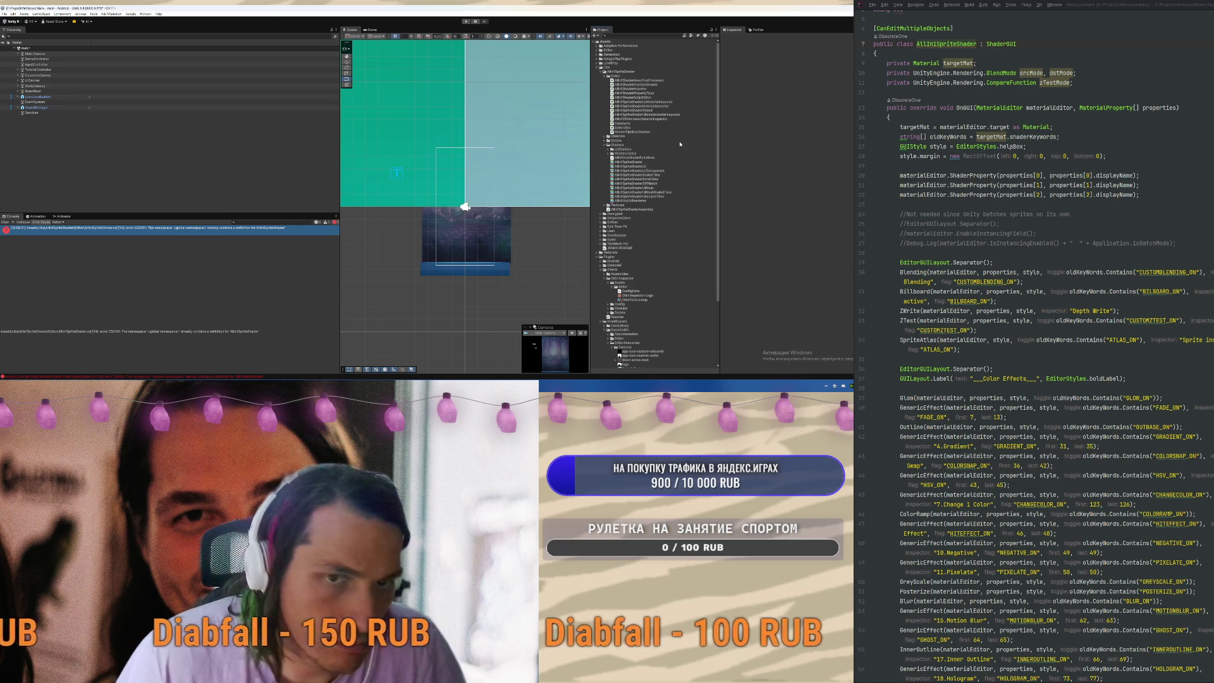
{"action": "scroll", "coordinate": [680, 144], "scroll_direction": "down", "scroll_amount": 1}
{"action": "left_click", "coordinate": [174, 228]}
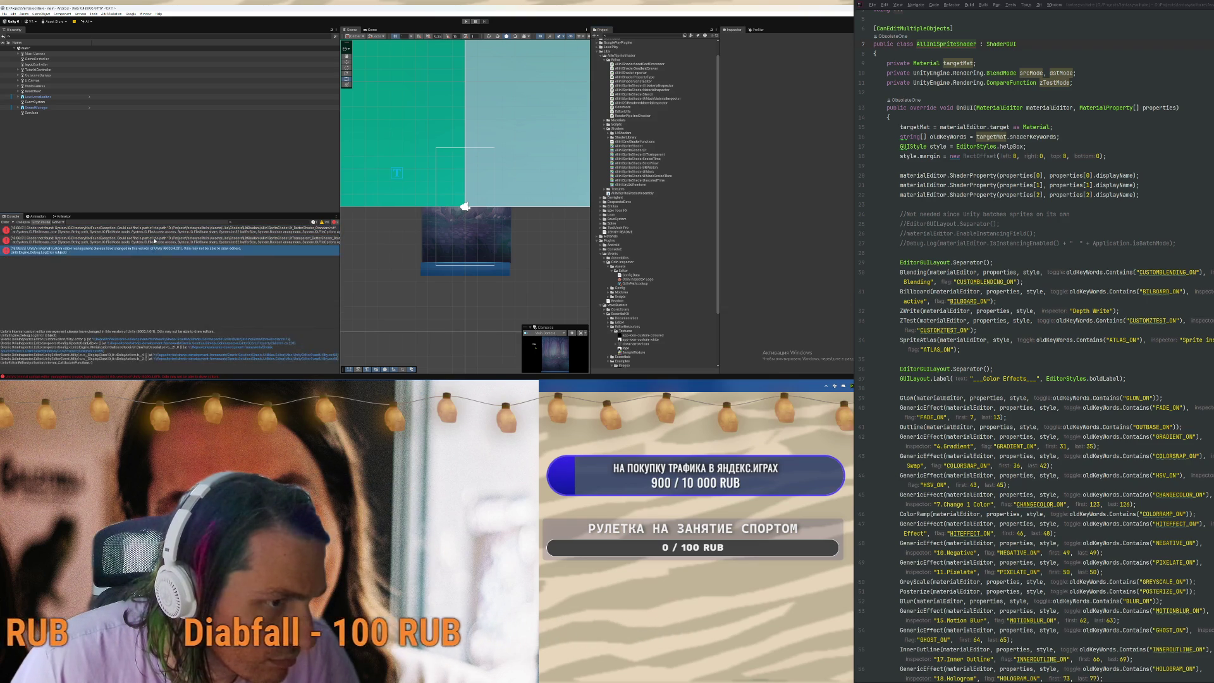
{"action": "left_click", "coordinate": [155, 239]}
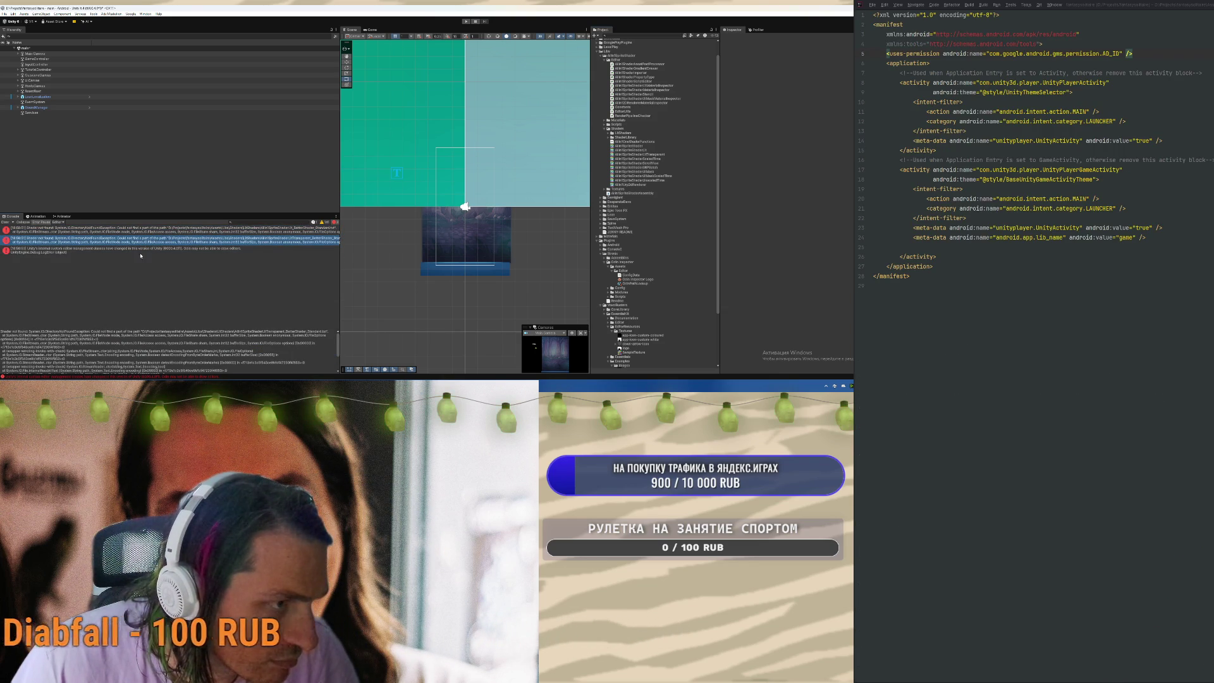
{"action": "left_click", "coordinate": [6, 223]}
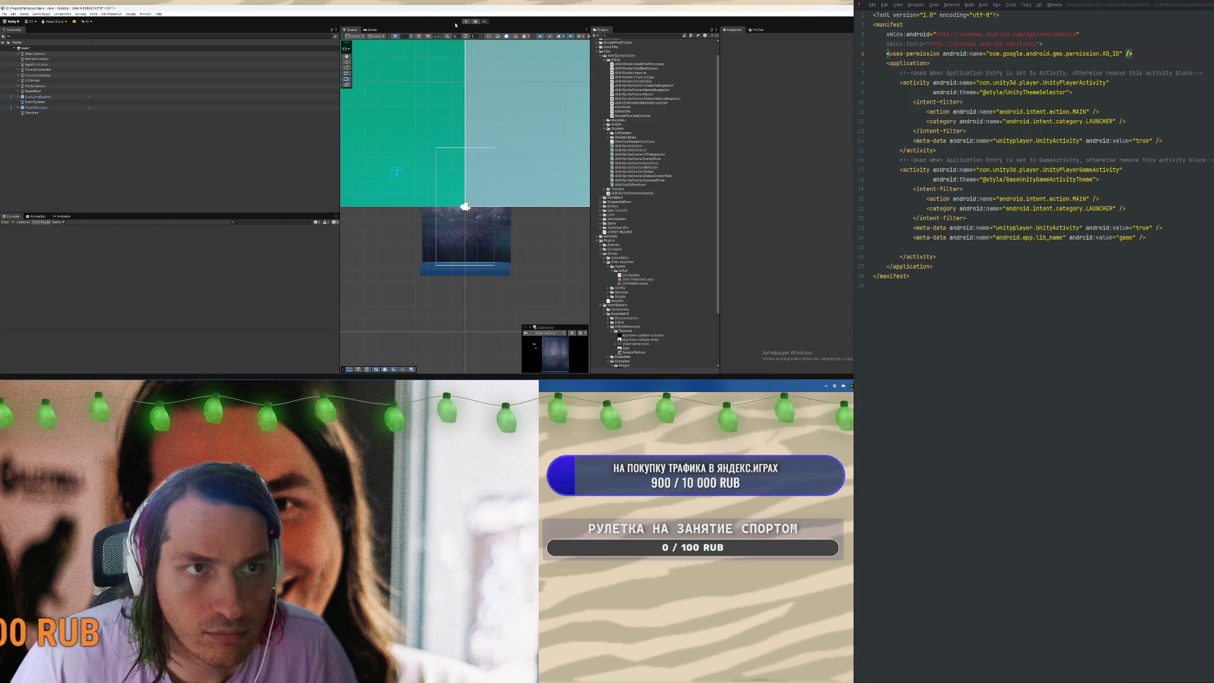
Enter Play mode and start the first campaign level, playing cards and dismissing the goal and Недвижим hints
{"action": "left_click", "coordinate": [466, 20]}
{"action": "left_click", "coordinate": [494, 182]}
{"action": "left_click", "coordinate": [466, 337]}
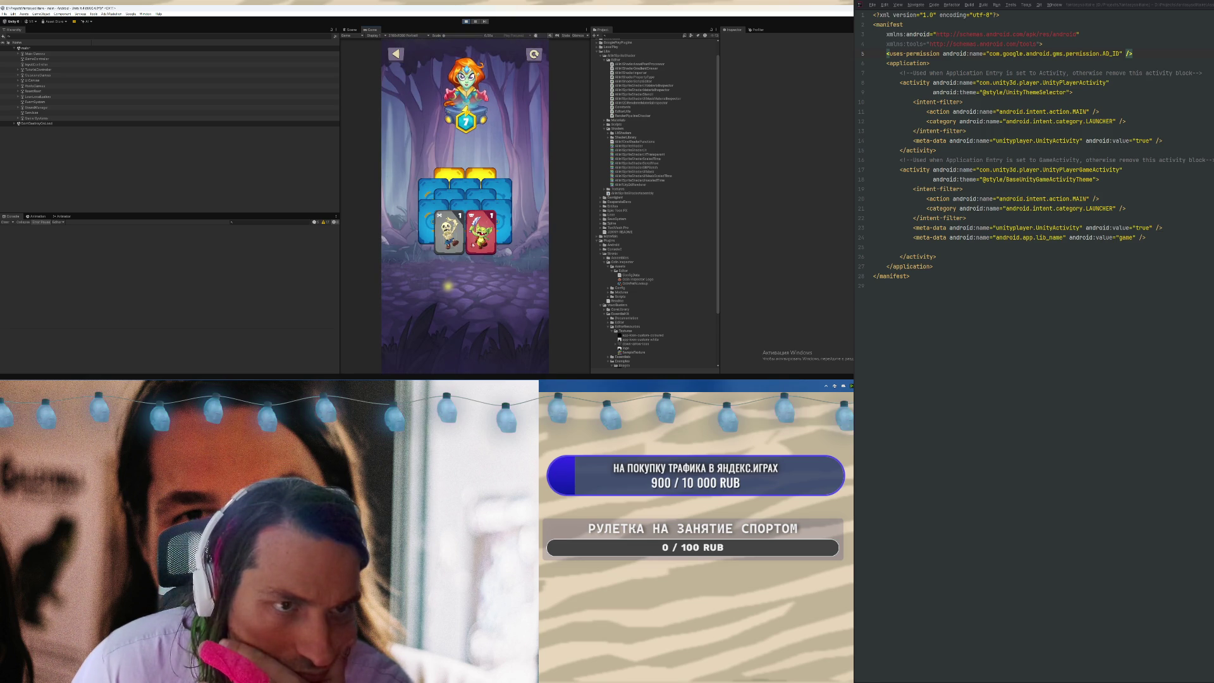
{"action": "left_click", "coordinate": [455, 237]}
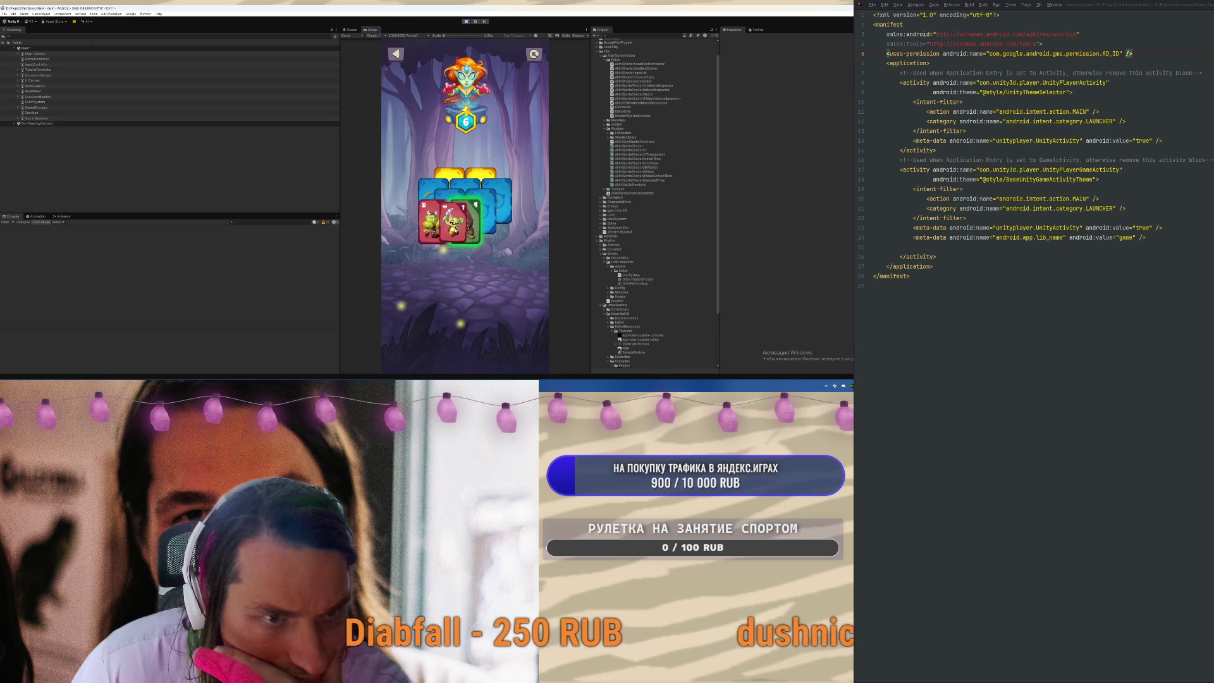
{"action": "left_click_drag", "start_coordinate": [496, 229], "coordinate": [464, 232]}
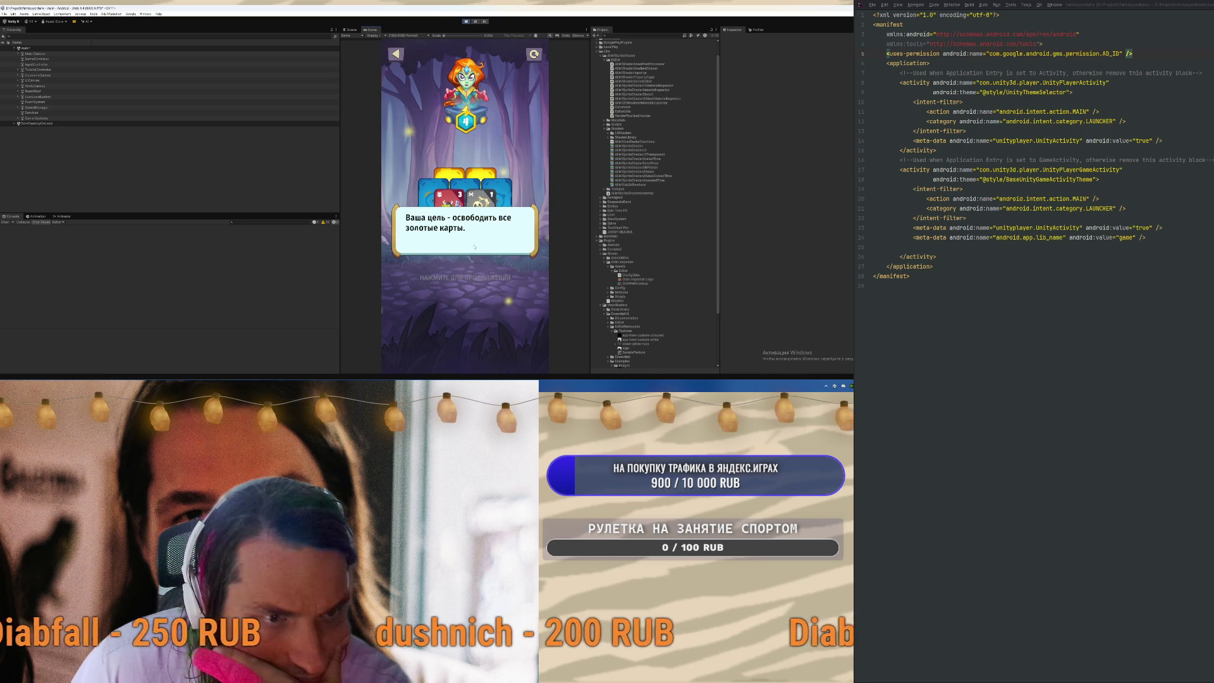
{"action": "left_click", "coordinate": [497, 225]}
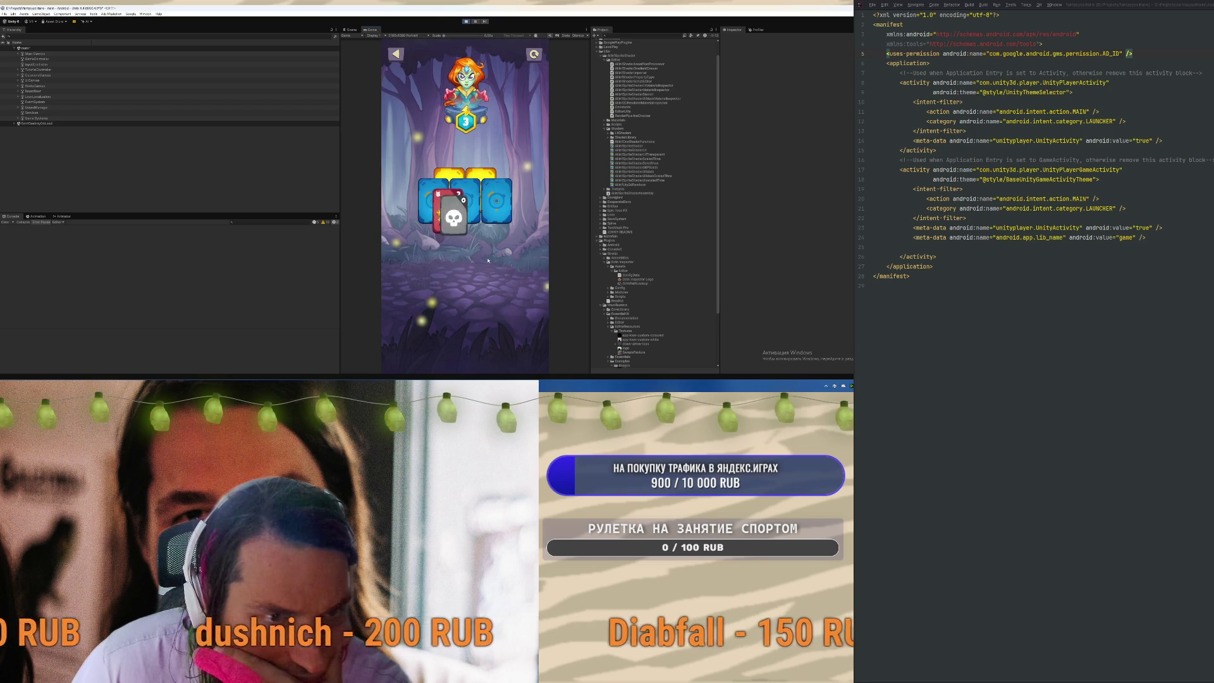
{"action": "left_click", "coordinate": [468, 212]}
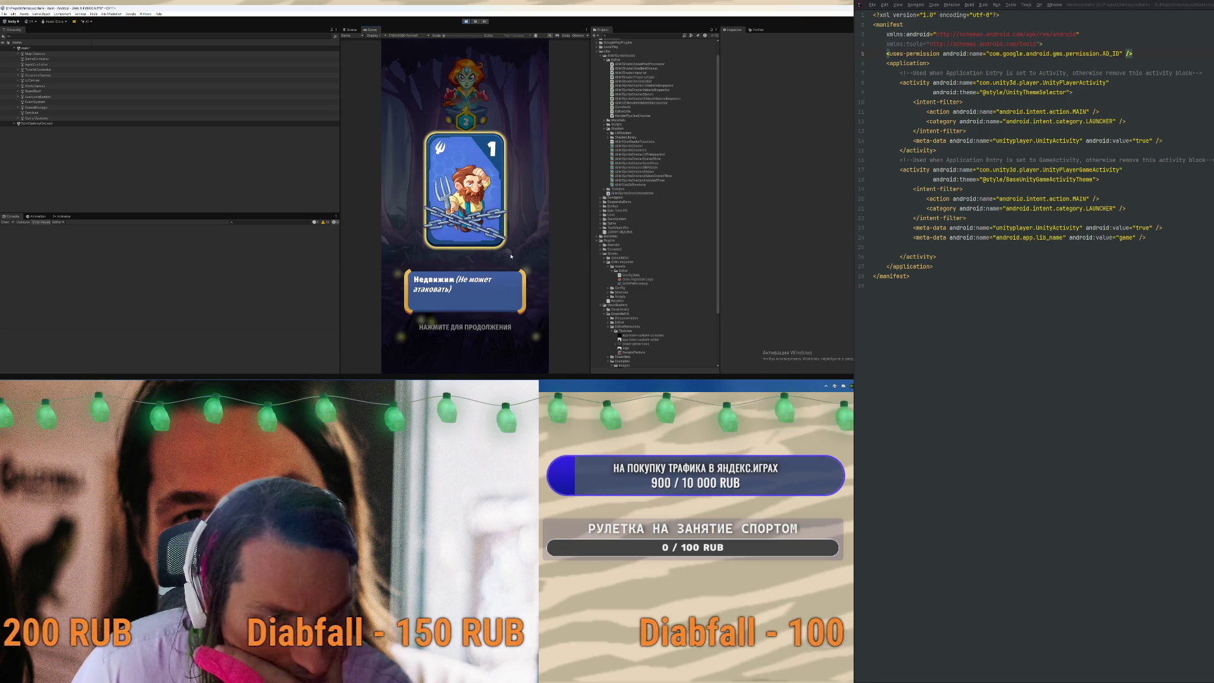
{"action": "left_click", "coordinate": [478, 304]}
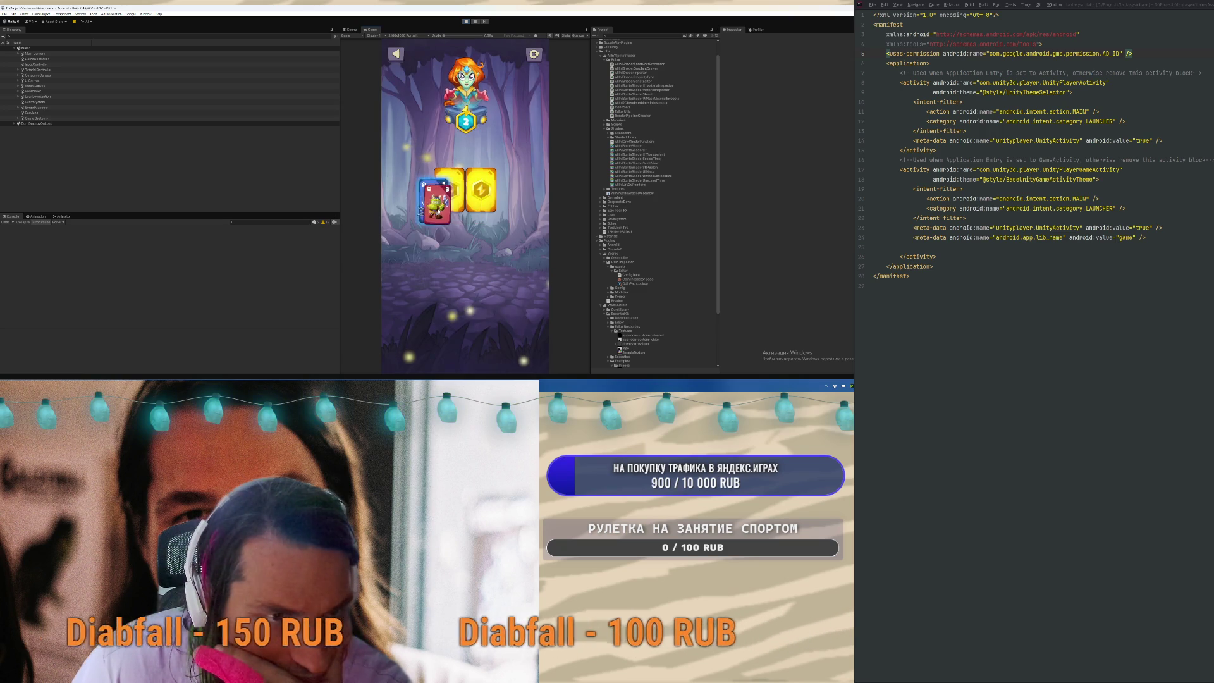
{"action": "left_click", "coordinate": [471, 211]}
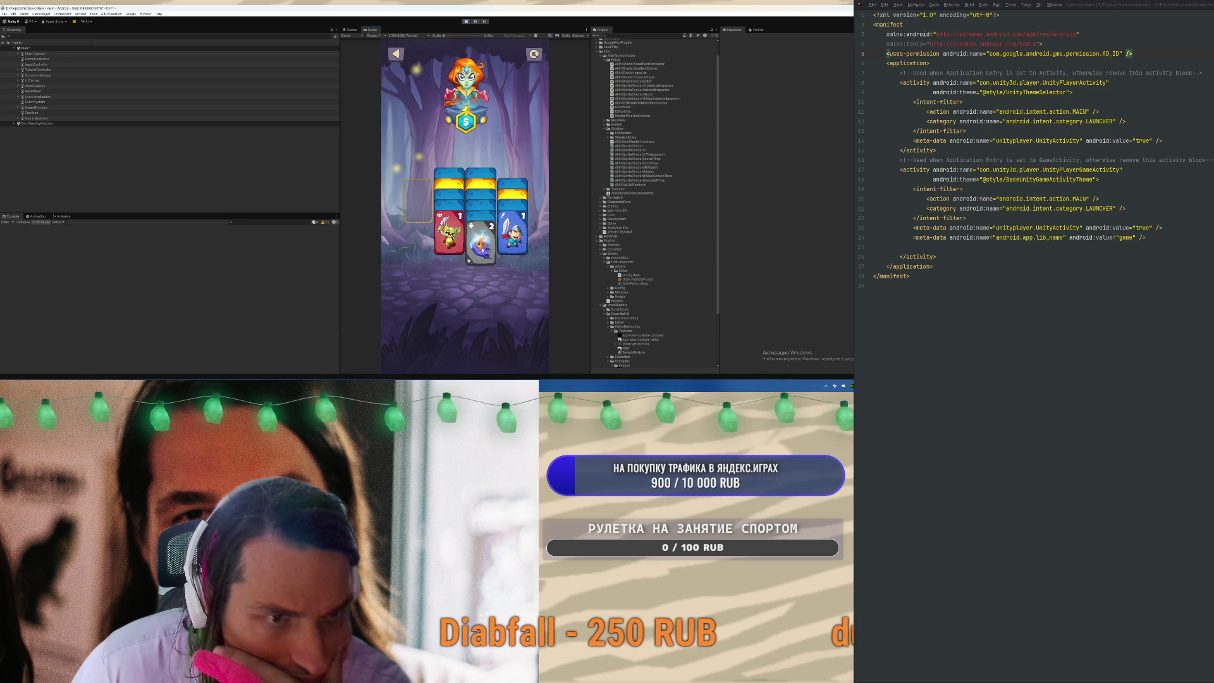
Play the knight, bird and yellow lightning cards, dismissing the long-press and same-colour hints
{"action": "left_click", "coordinate": [517, 227]}
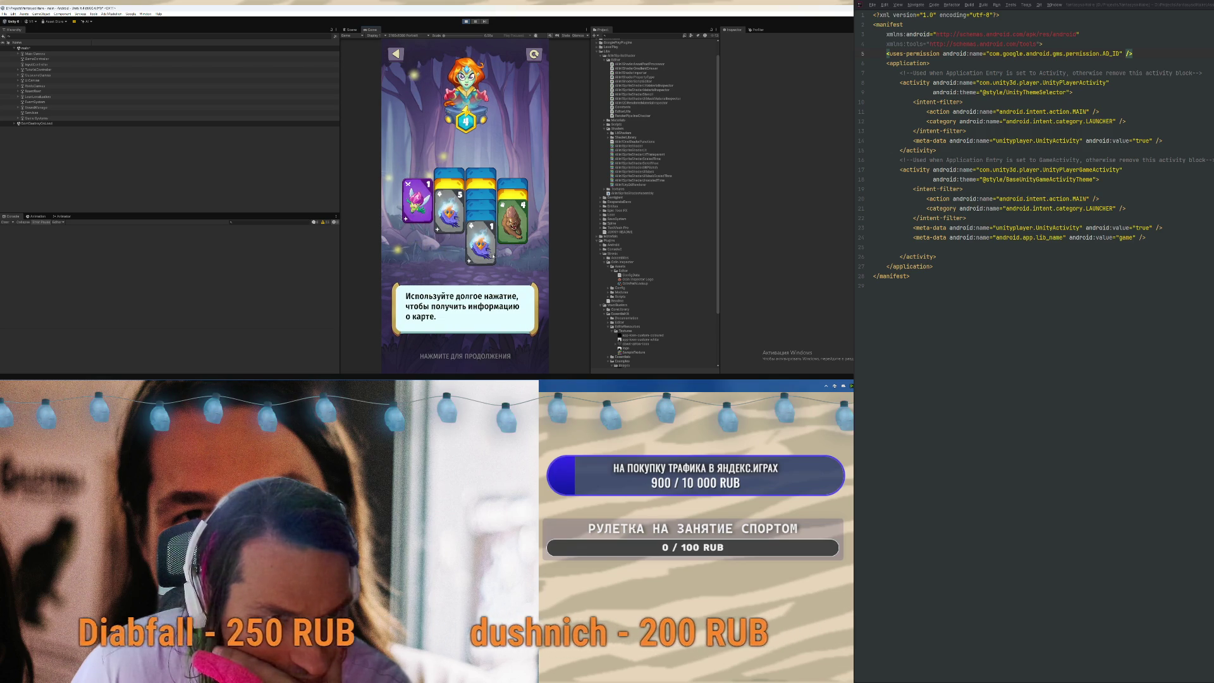
{"action": "left_click", "coordinate": [496, 313]}
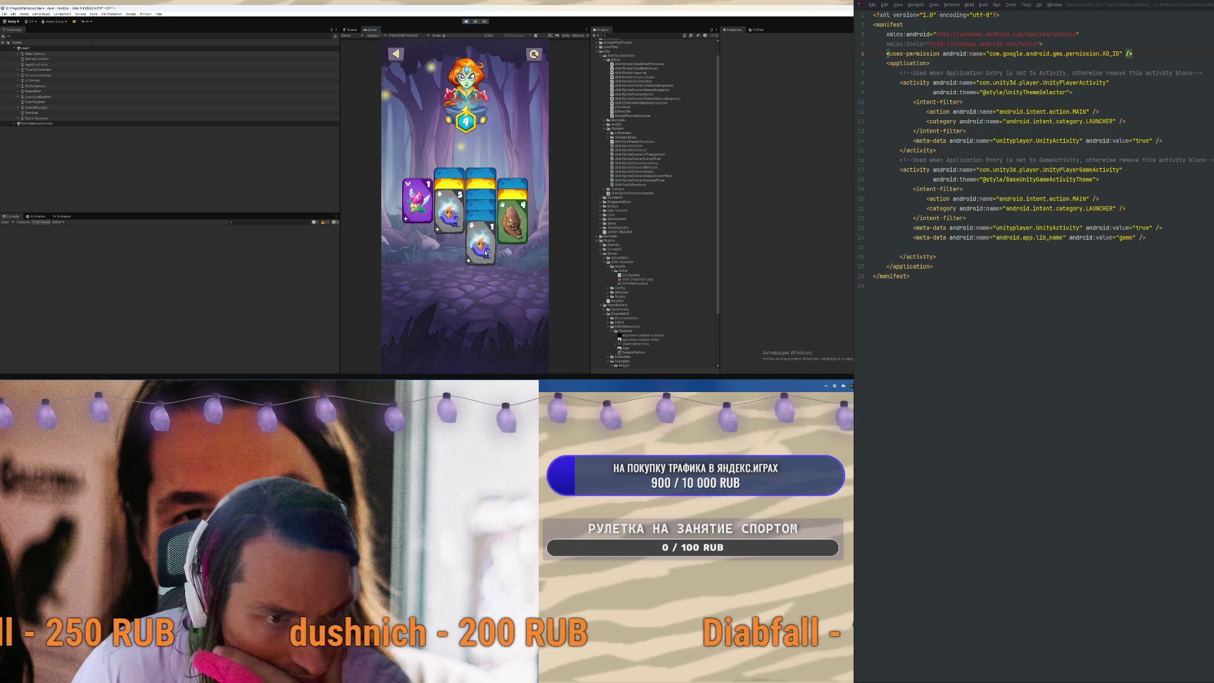
{"action": "left_click", "coordinate": [424, 226]}
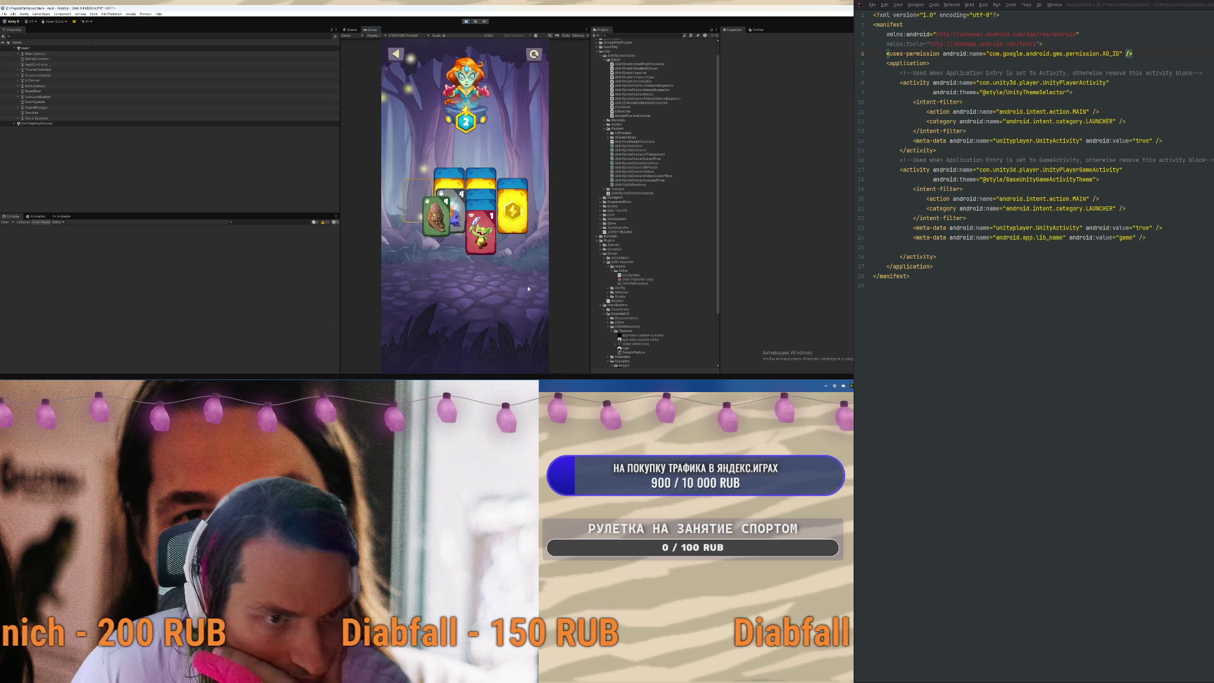
{"action": "left_click", "coordinate": [514, 210]}
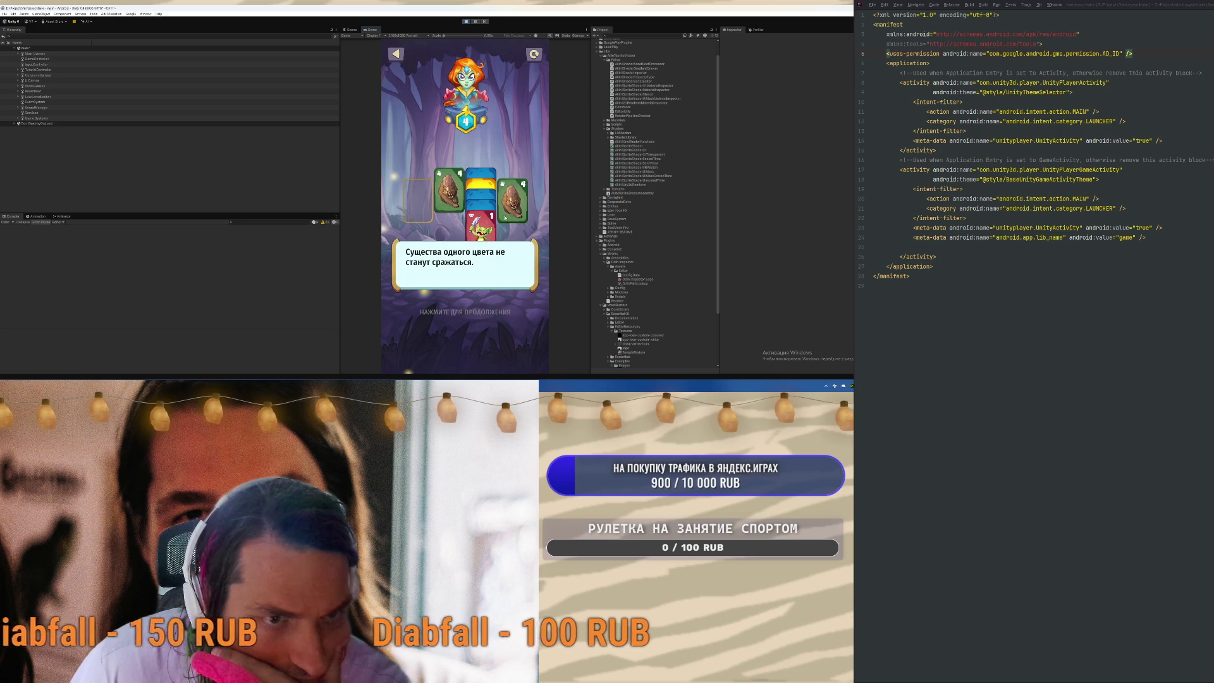
{"action": "left_click", "coordinate": [473, 286]}
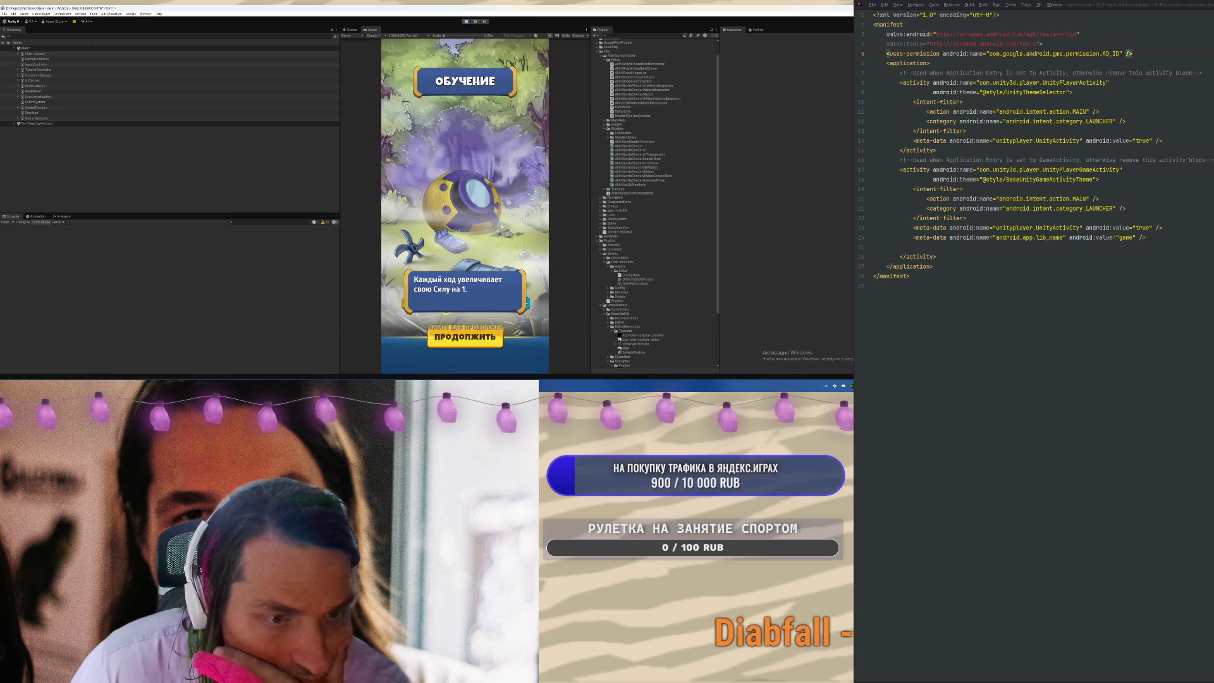
{"action": "left_click", "coordinate": [492, 261]}
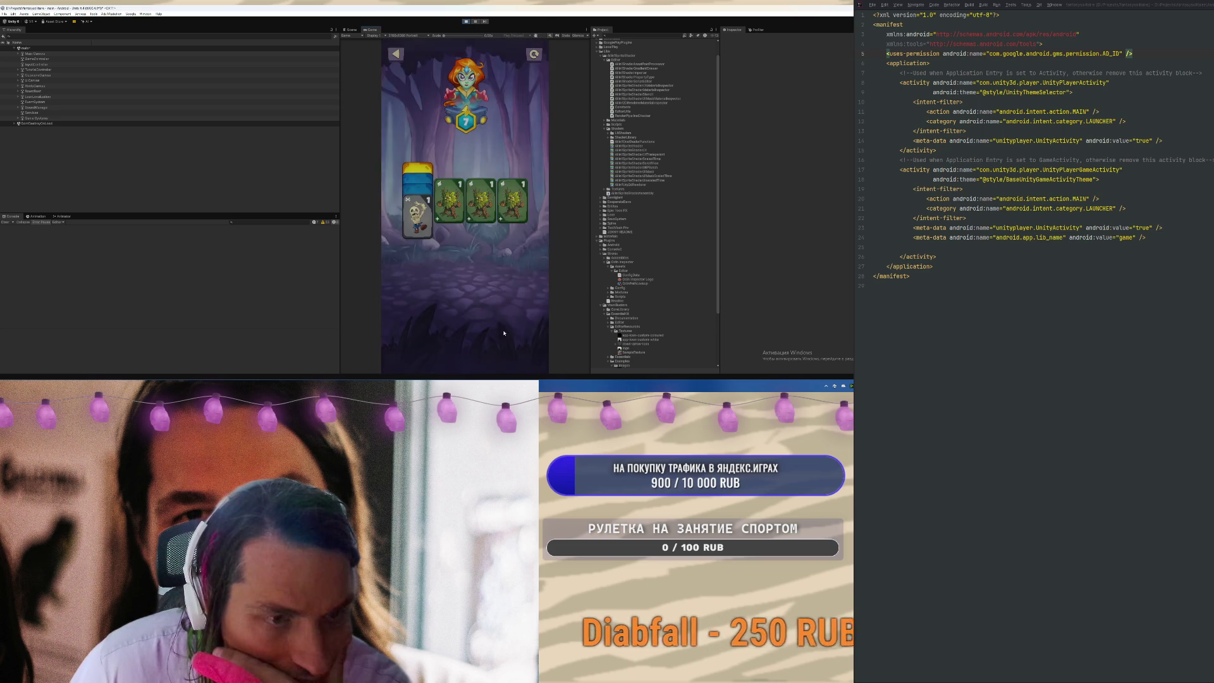
Return to the main menu, view the Авторы credits, go back, and exit Play mode
{"action": "left_click", "coordinate": [488, 253]}
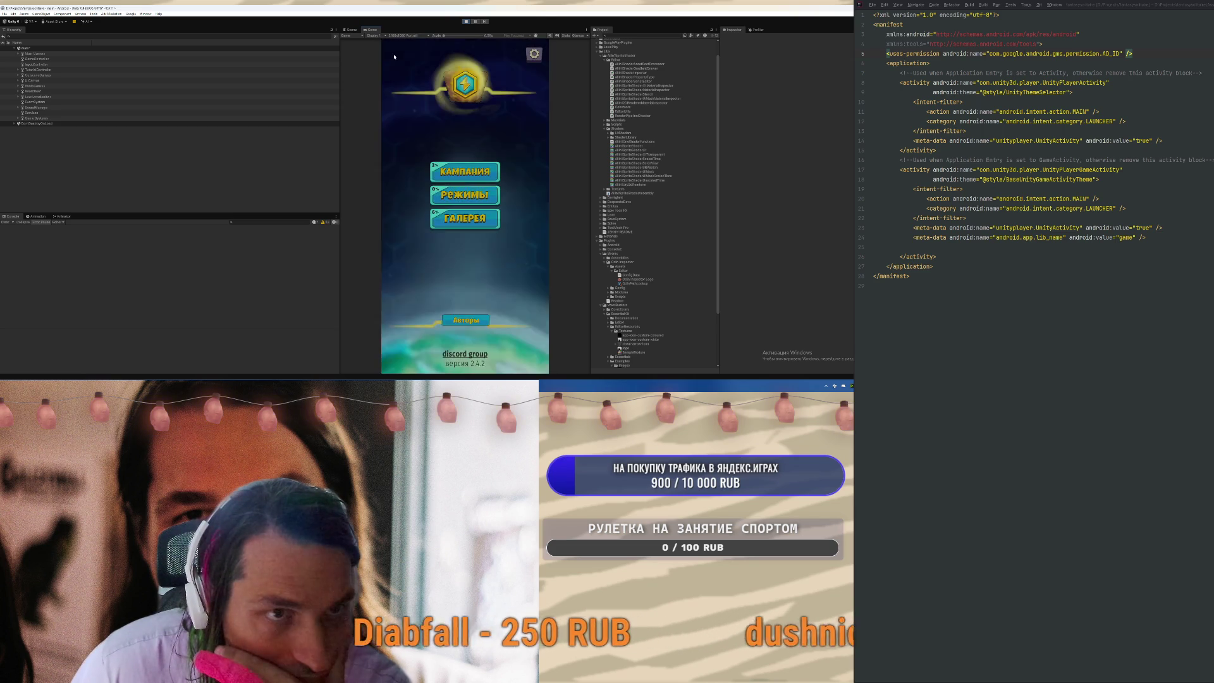
{"action": "left_click", "coordinate": [481, 324]}
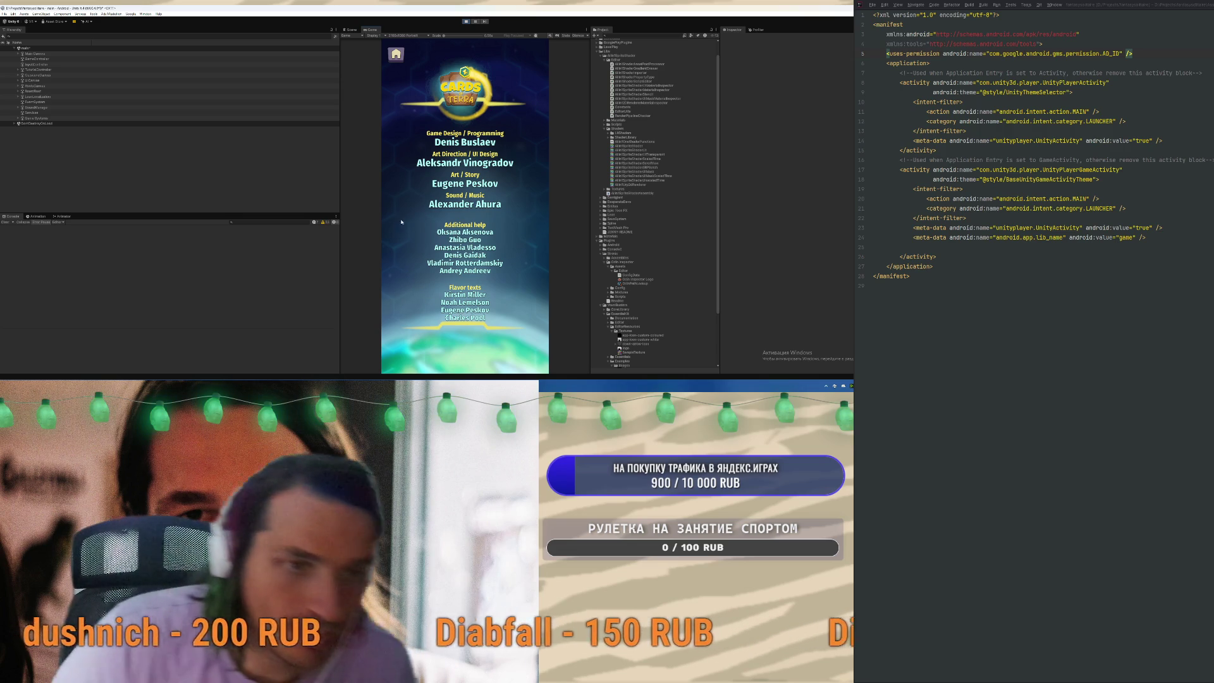
{"action": "left_click", "coordinate": [396, 54]}
{"action": "left_click", "coordinate": [465, 21]}
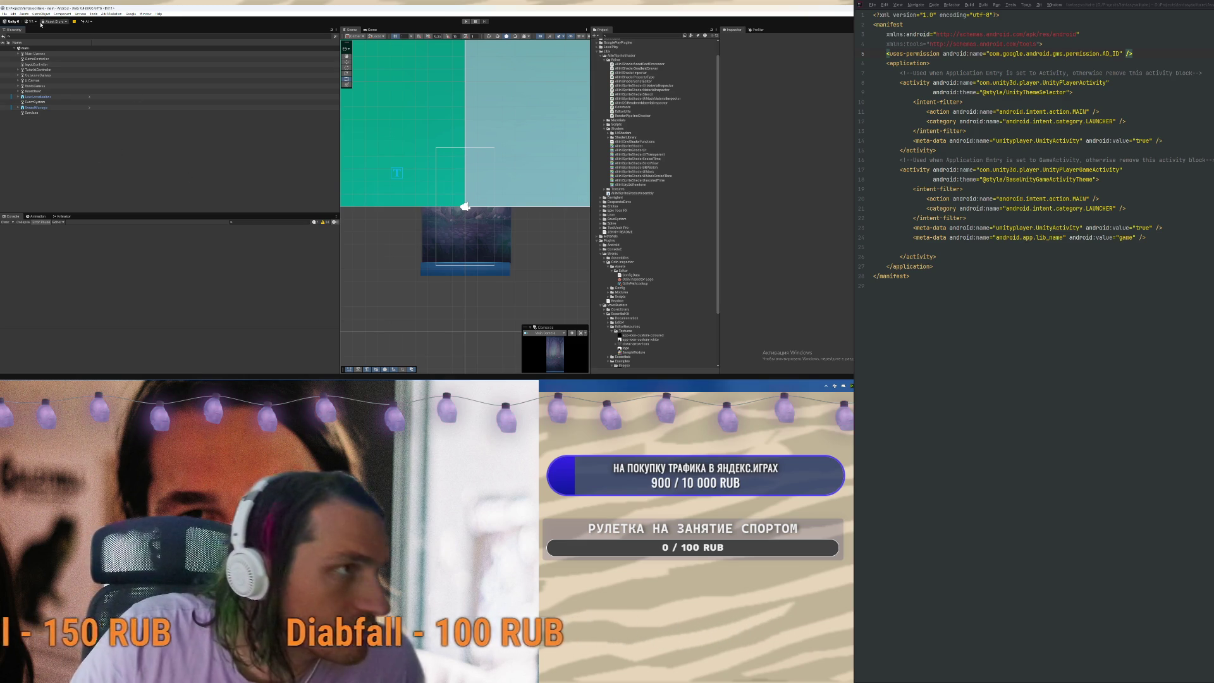
Review the Physics 2D and Graphics project settings, including the Always Included Shaders list
{"action": "left_click", "coordinate": [23, 13]}
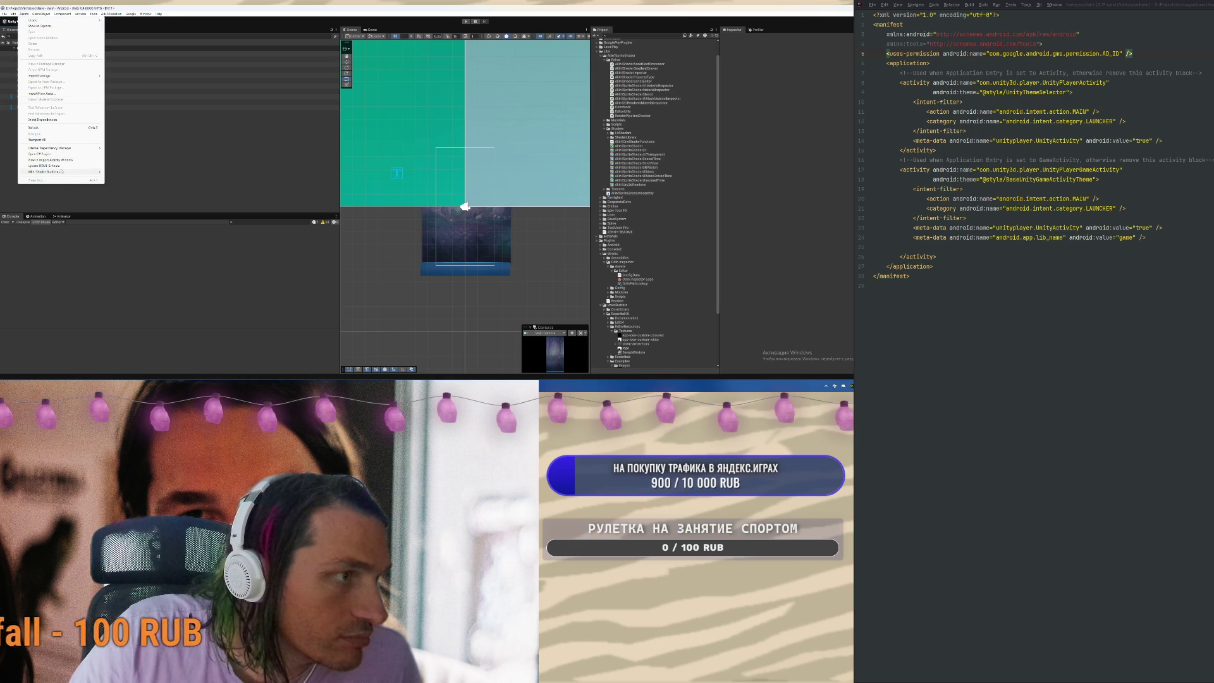
{"action": "mouse_move", "coordinate": [13, 13]}
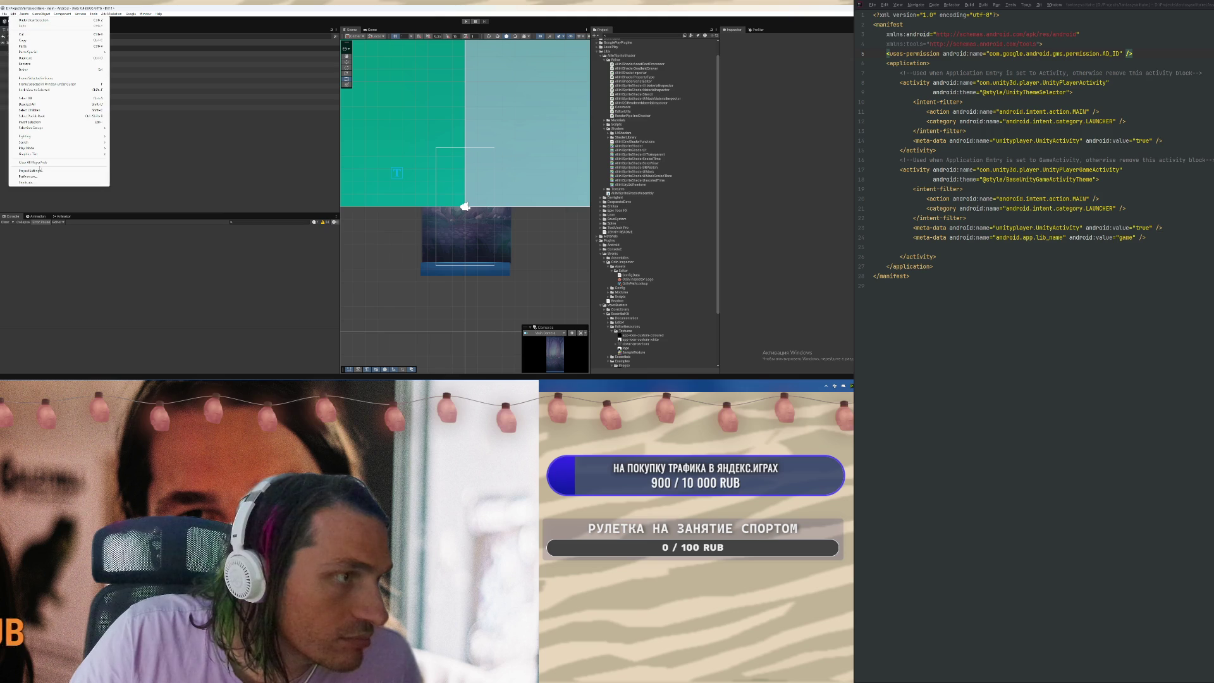
{"action": "left_click", "coordinate": [35, 171]}
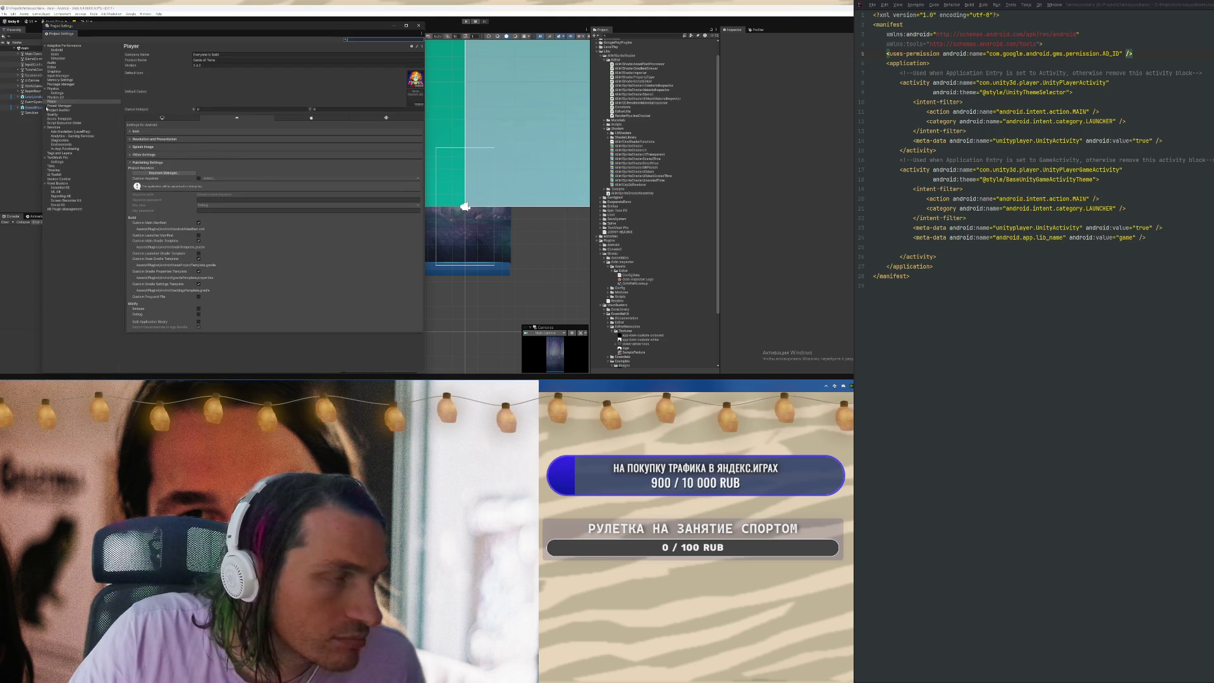
{"action": "left_click", "coordinate": [60, 98]}
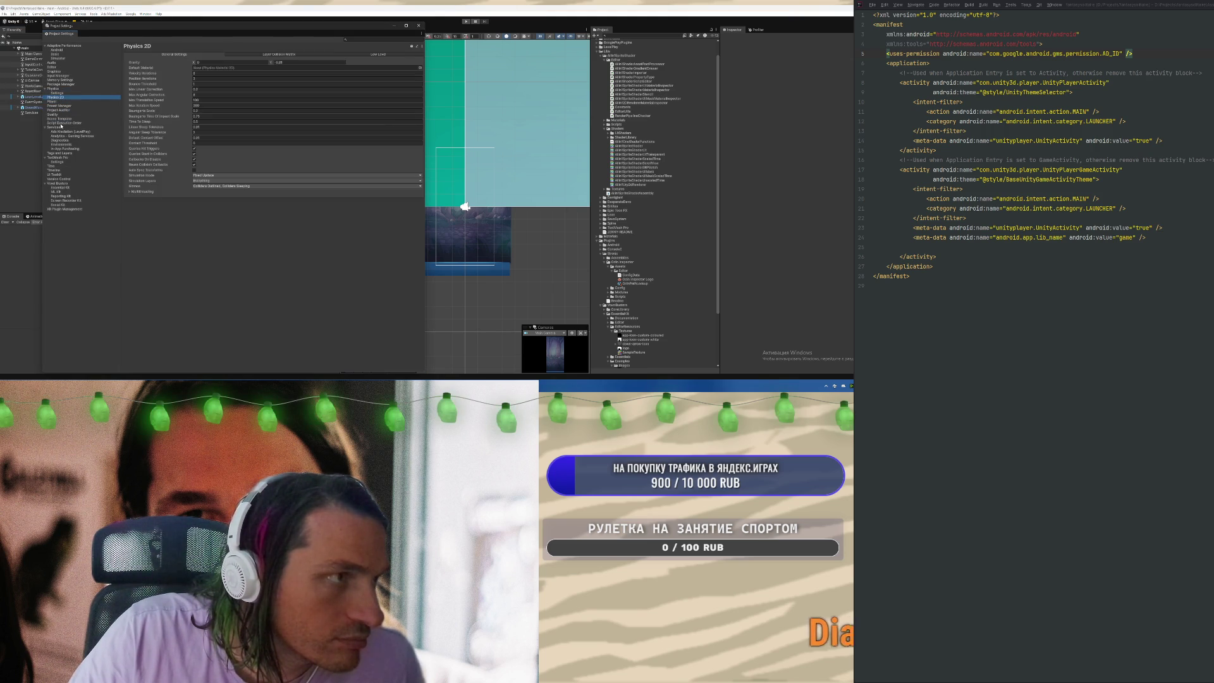
{"action": "left_click", "coordinate": [54, 72]}
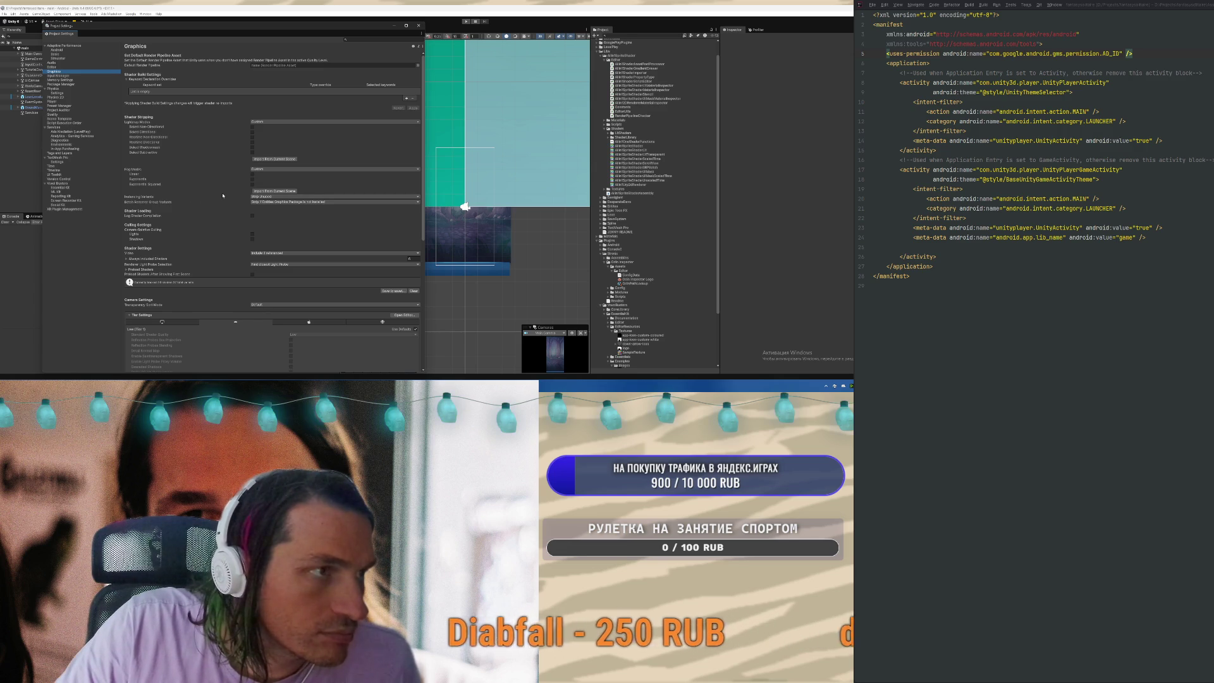
{"action": "scroll", "coordinate": [223, 196], "scroll_direction": "down", "scroll_amount": 3}
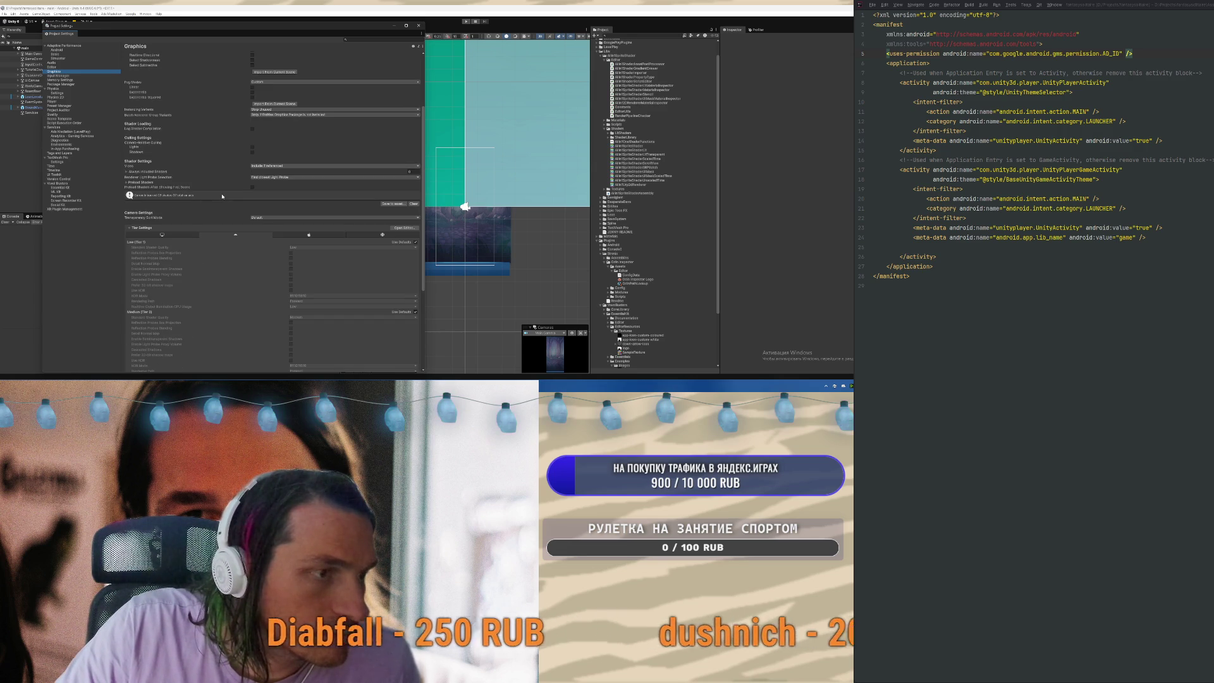
{"action": "left_click", "coordinate": [167, 172]}
{"action": "left_click", "coordinate": [166, 171]}
{"action": "scroll", "coordinate": [221, 265], "scroll_direction": "down", "scroll_amount": 4}
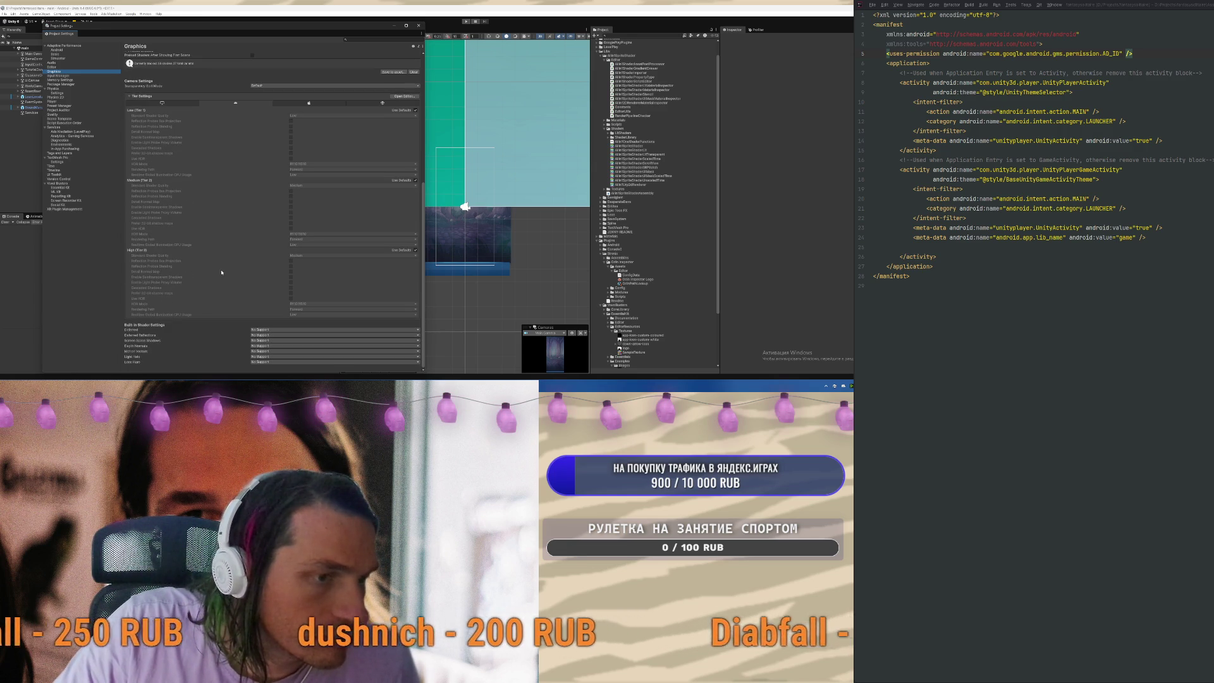
{"action": "scroll", "coordinate": [177, 201], "scroll_direction": "up", "scroll_amount": 4}
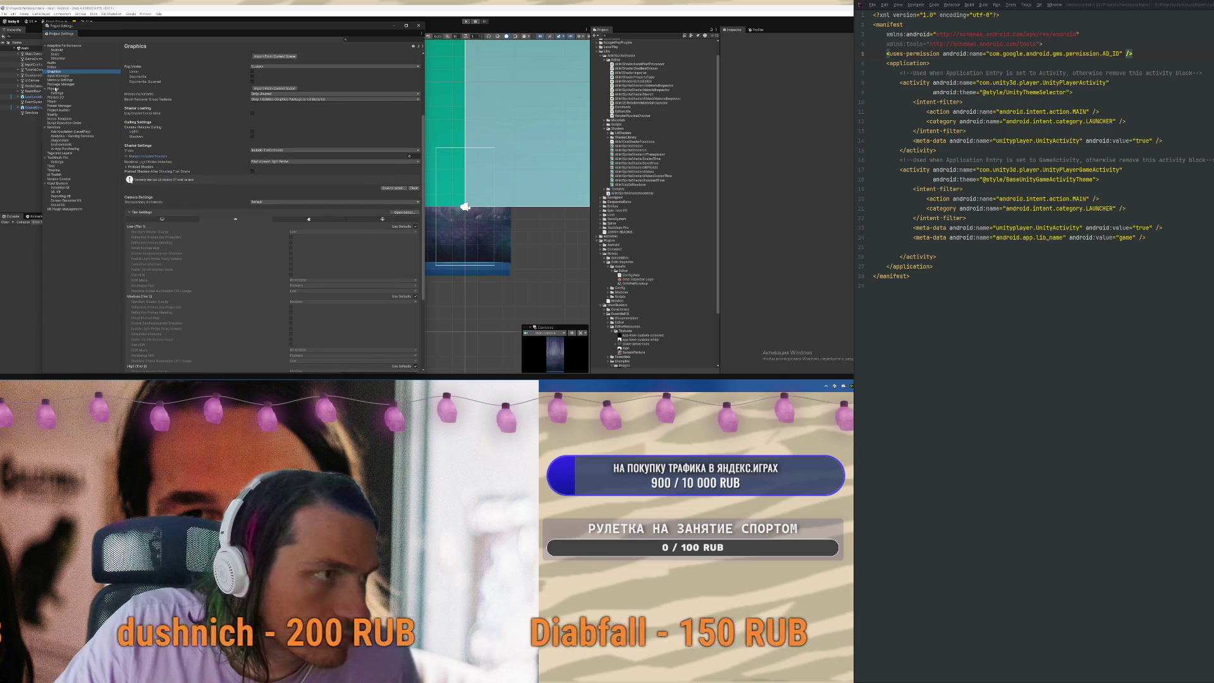
Close Project Settings, open File > Build Profiles, and expand the Build dropdown
{"action": "left_click", "coordinate": [420, 26]}
{"action": "left_click", "coordinate": [5, 13]}
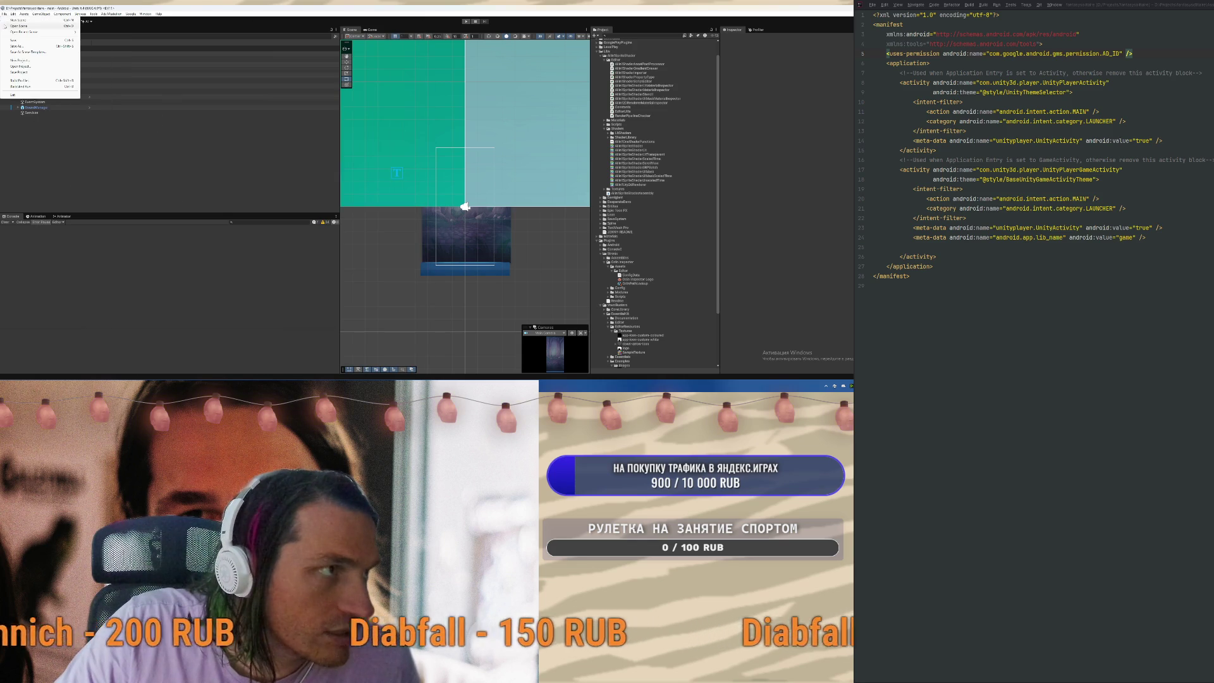
{"action": "left_click", "coordinate": [25, 80]}
{"action": "left_click", "coordinate": [577, 319]}
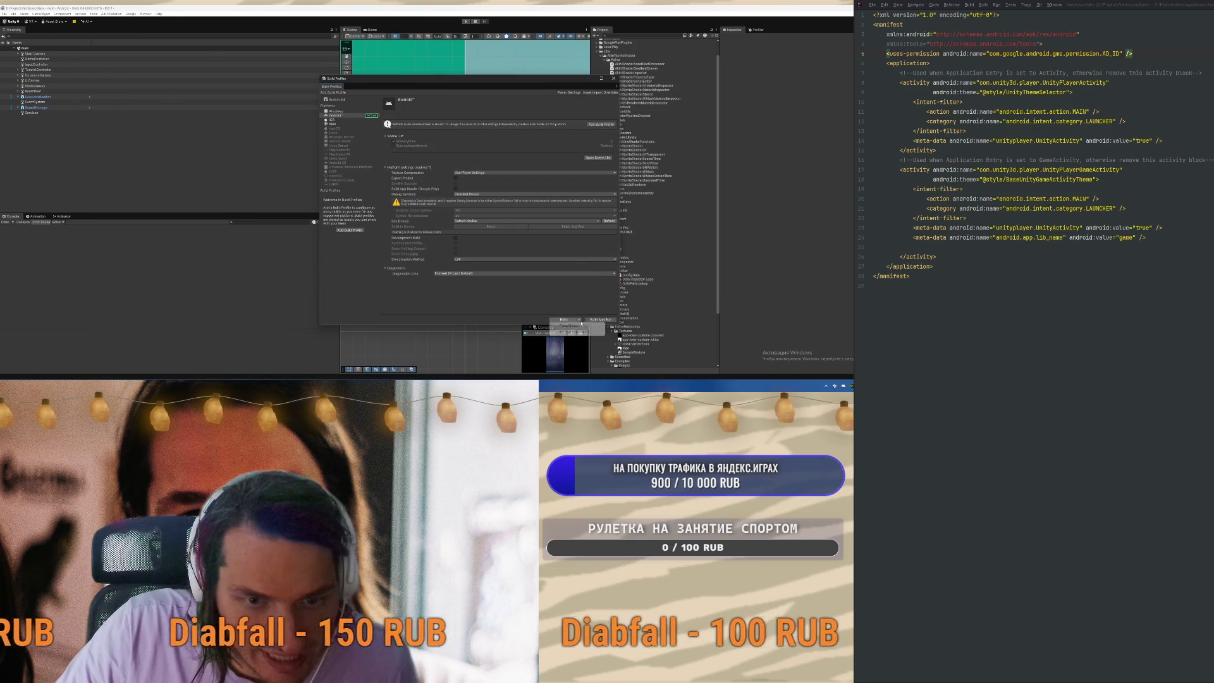
Run a Clean Build for Android, then read the errors and ping the first error's script
{"action": "left_click", "coordinate": [576, 332]}
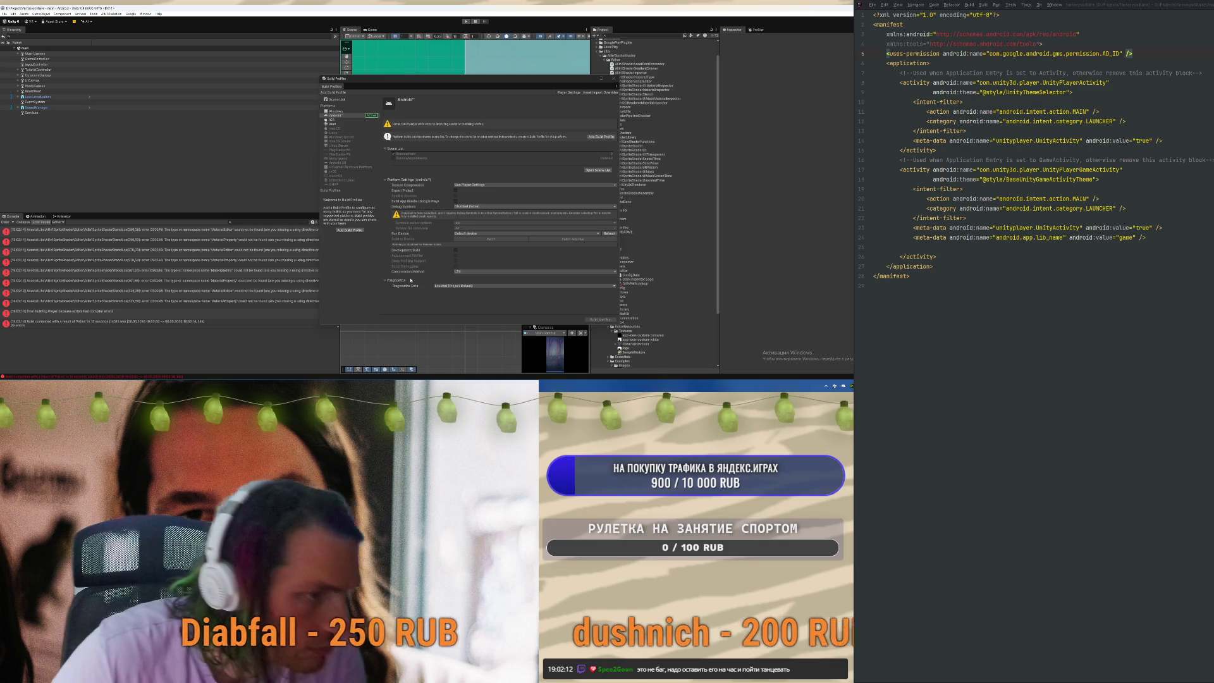
{"action": "left_click", "coordinate": [178, 281]}
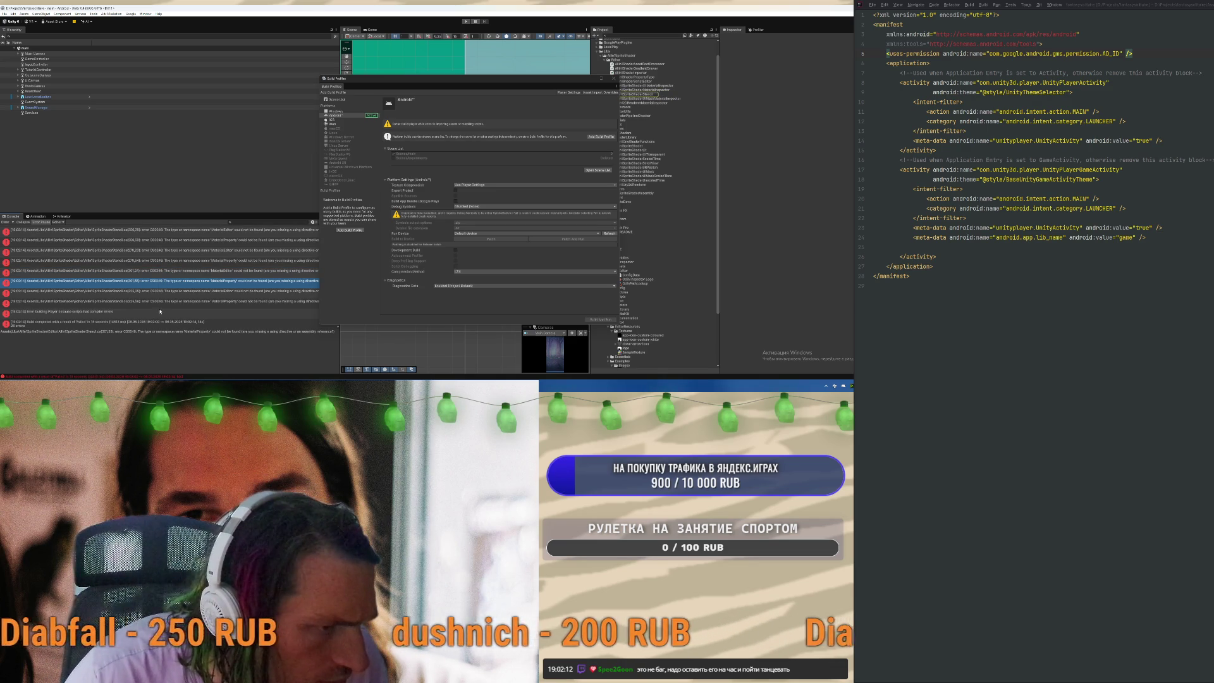
{"action": "left_click", "coordinate": [165, 301]}
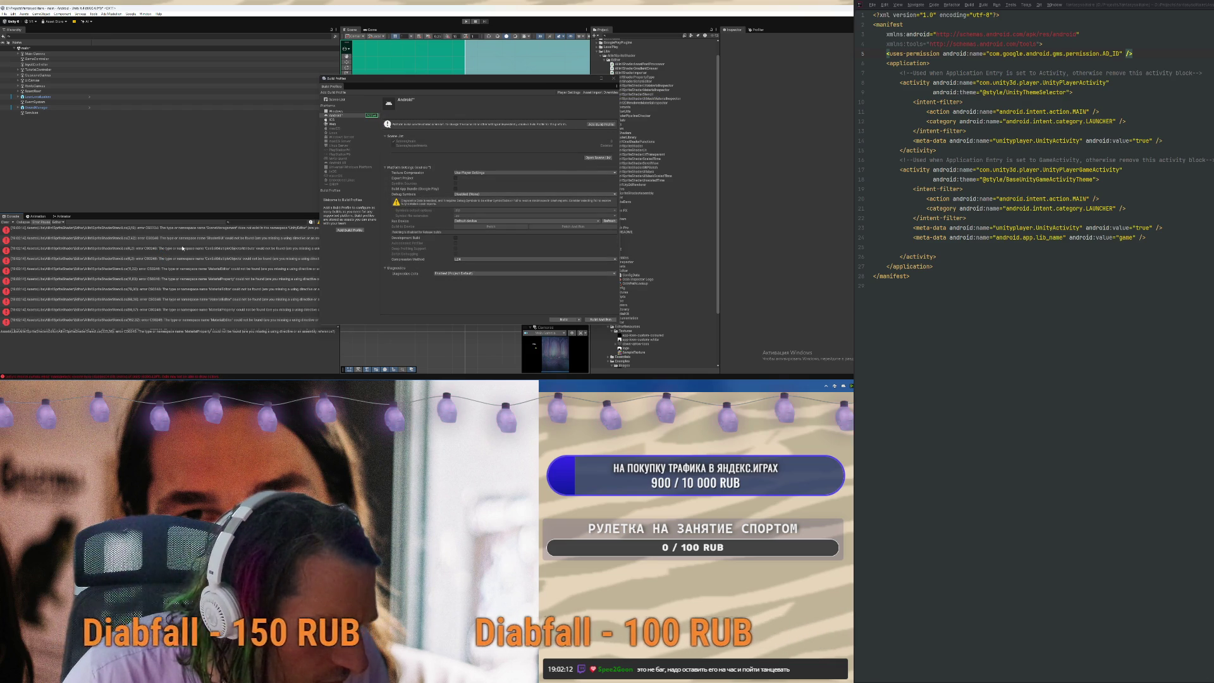
{"action": "left_click", "coordinate": [163, 230]}
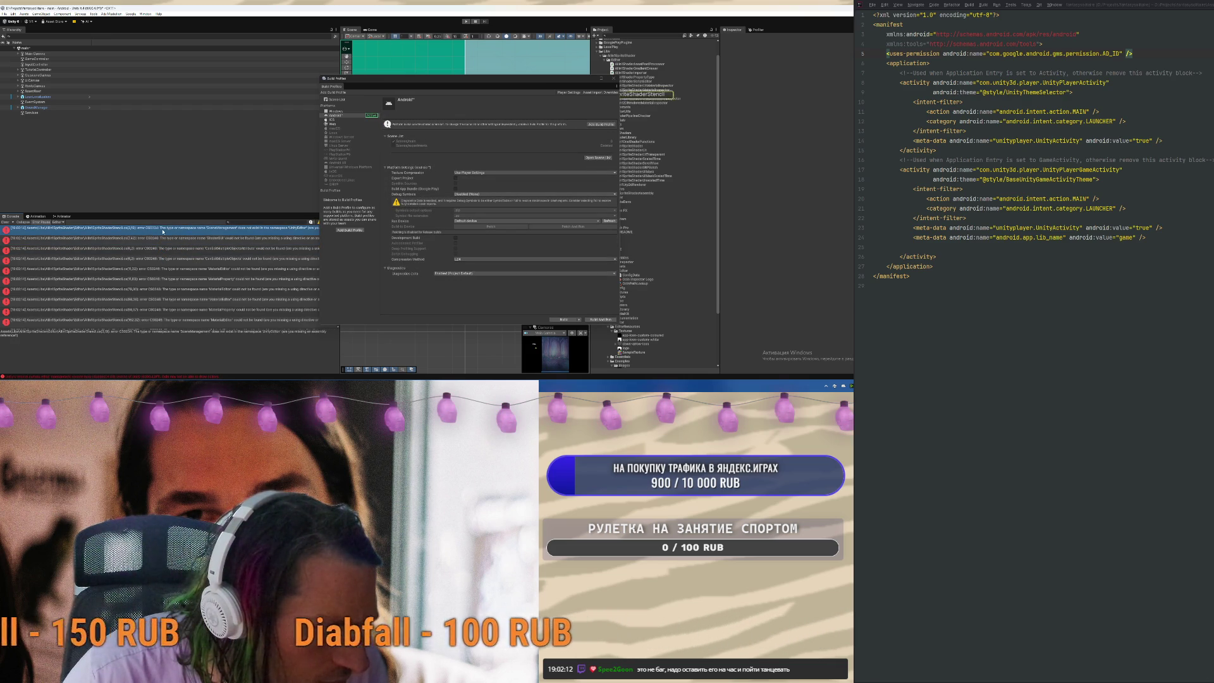
Open AllIn1SpriteShaderStencil.cs at line 27, then inspect the assembly definition and AllIn1ShaderImporter script
{"action": "double_click", "coordinate": [163, 231]}
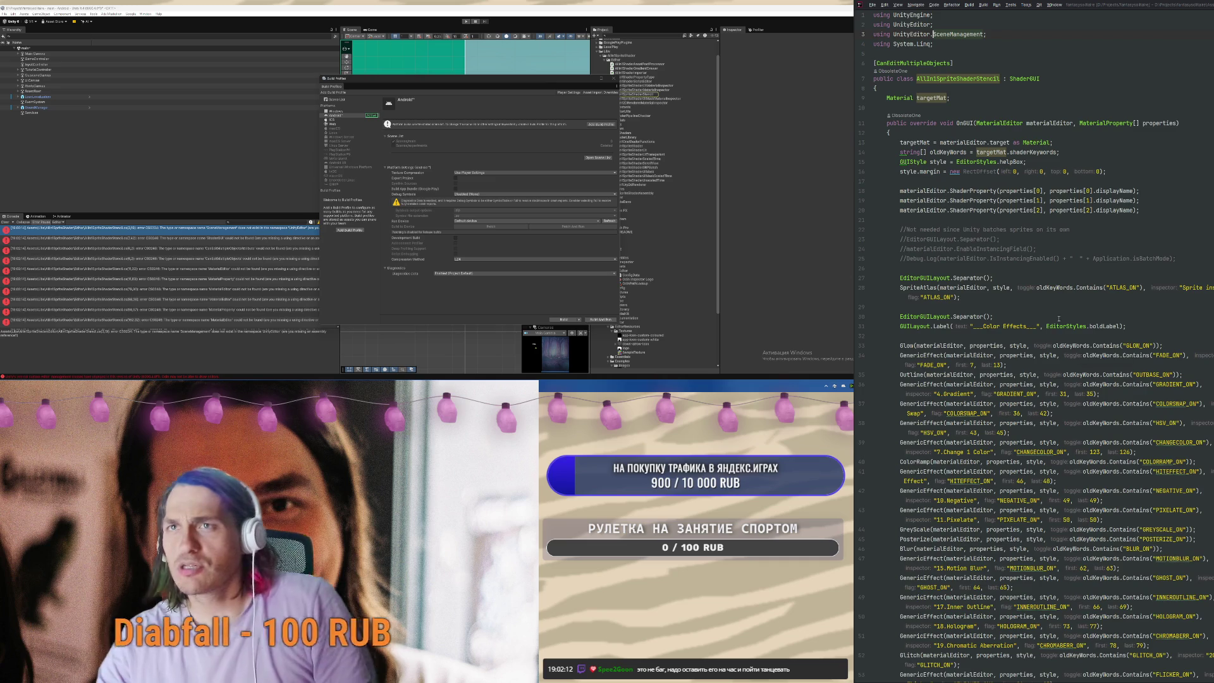
{"action": "left_click", "coordinate": [1145, 276]}
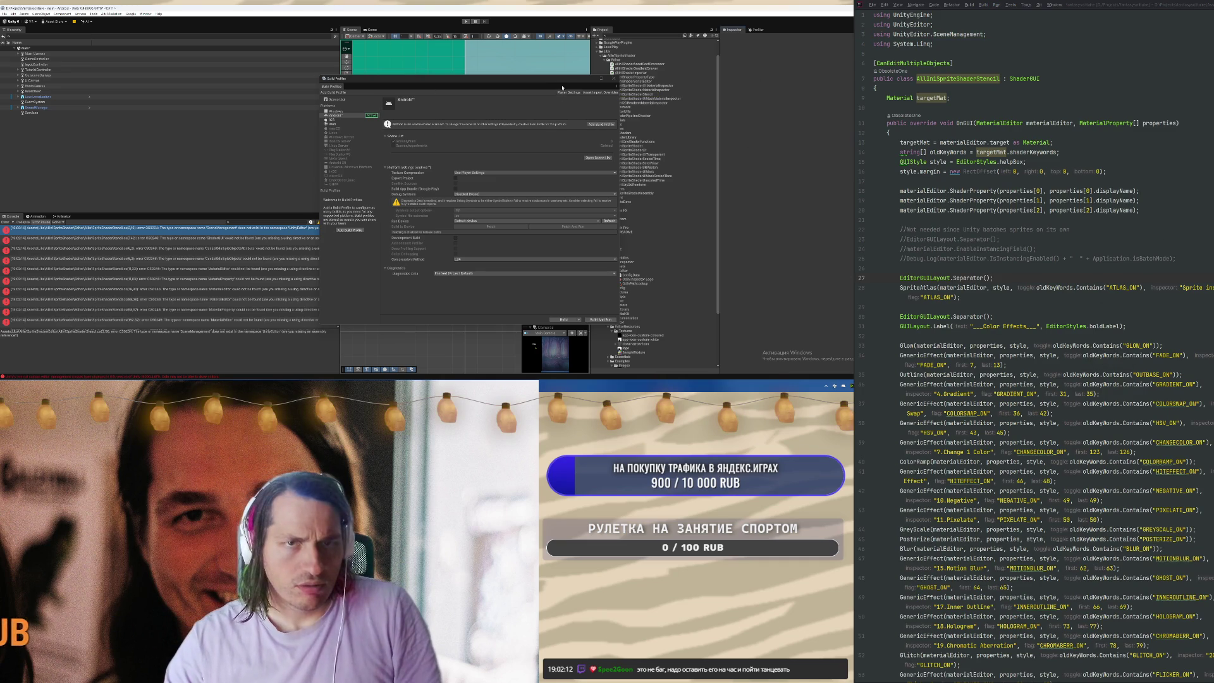
{"action": "left_click_drag", "start_coordinate": [594, 79], "coordinate": [412, 76]}
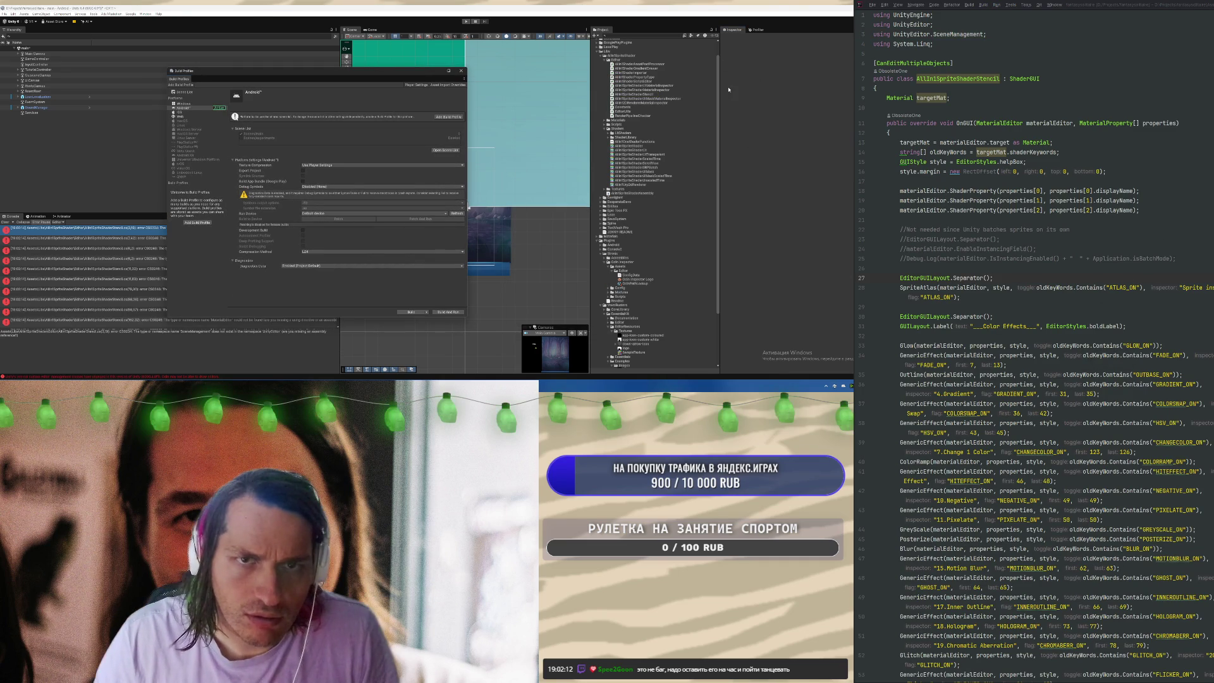
{"action": "left_click", "coordinate": [639, 193]}
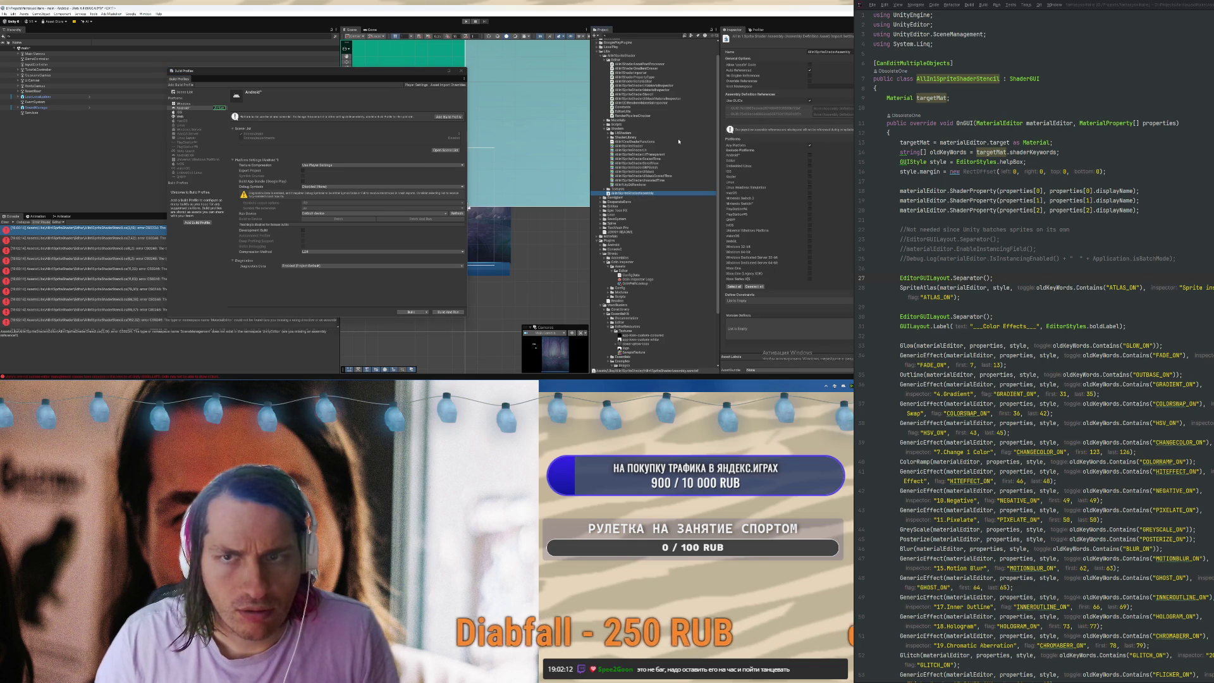
{"action": "left_click", "coordinate": [657, 73]}
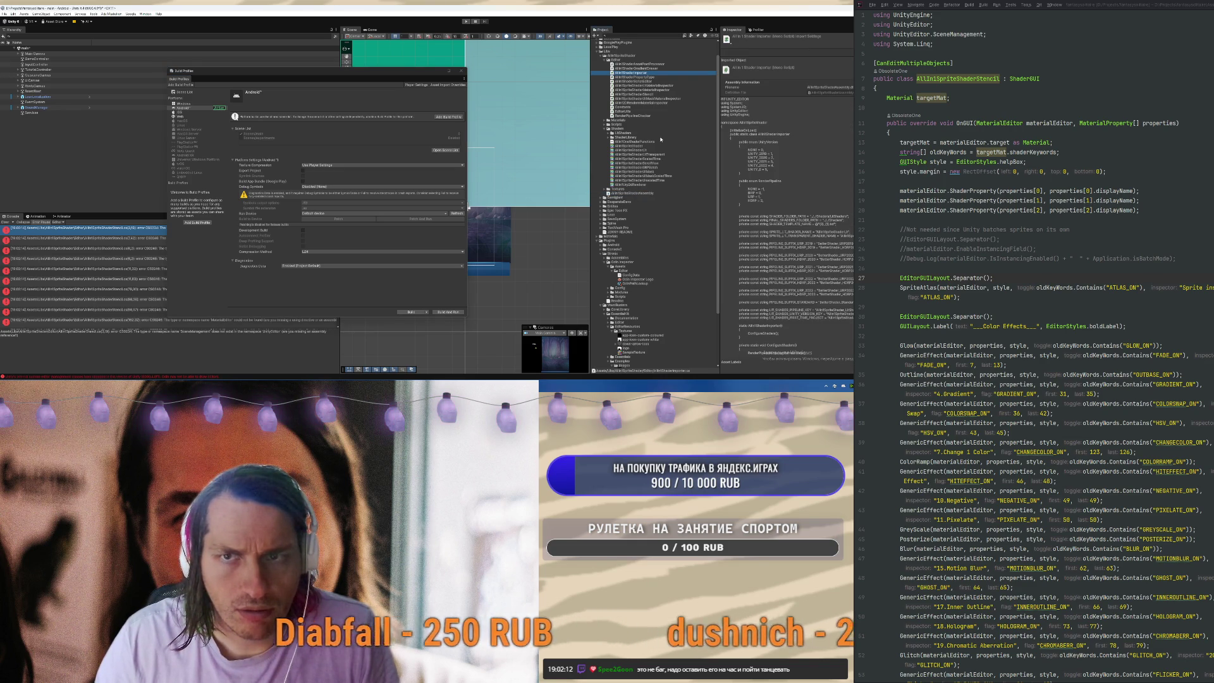
Create an AllIn1SpriteShaderEditor assembly definition in the Editor folder, limited to the Editor platform
{"action": "right_click", "coordinate": [620, 60]}
{"action": "mouse_move", "coordinate": [680, 65]}
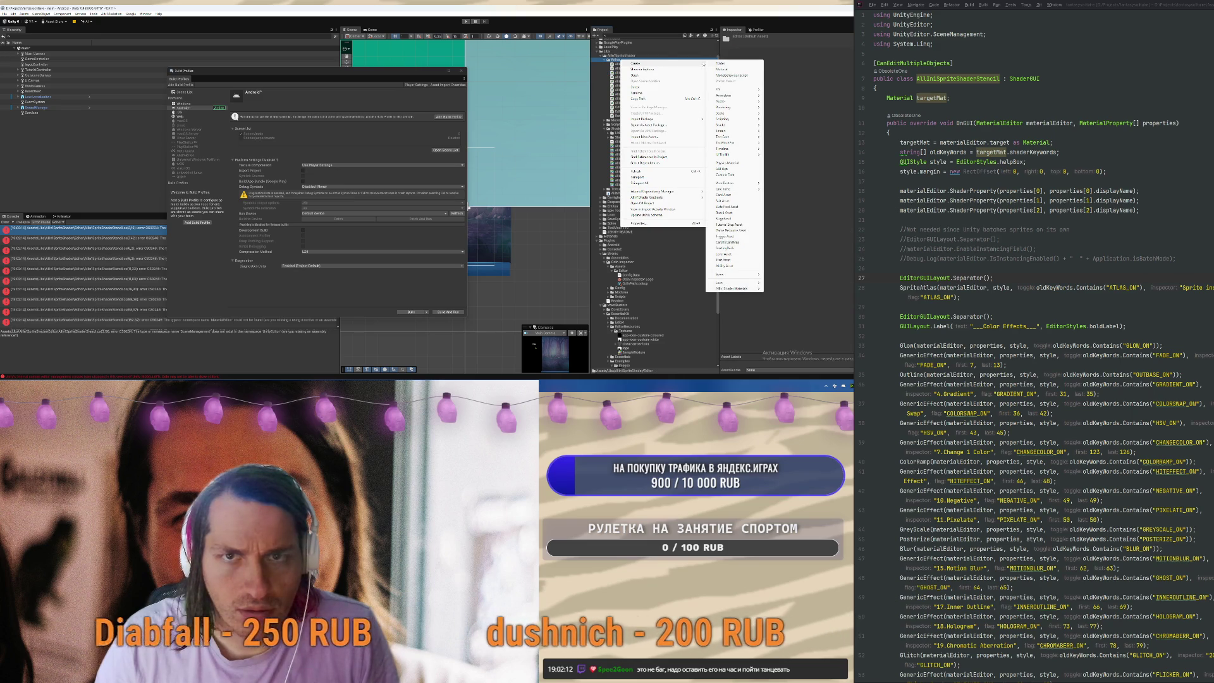
{"action": "mouse_move", "coordinate": [736, 119]}
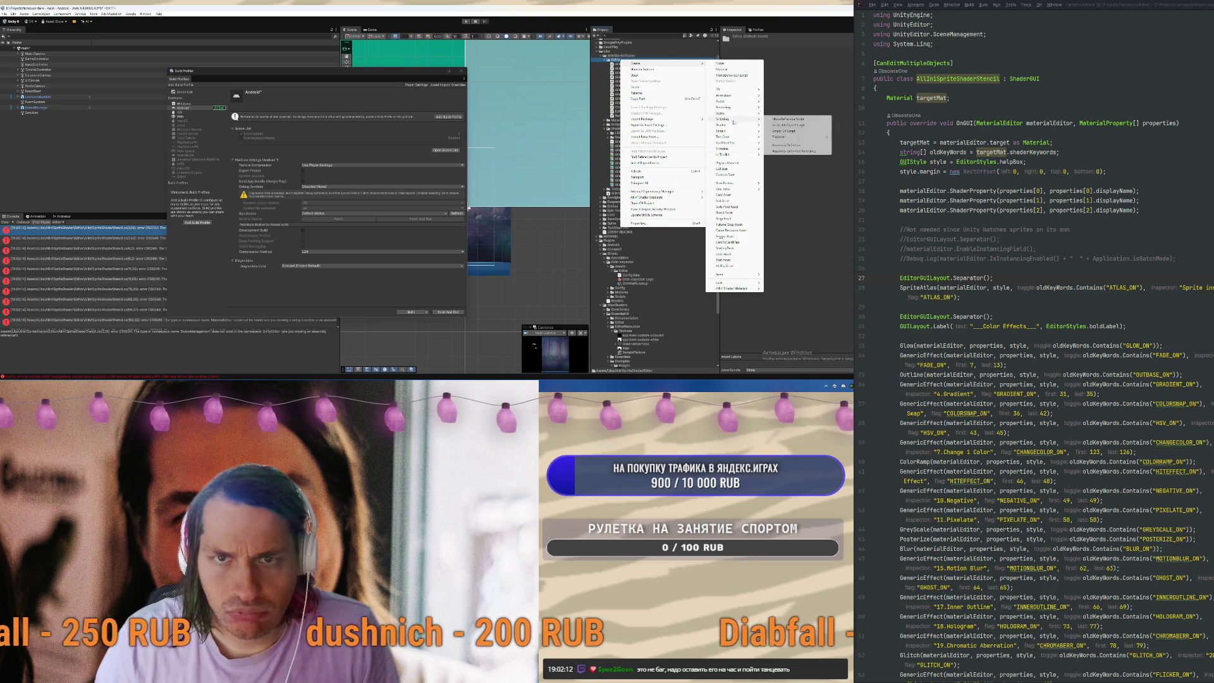
{"action": "left_click", "coordinate": [792, 147]}
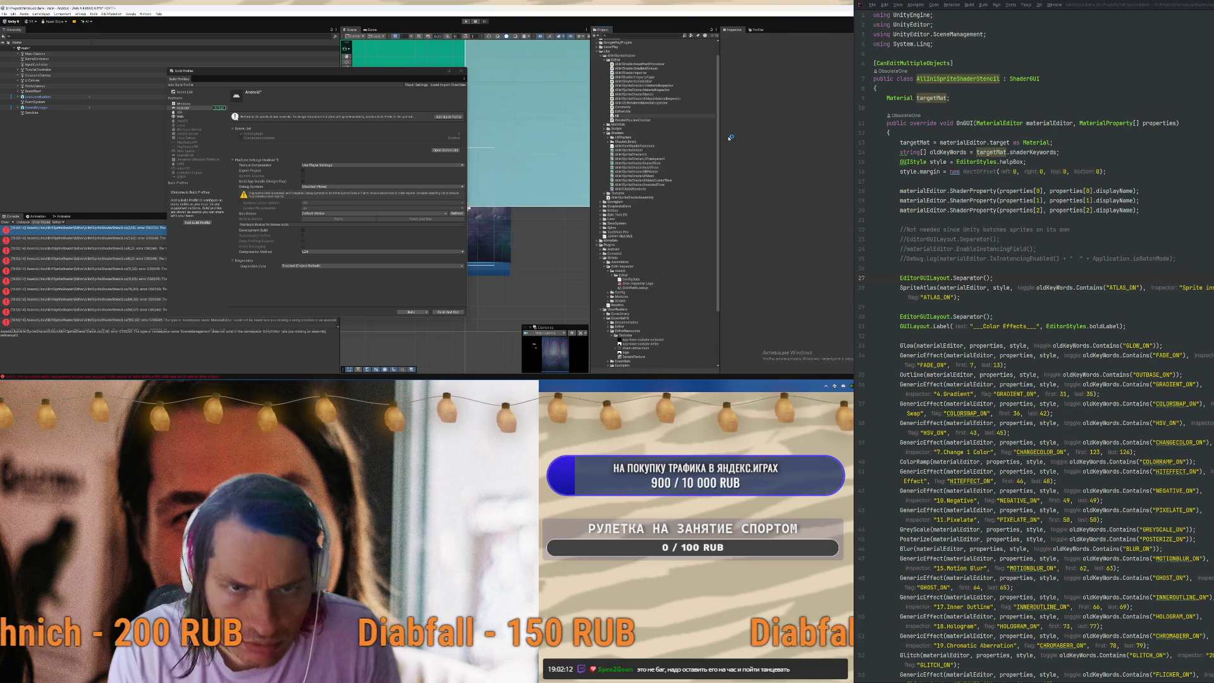
{"action": "type", "text": "Sprit"}
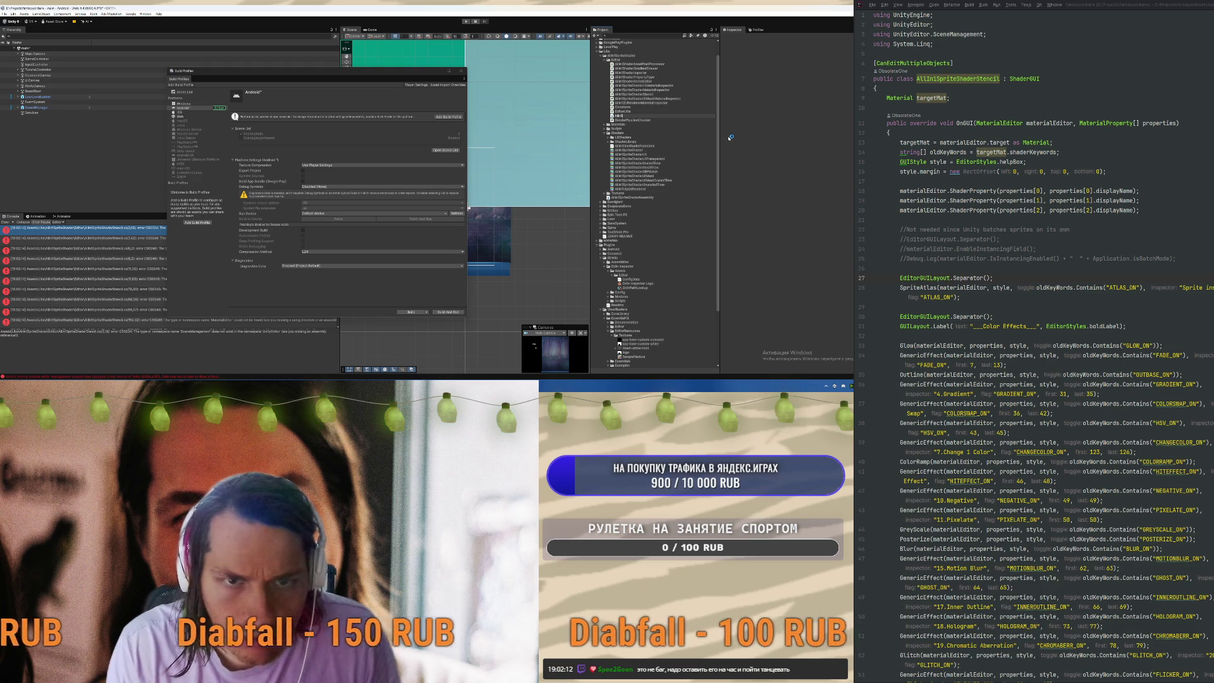
{"action": "type", "text": "eShaderEditor"}
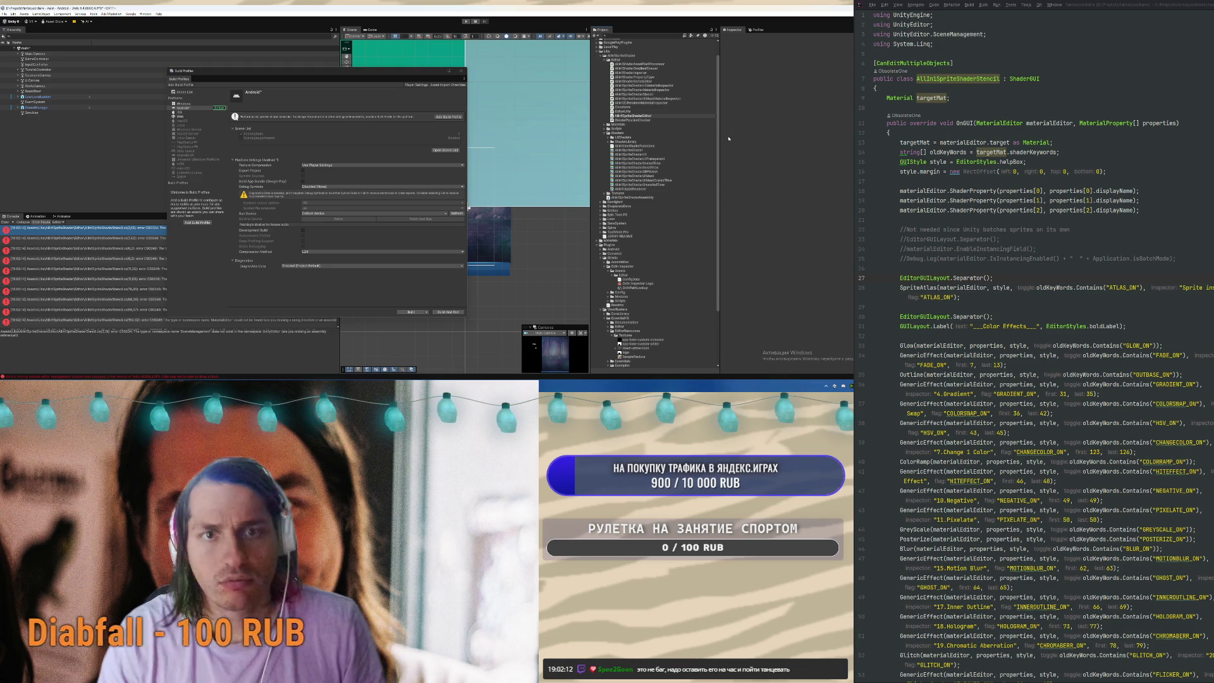
{"action": "key", "text": "Return"}
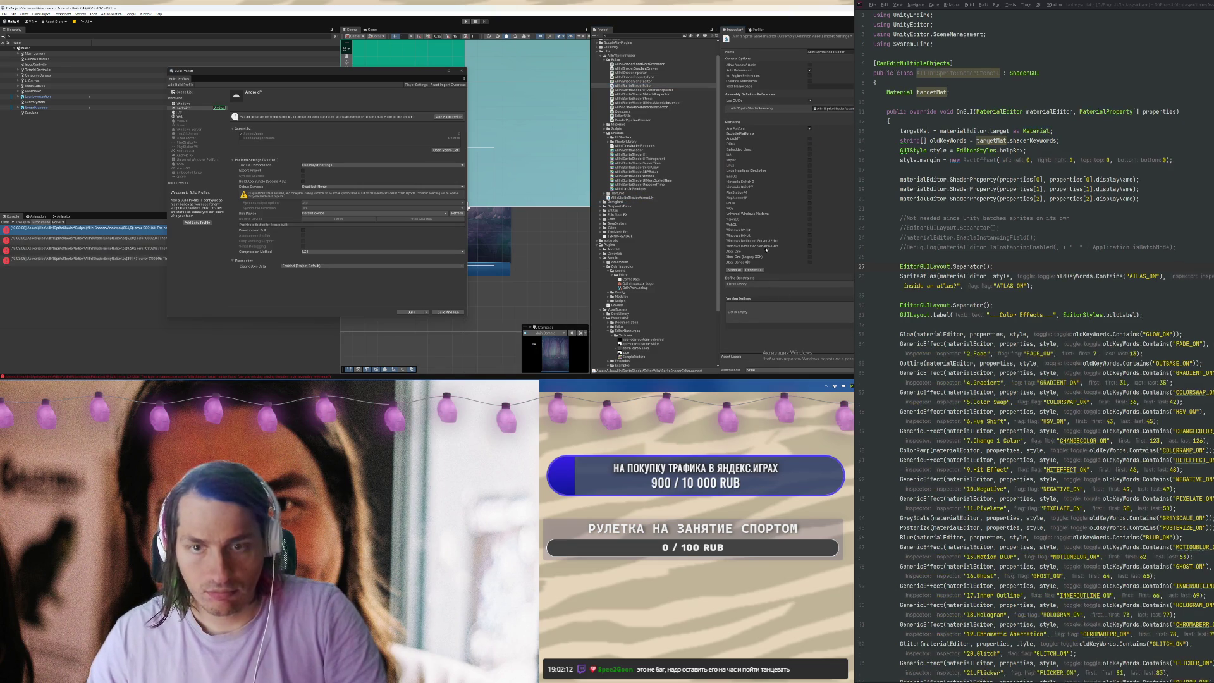
{"action": "left_click", "coordinate": [808, 129]}
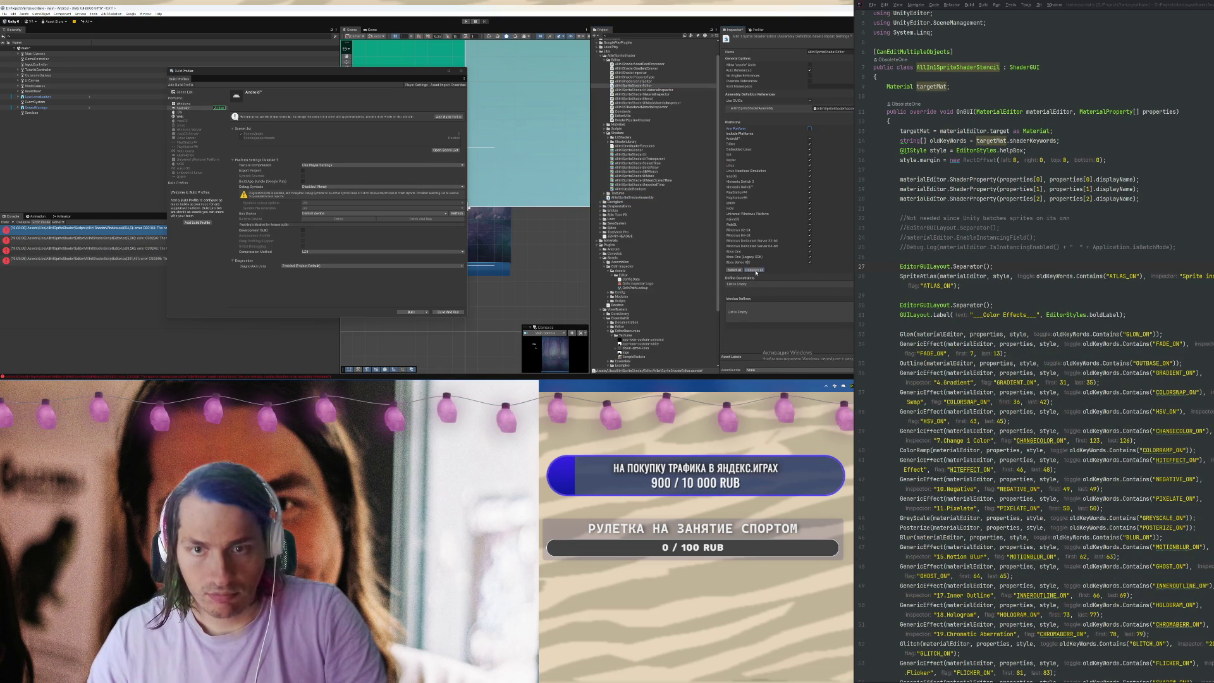
{"action": "left_click", "coordinate": [810, 144]}
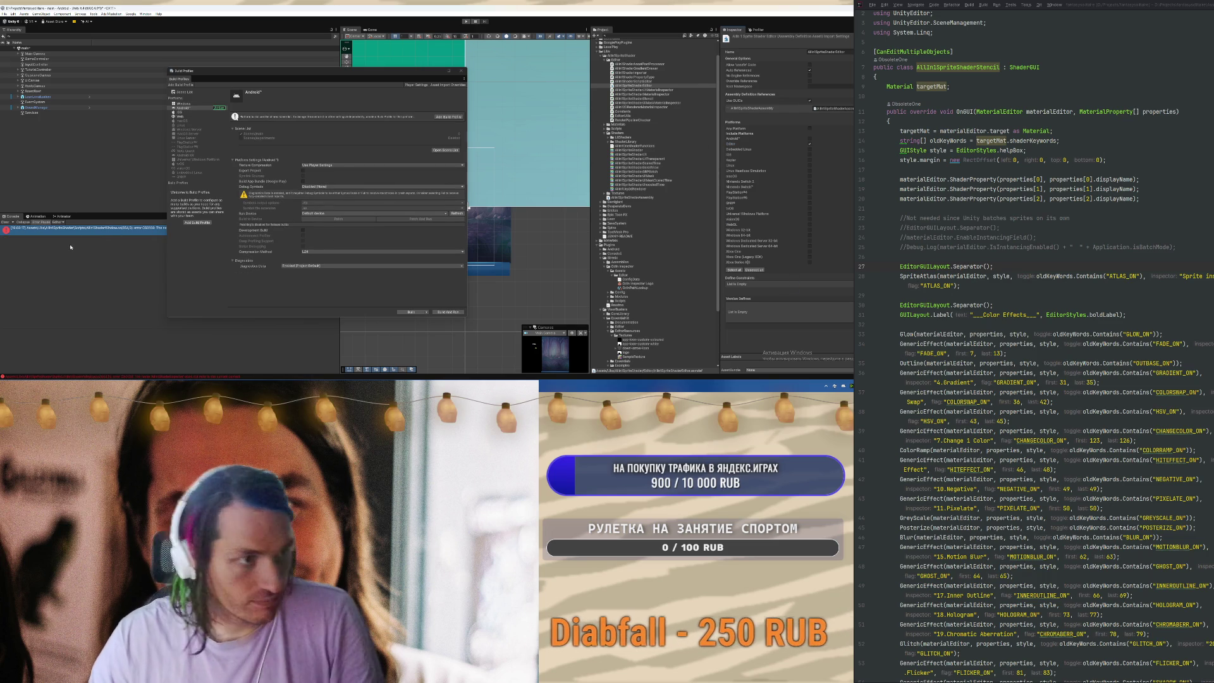
Move Build Profiles aside and trace the first console error to the shader window script
{"action": "mouse_move", "coordinate": [274, 72]}
{"action": "left_mouse_down"}
{"action": "mouse_move", "coordinate": [405, 62]}
{"action": "mouse_move", "coordinate": [388, 61]}
{"action": "left_mouse_up"}
{"action": "left_click", "coordinate": [173, 230]}
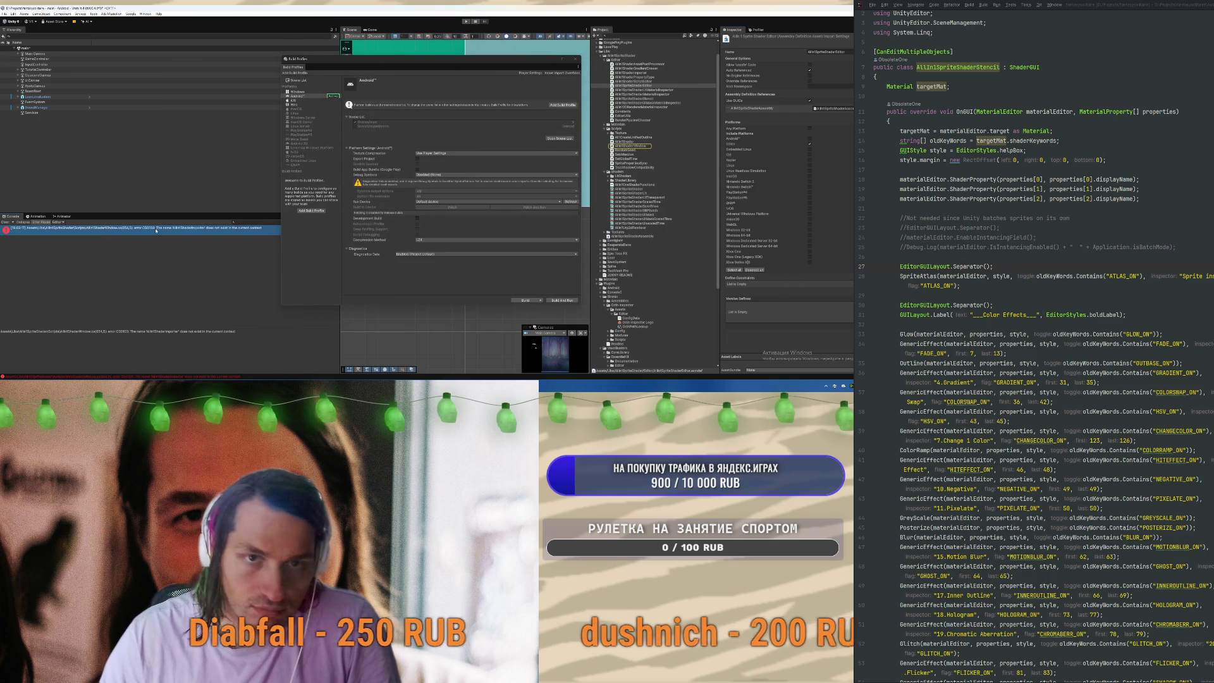
{"action": "left_click", "coordinate": [664, 147]}
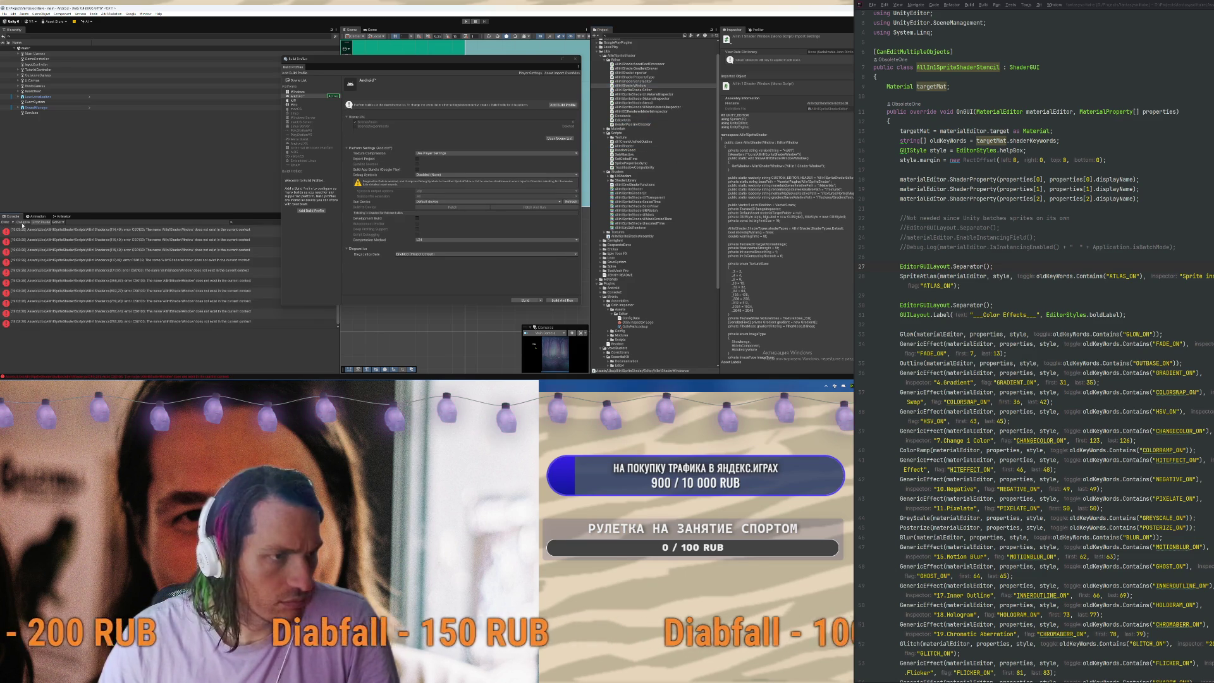
Trace two more console errors to their scripts, check the shader assembly definition, and close Build Profiles
{"action": "left_click", "coordinate": [38, 260]}
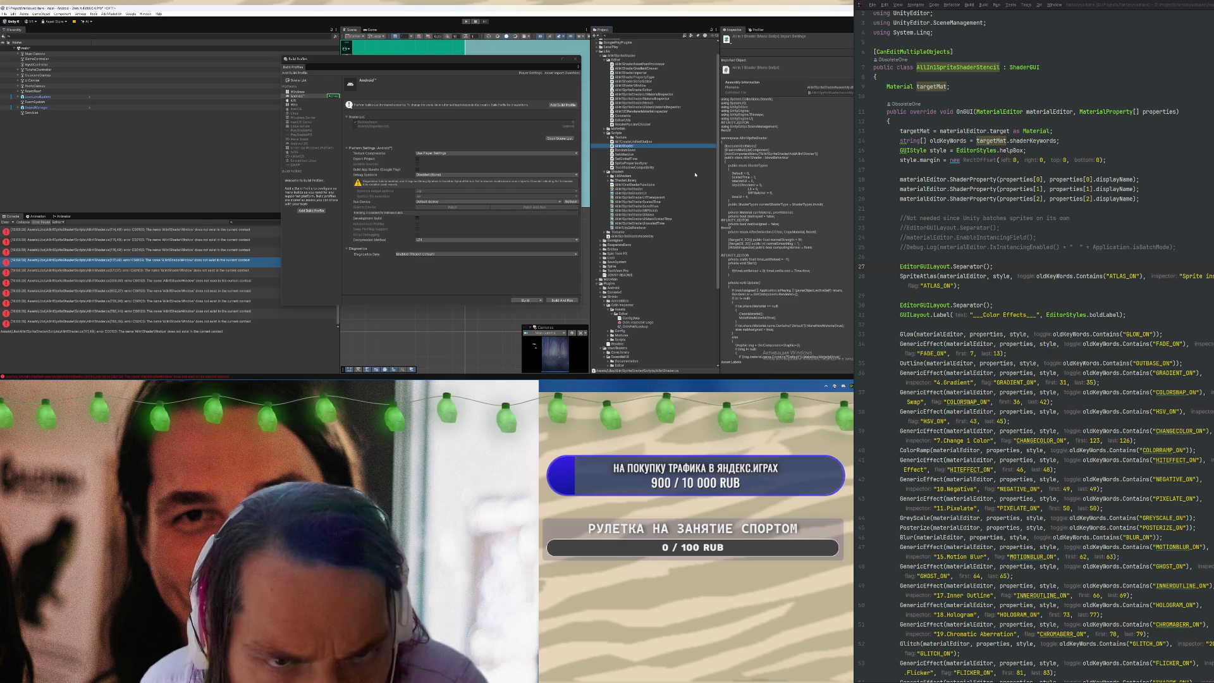
{"action": "scroll", "coordinate": [782, 205], "scroll_direction": "down", "scroll_amount": 3}
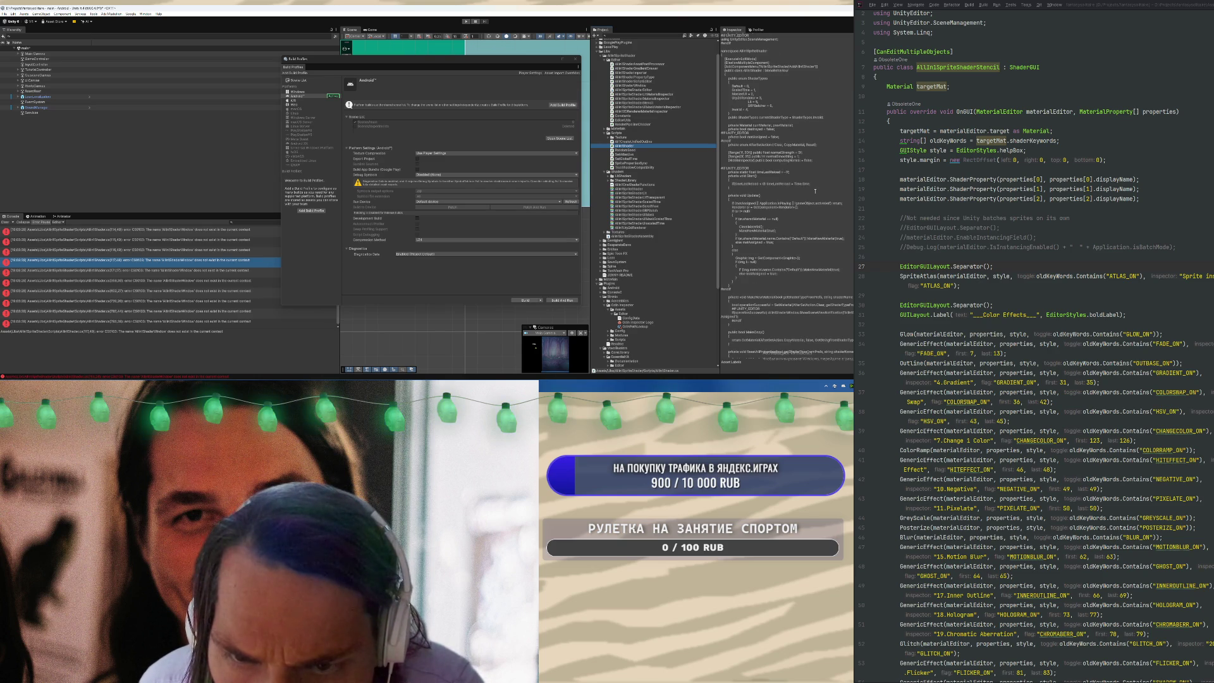
{"action": "scroll", "coordinate": [815, 191], "scroll_direction": "down", "scroll_amount": 3}
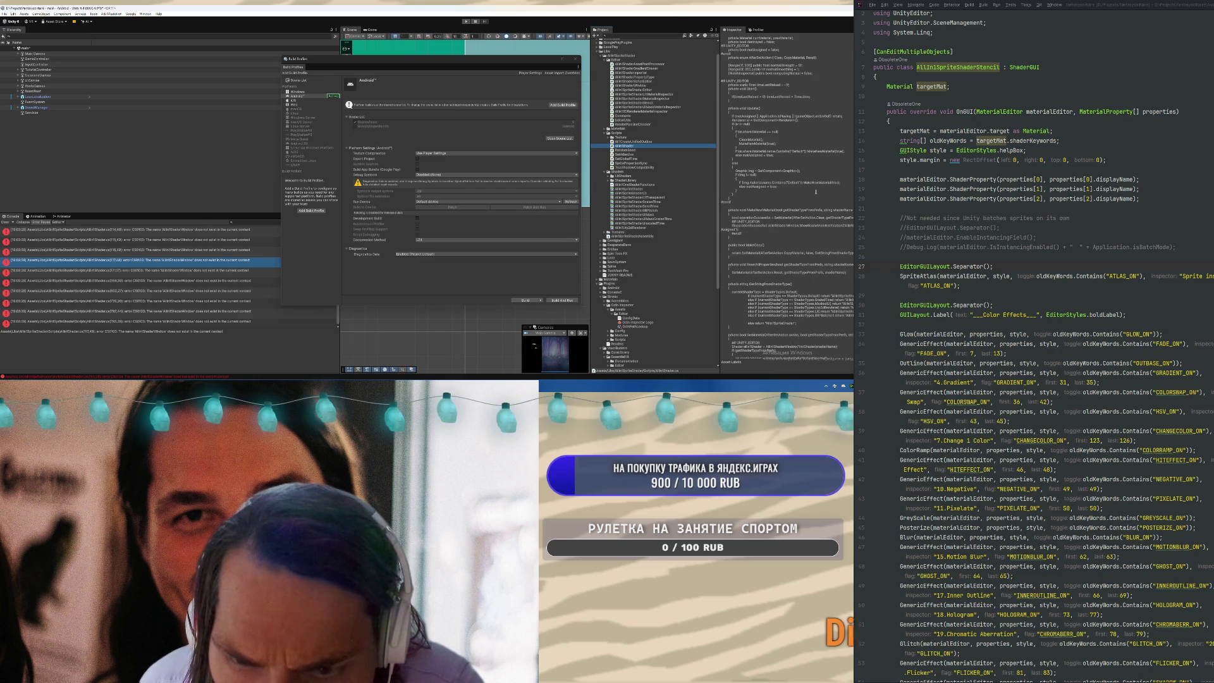
{"action": "scroll", "coordinate": [821, 196], "scroll_direction": "down", "scroll_amount": 5}
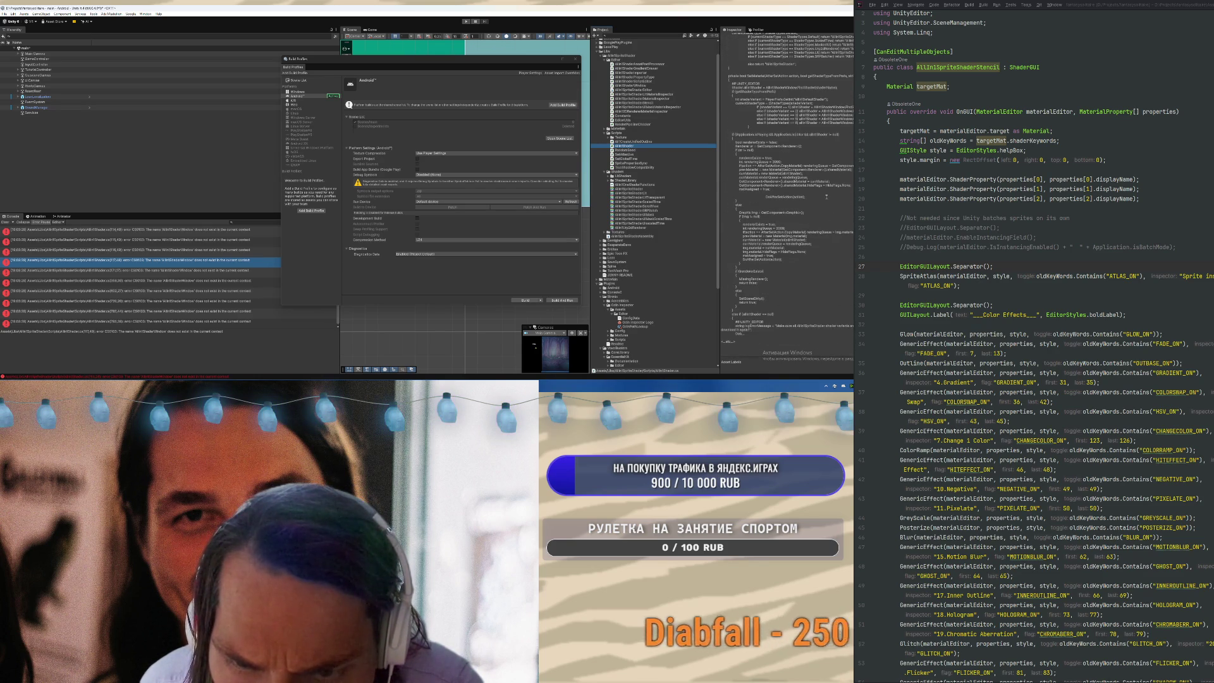
{"action": "left_click", "coordinate": [185, 292]}
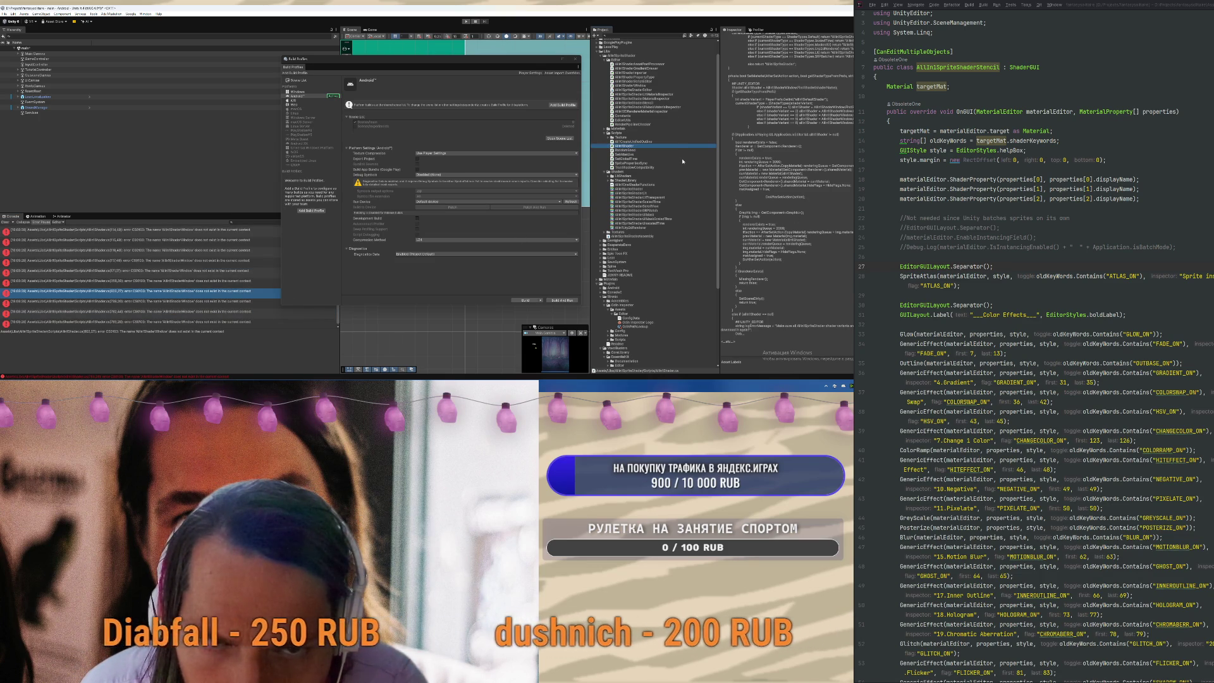
{"action": "left_click", "coordinate": [626, 237]}
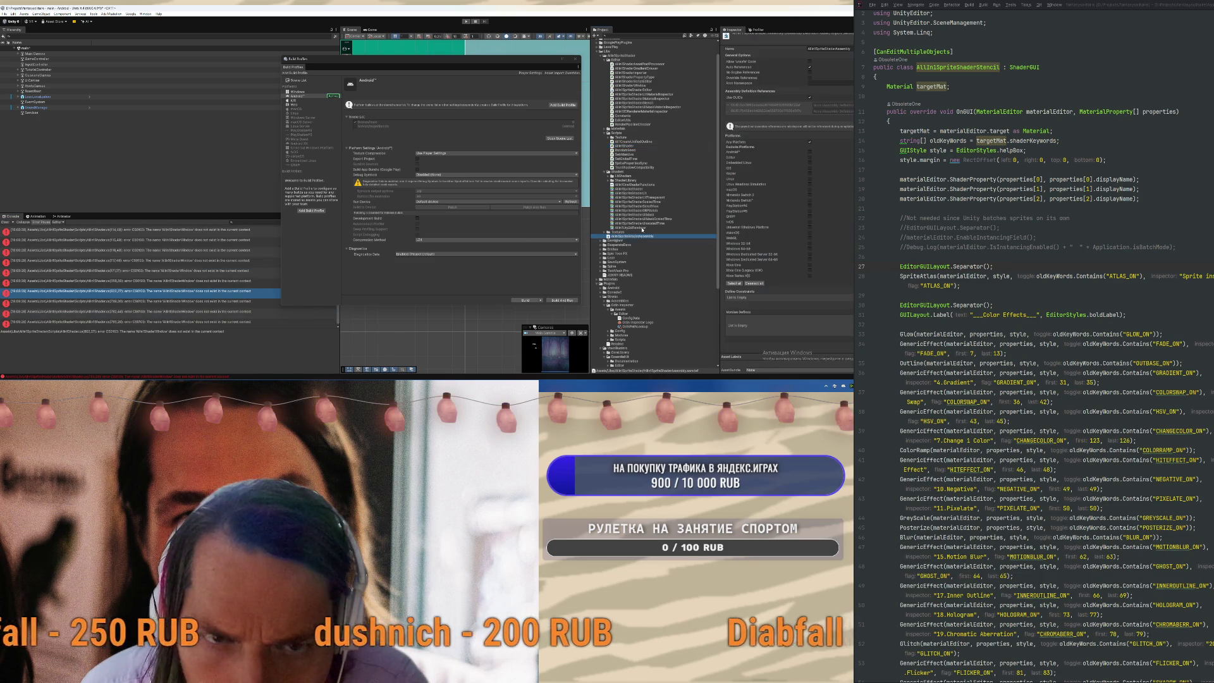
{"action": "scroll", "coordinate": [669, 217], "scroll_direction": "up", "scroll_amount": 1}
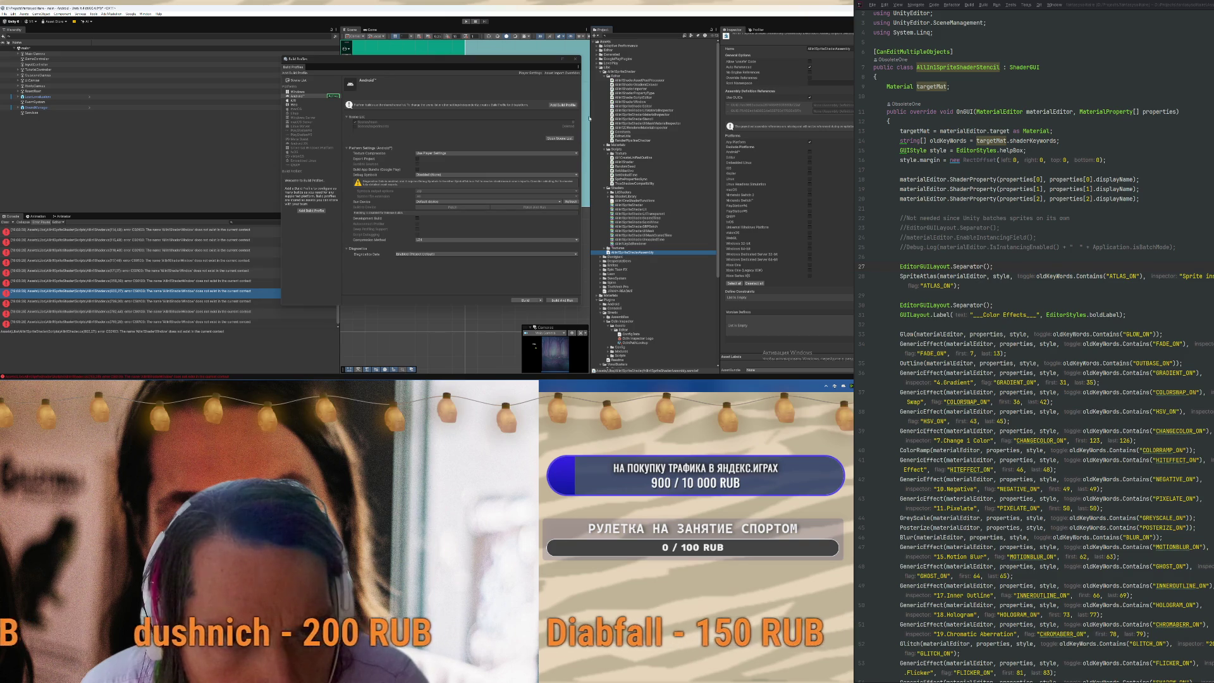
{"action": "left_click", "coordinate": [575, 59]}
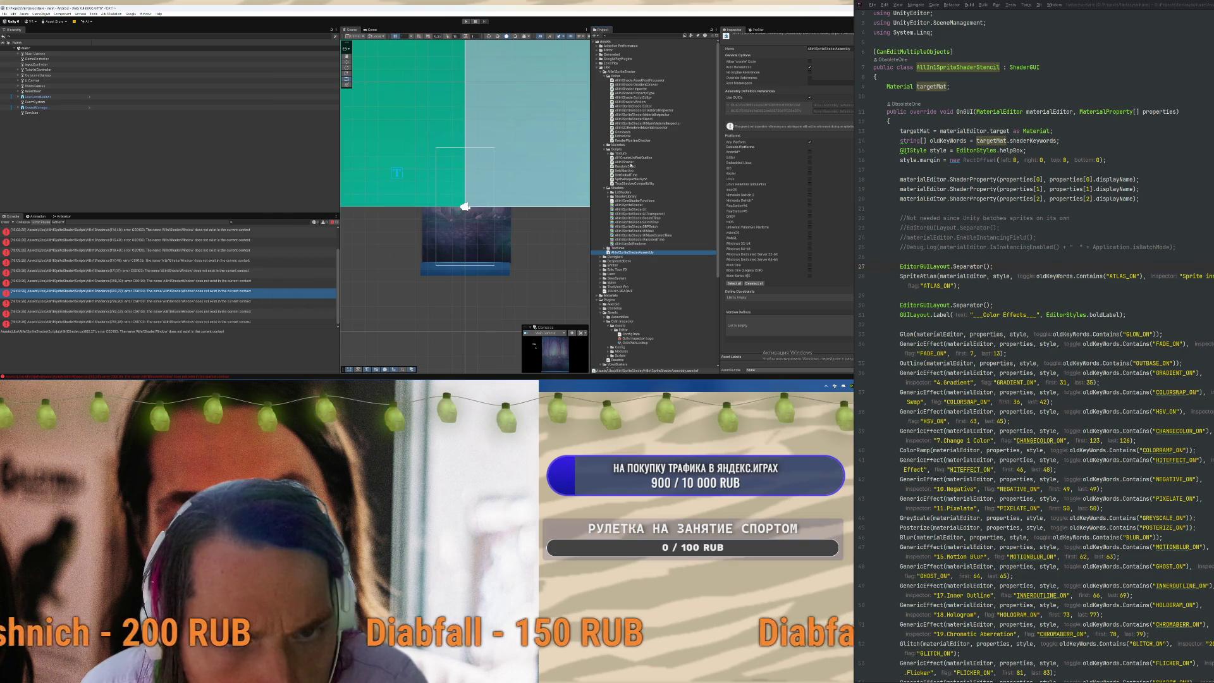
Check the Materials folder, then delete the AllIn1SpriteShader folder from Assets
{"action": "left_click", "coordinate": [605, 145]}
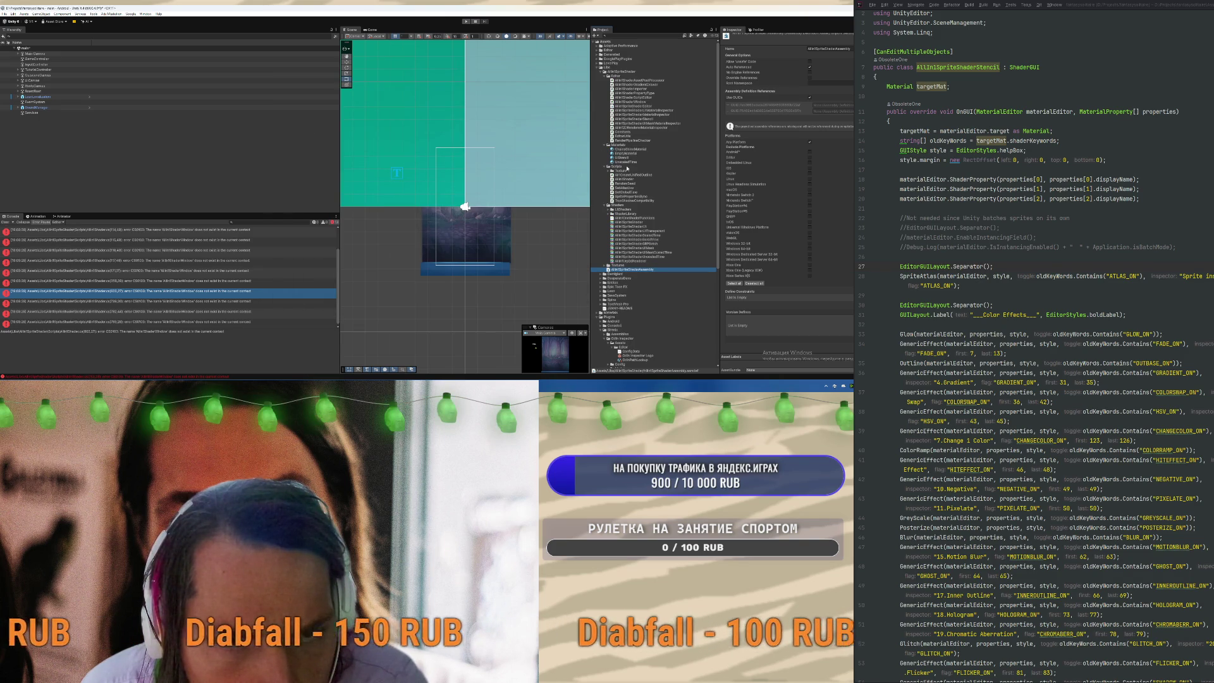
{"action": "left_click", "coordinate": [670, 72]}
{"action": "key", "text": "Delete"}
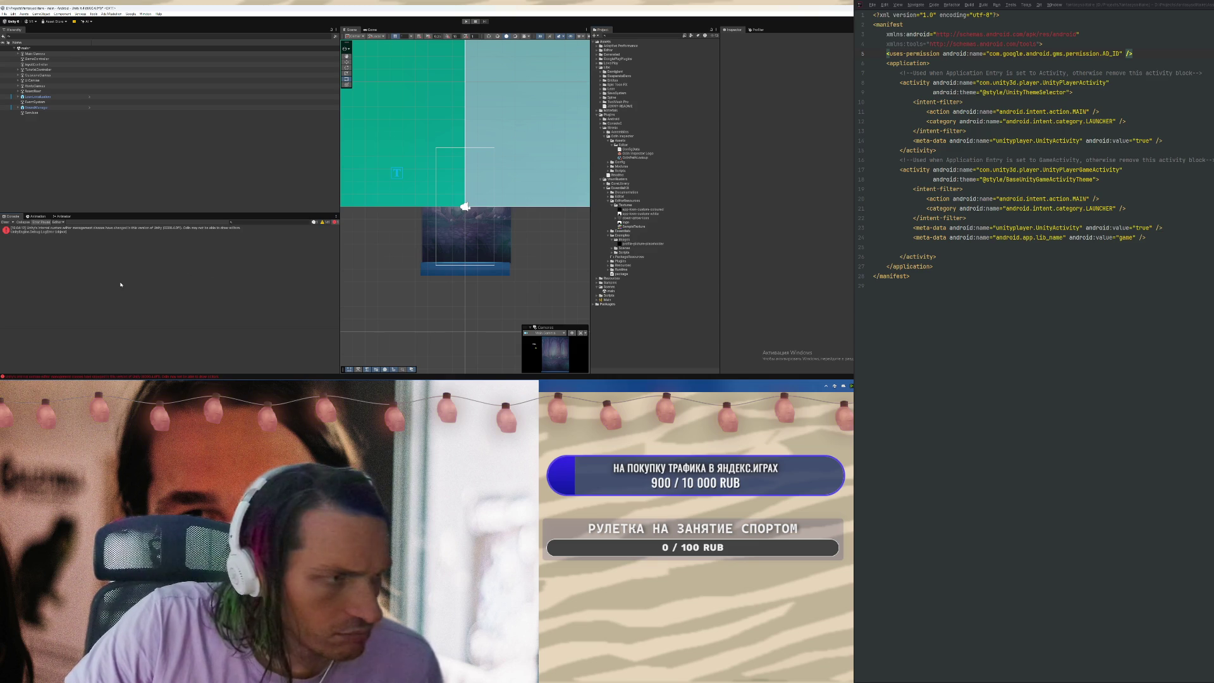
Open the Package Manager and start importing All In 1 Sprite Shader from My Assets
{"action": "left_click", "coordinate": [145, 13]}
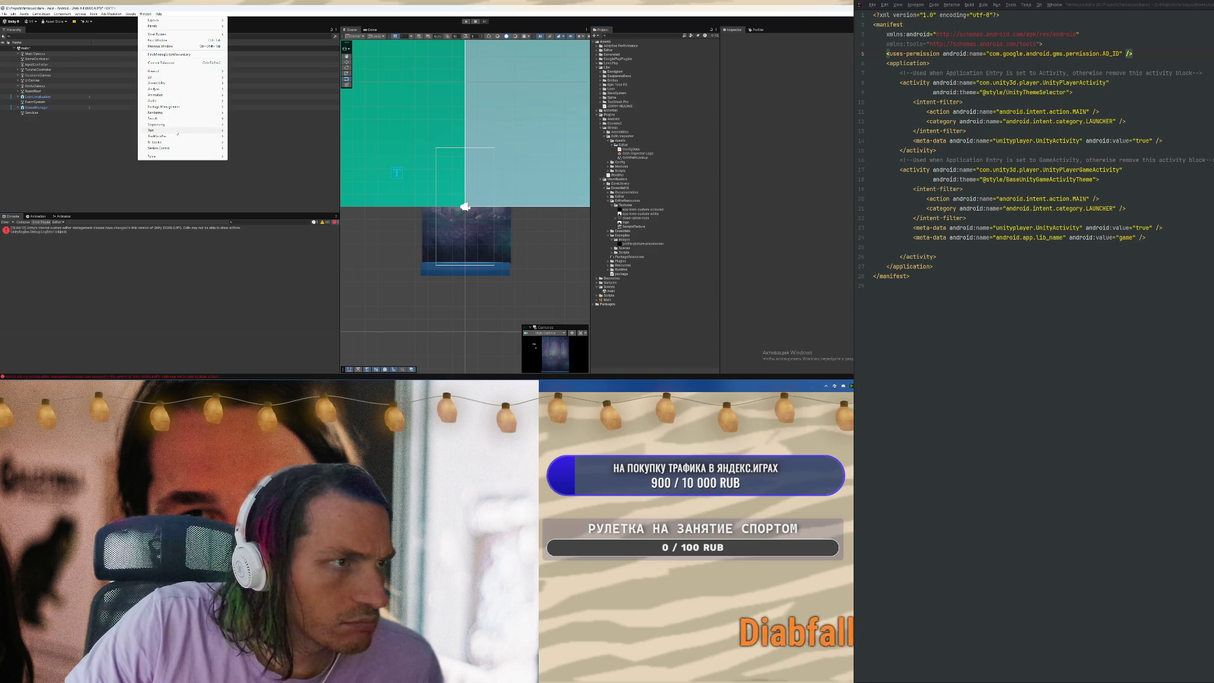
{"action": "left_click", "coordinate": [245, 107]}
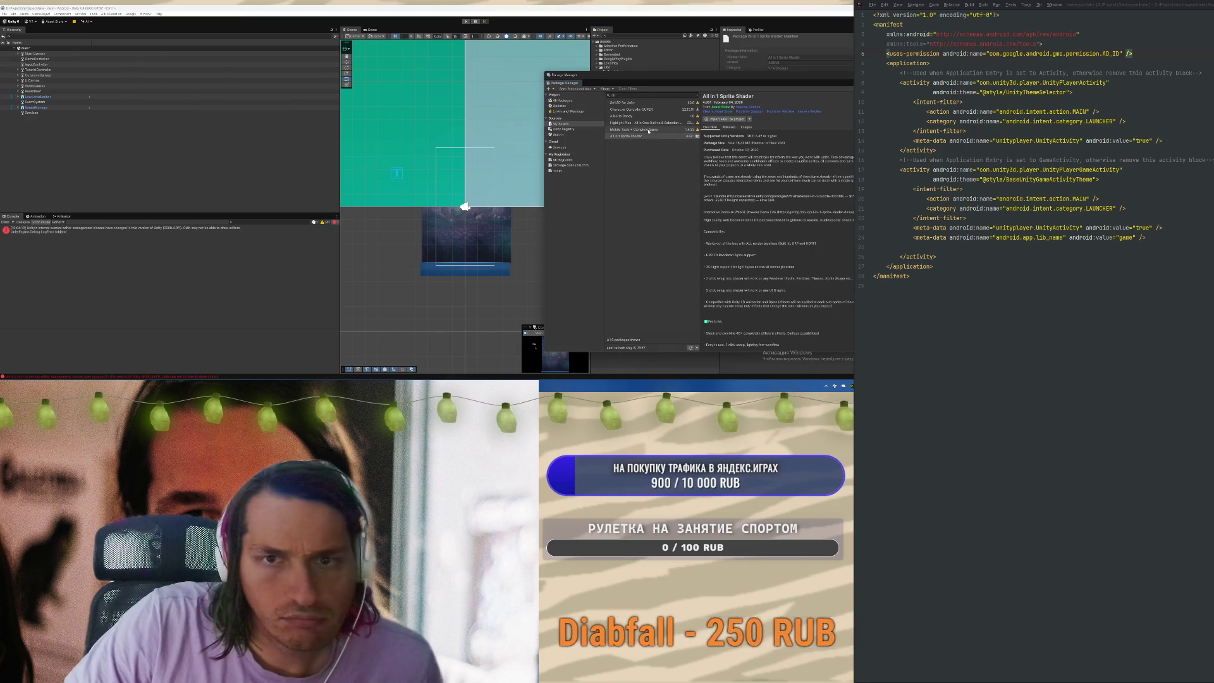
{"action": "left_click", "coordinate": [717, 118]}
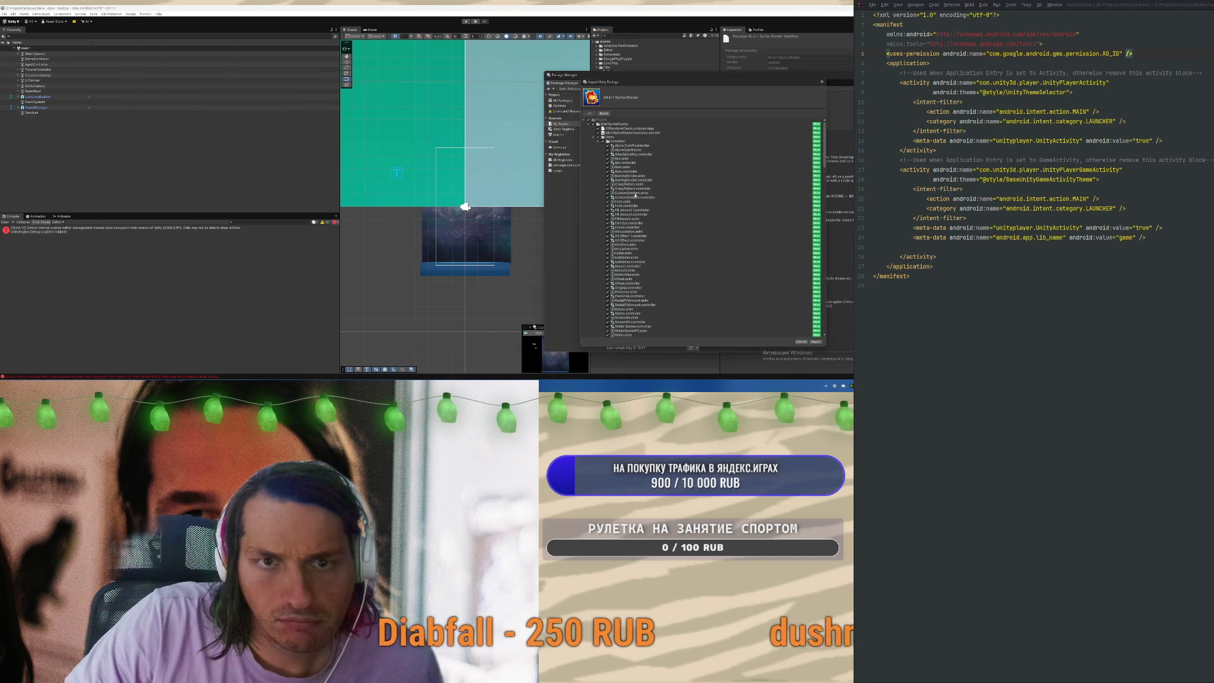
Collapse the Demo, Materials, Scripts, Shaders and Textures folders in the import list and confirm the import
{"action": "left_click", "coordinate": [597, 137]}
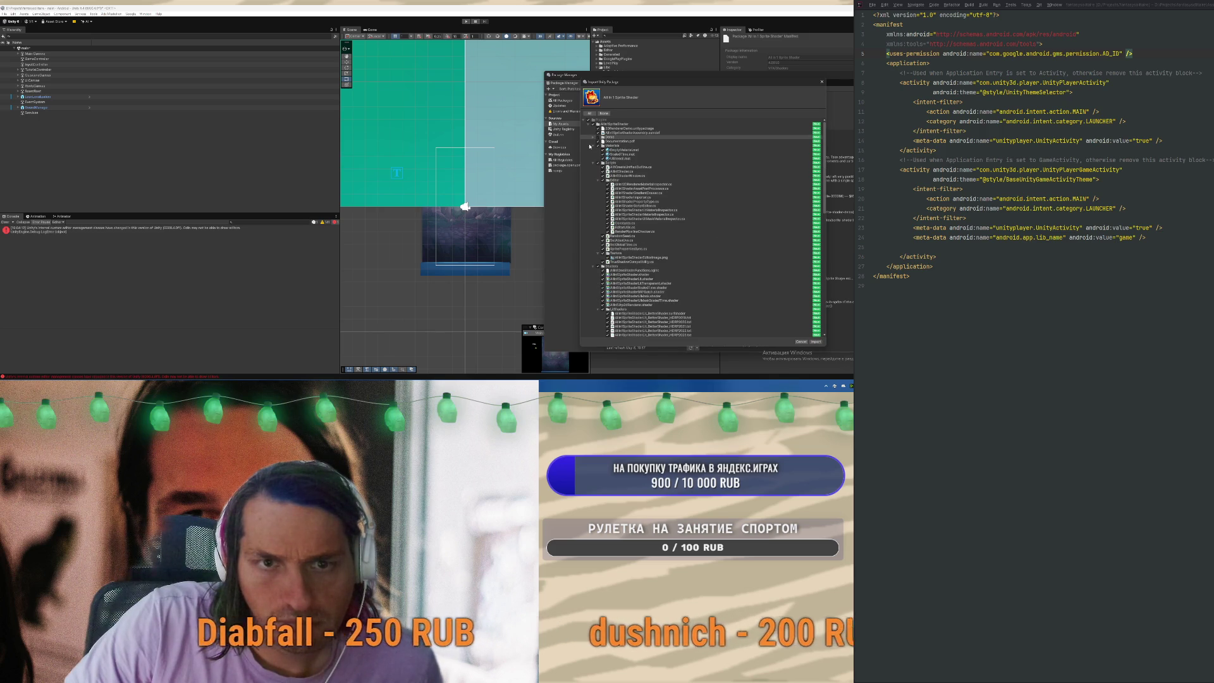
{"action": "left_click", "coordinate": [595, 146]}
{"action": "left_click", "coordinate": [592, 146]}
{"action": "left_click", "coordinate": [592, 150]}
{"action": "left_click", "coordinate": [592, 154]}
{"action": "left_click", "coordinate": [598, 159]}
{"action": "left_click", "coordinate": [593, 163]}
{"action": "left_click", "coordinate": [593, 163]}
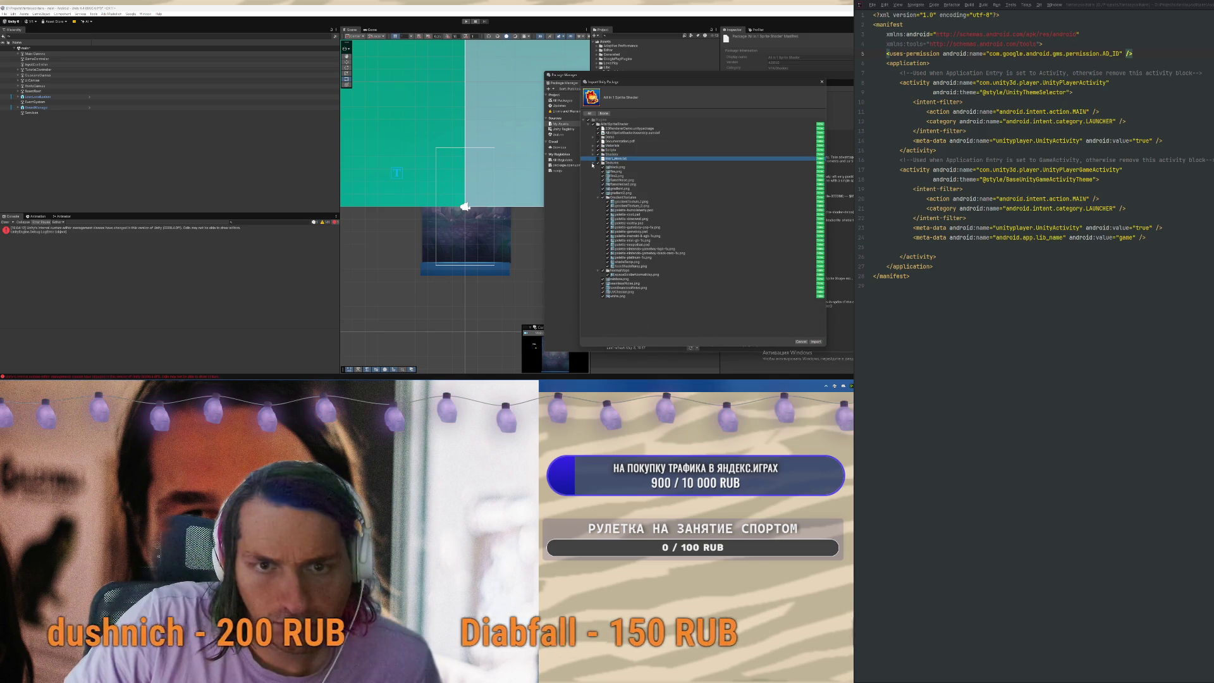
{"action": "left_click", "coordinate": [593, 163]}
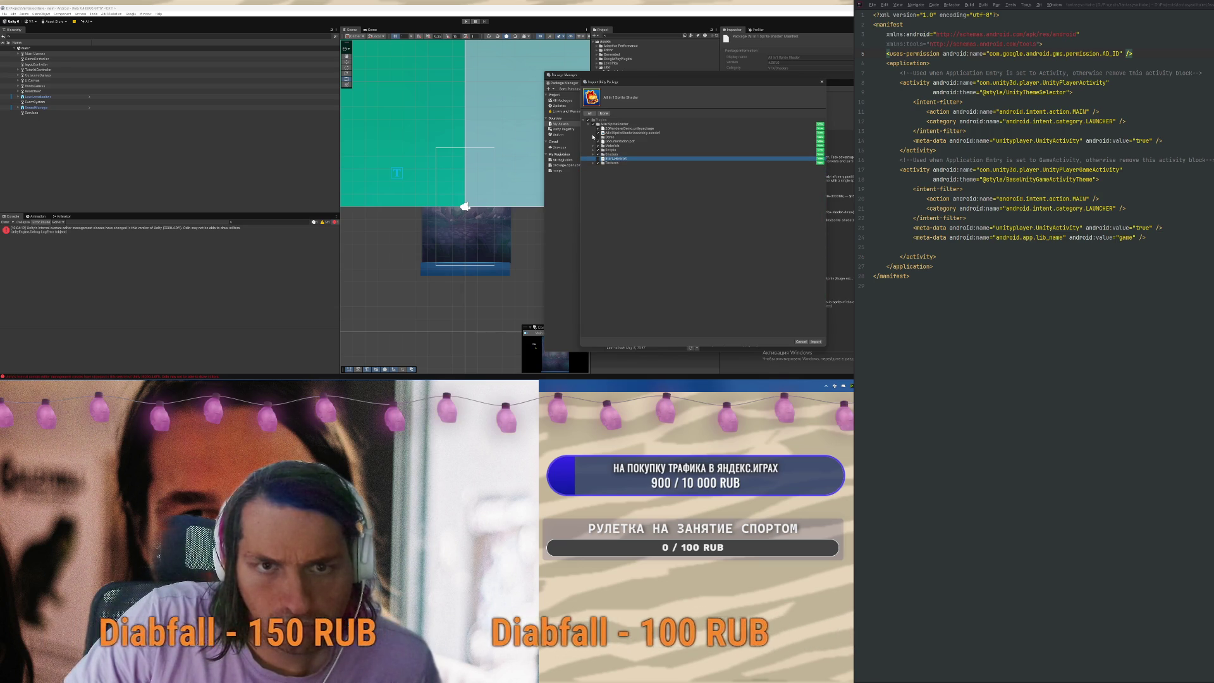
{"action": "key", "text": "Return"}
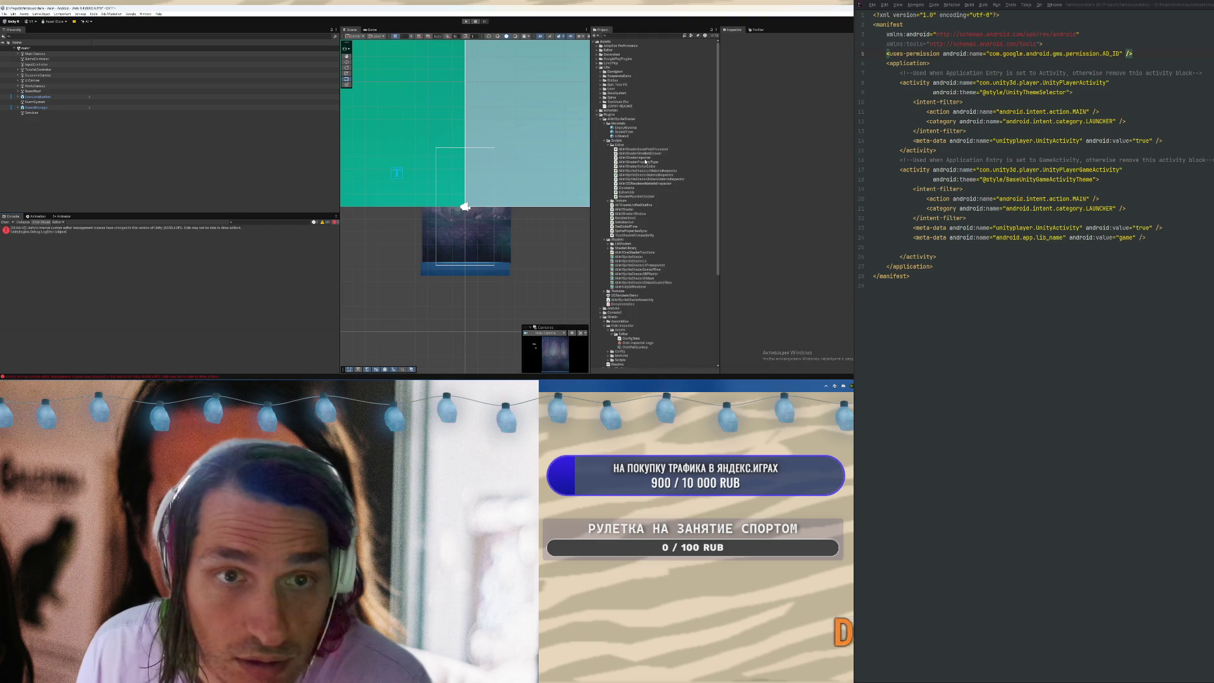
Move AllIn1SpriteShader into Labs, delete the 2DRendererDemo folder, and return to the Git client
{"action": "left_click_drag", "start_coordinate": [620, 119], "coordinate": [620, 70]}
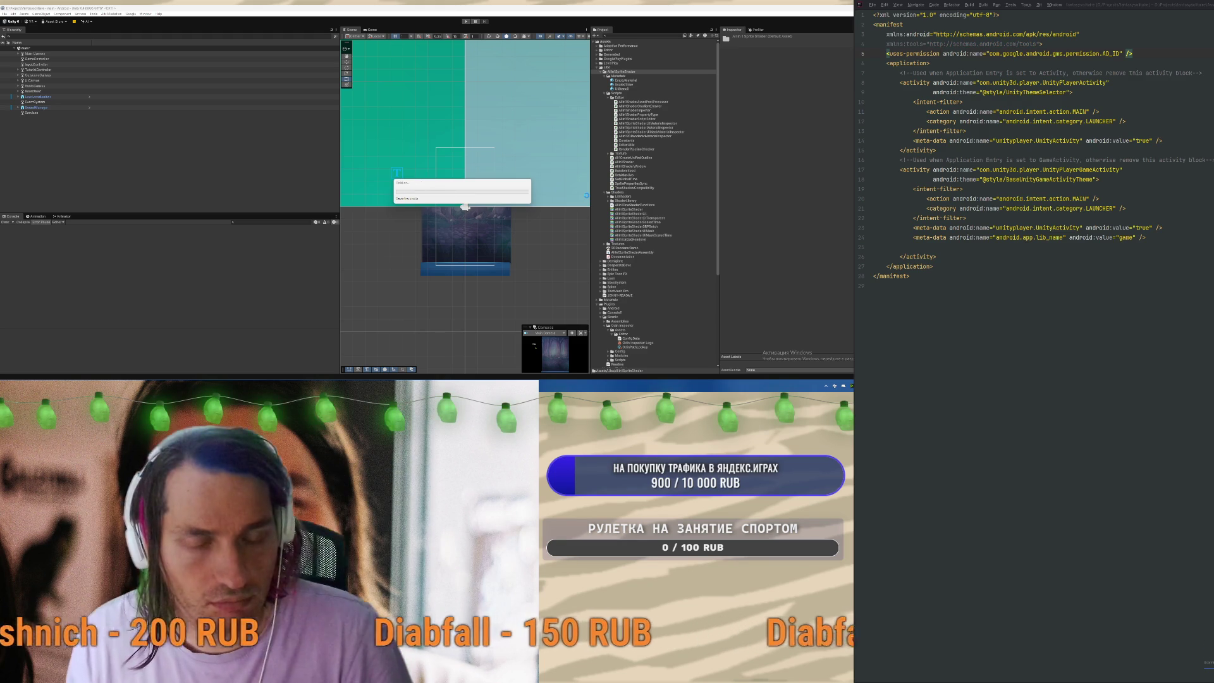
{"action": "left_click", "coordinate": [614, 248]}
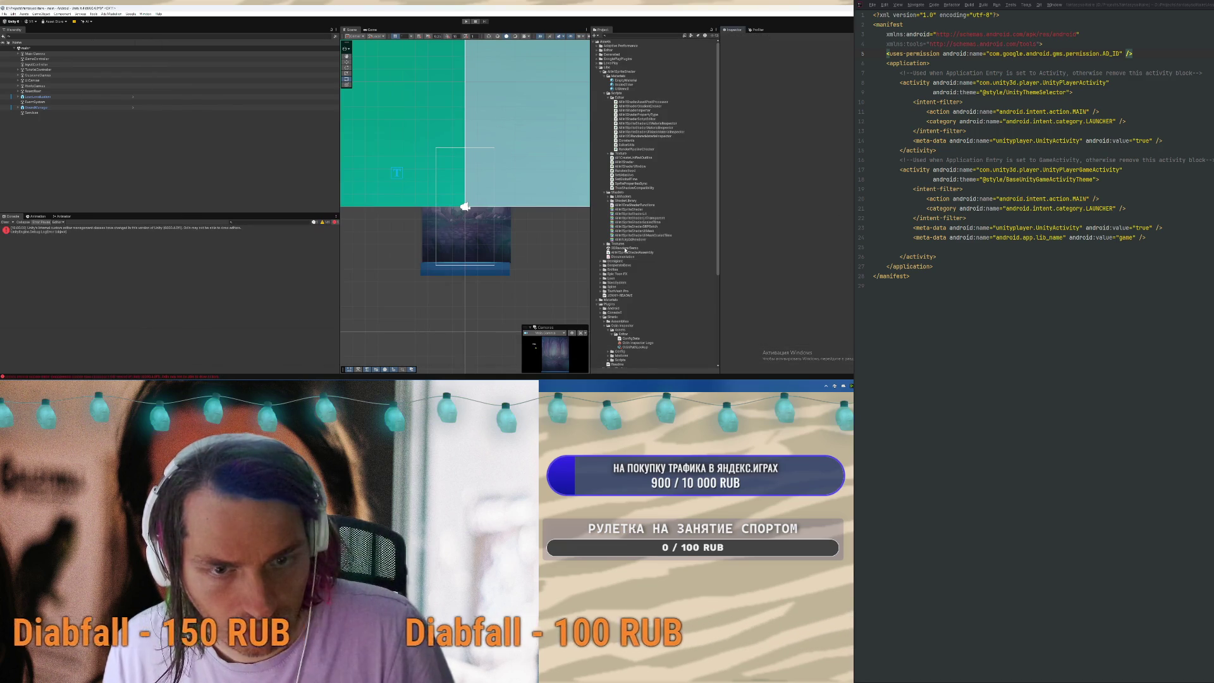
{"action": "key", "text": "Delete"}
{"action": "key", "text": "Return"}
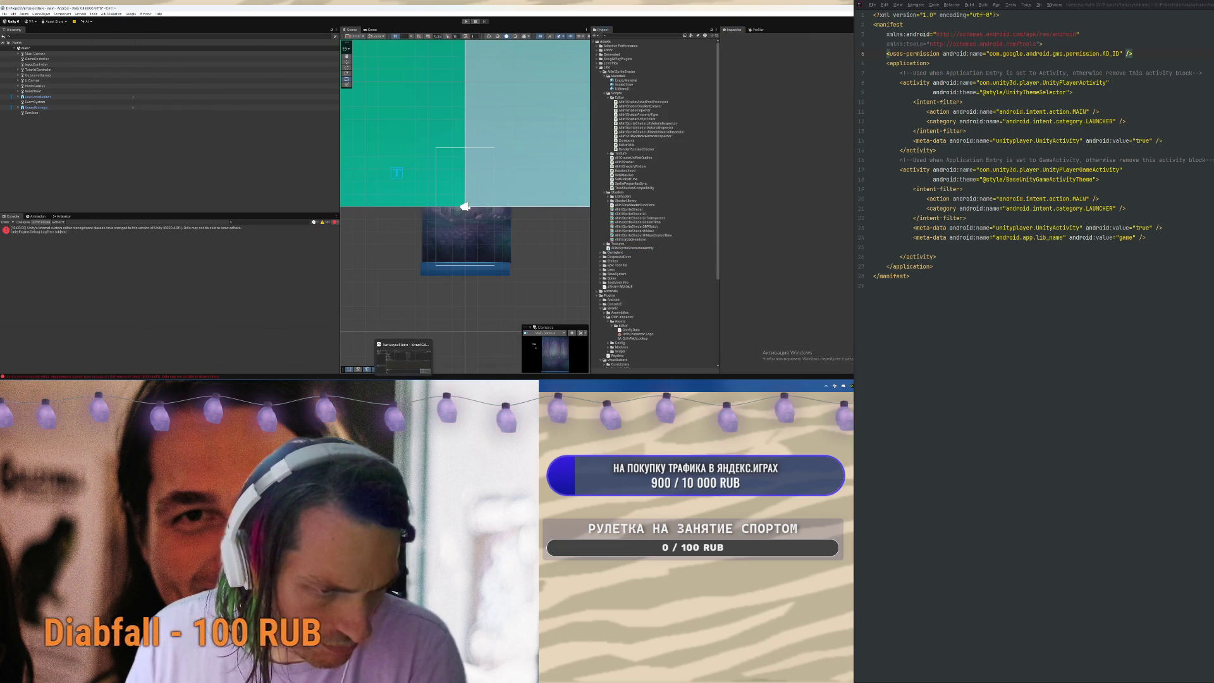
{"action": "key", "text": "alt+Tab"}
Discard local changes to the first four changed files in AllIn1SpriteShader's Materials folder
{"action": "left_click", "coordinate": [157, 91]}
{"action": "double_click", "coordinate": [169, 96]}
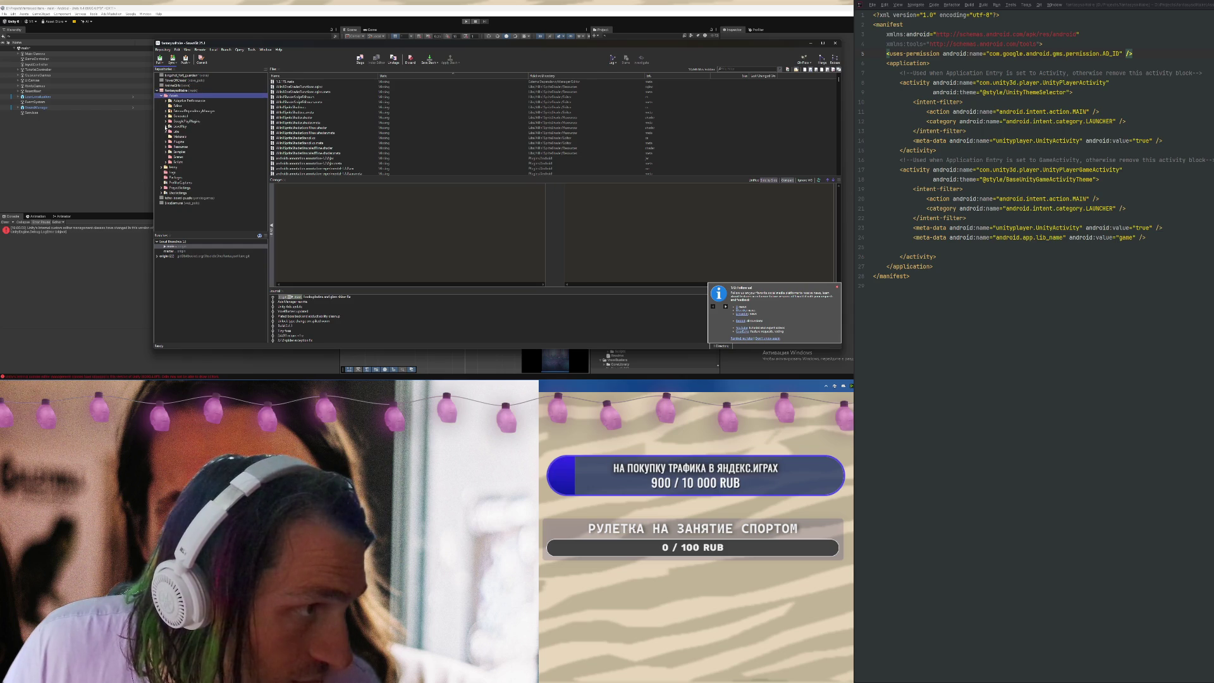
{"action": "left_click", "coordinate": [165, 131]}
{"action": "left_click", "coordinate": [189, 136]}
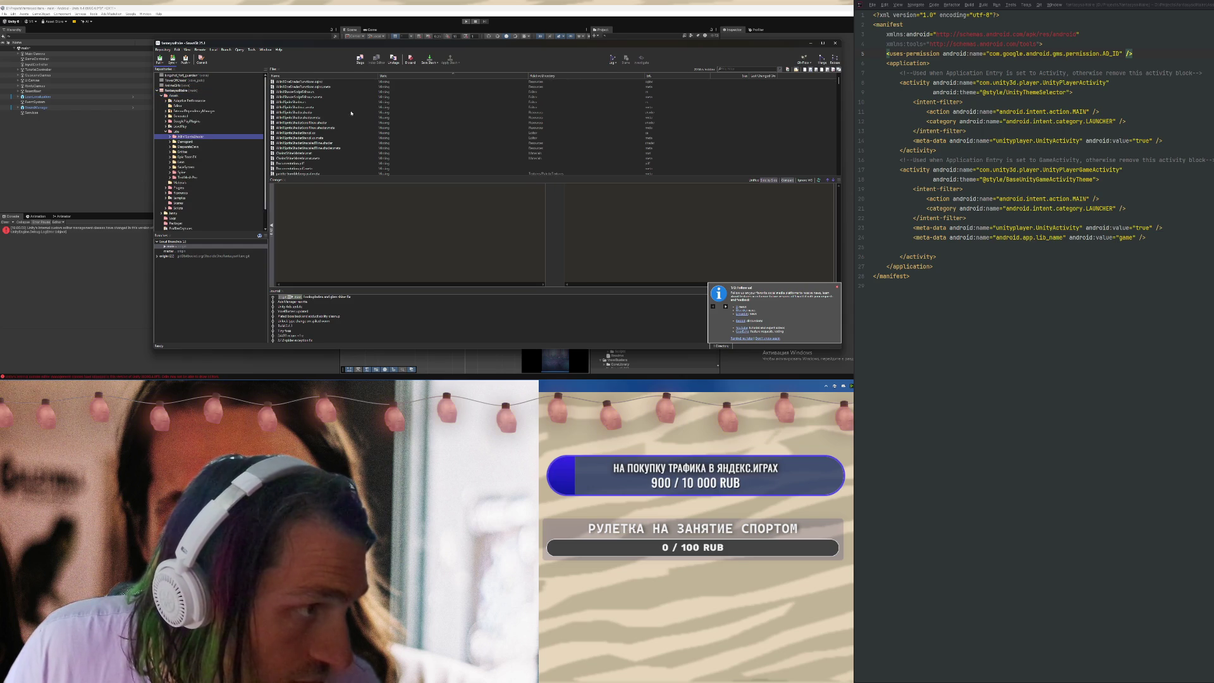
{"action": "left_click", "coordinate": [190, 147]}
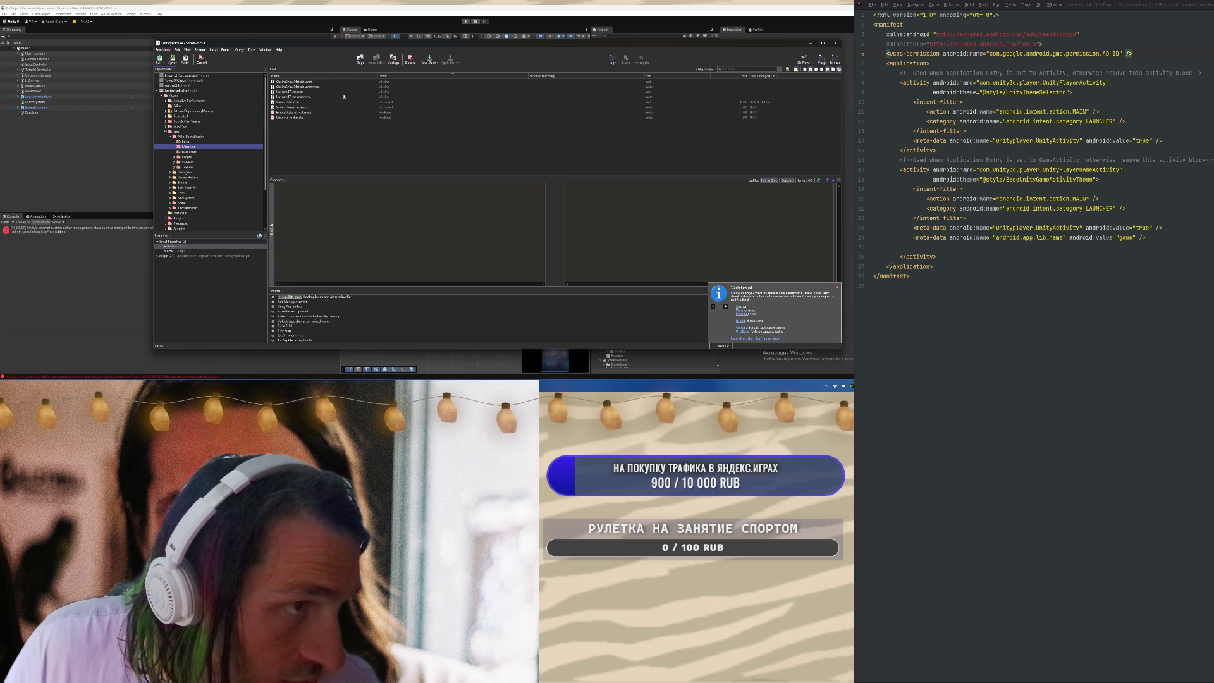
{"action": "left_click", "coordinate": [329, 81]}
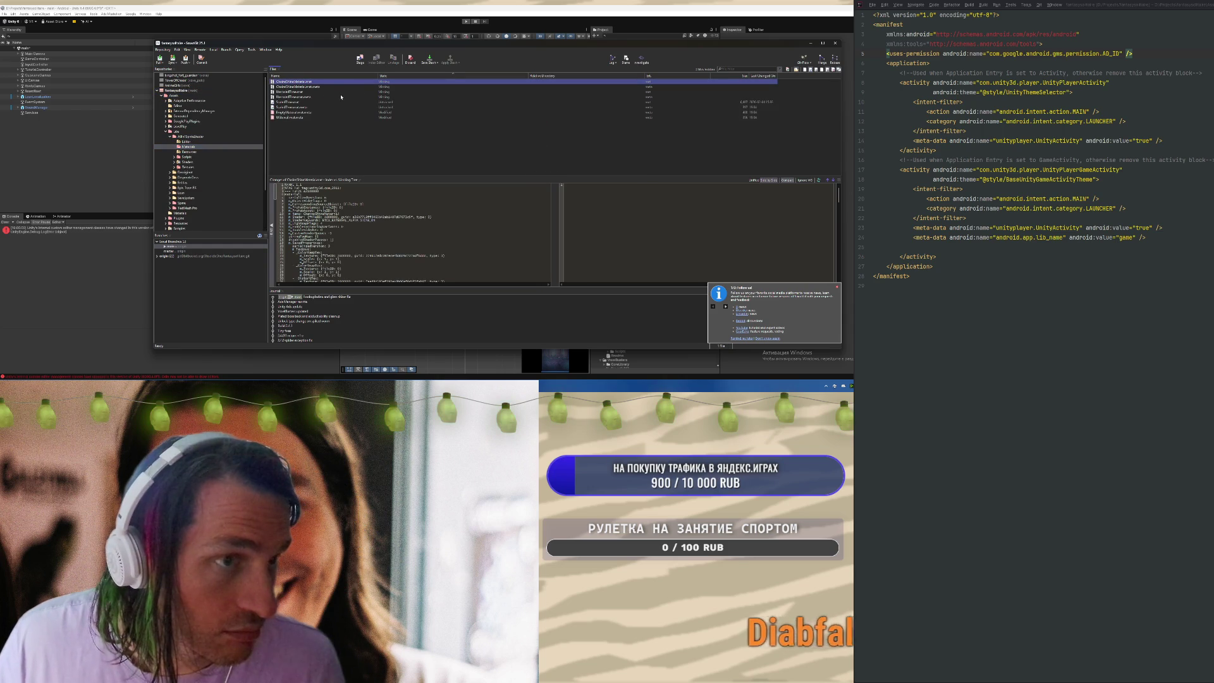
{"action": "left_click", "coordinate": [344, 97], "text": "shift"}
{"action": "left_click", "coordinate": [410, 59]}
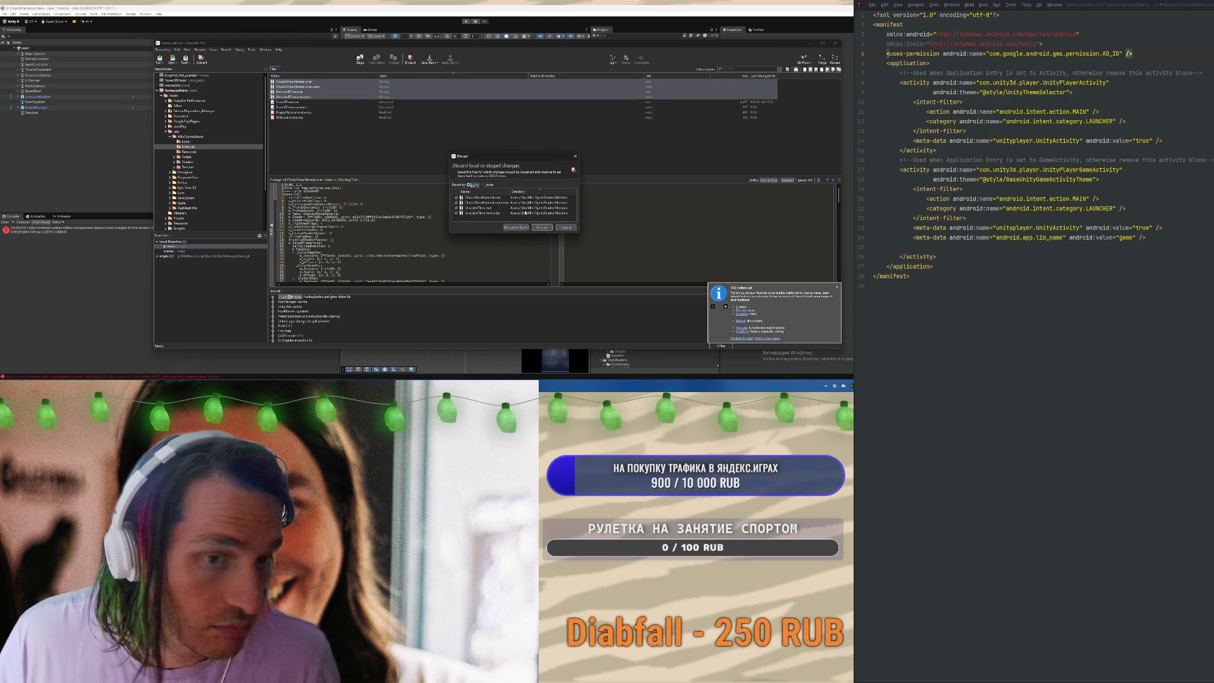
{"action": "left_click", "coordinate": [542, 227]}
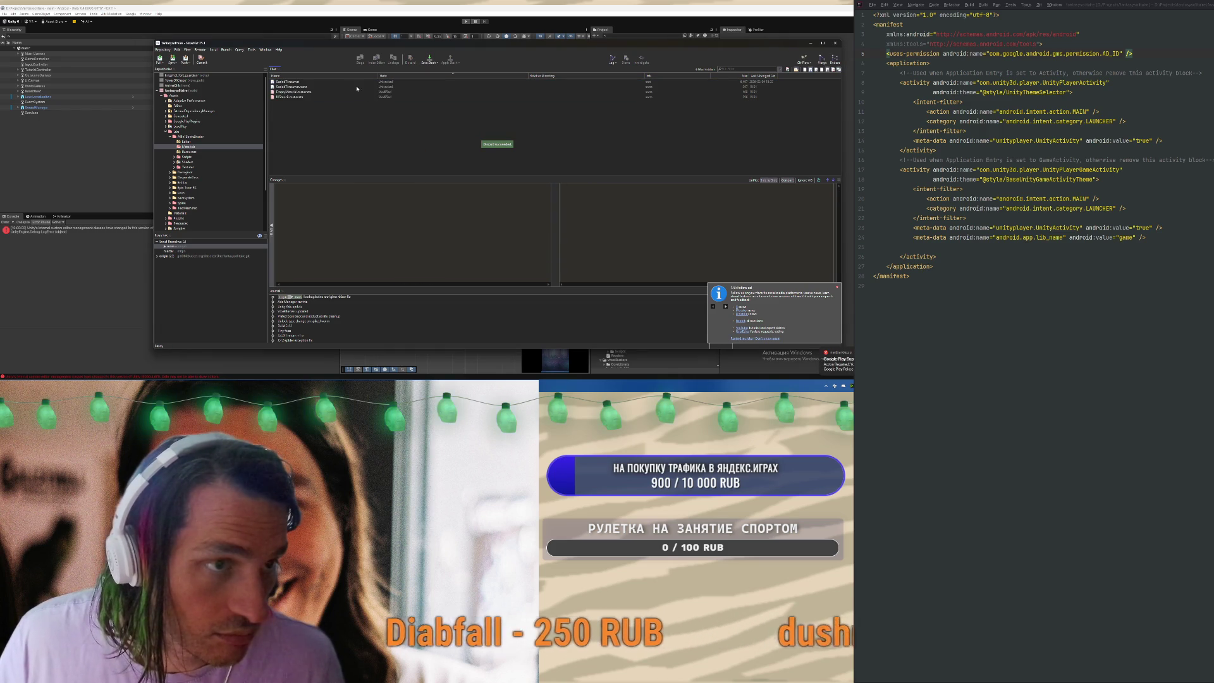
Discard the two SceneFT files' changes and view the EmptyMaterial.mat.meta diff
{"action": "left_click", "coordinate": [352, 82]}
{"action": "left_click", "coordinate": [351, 87], "text": "shift"}
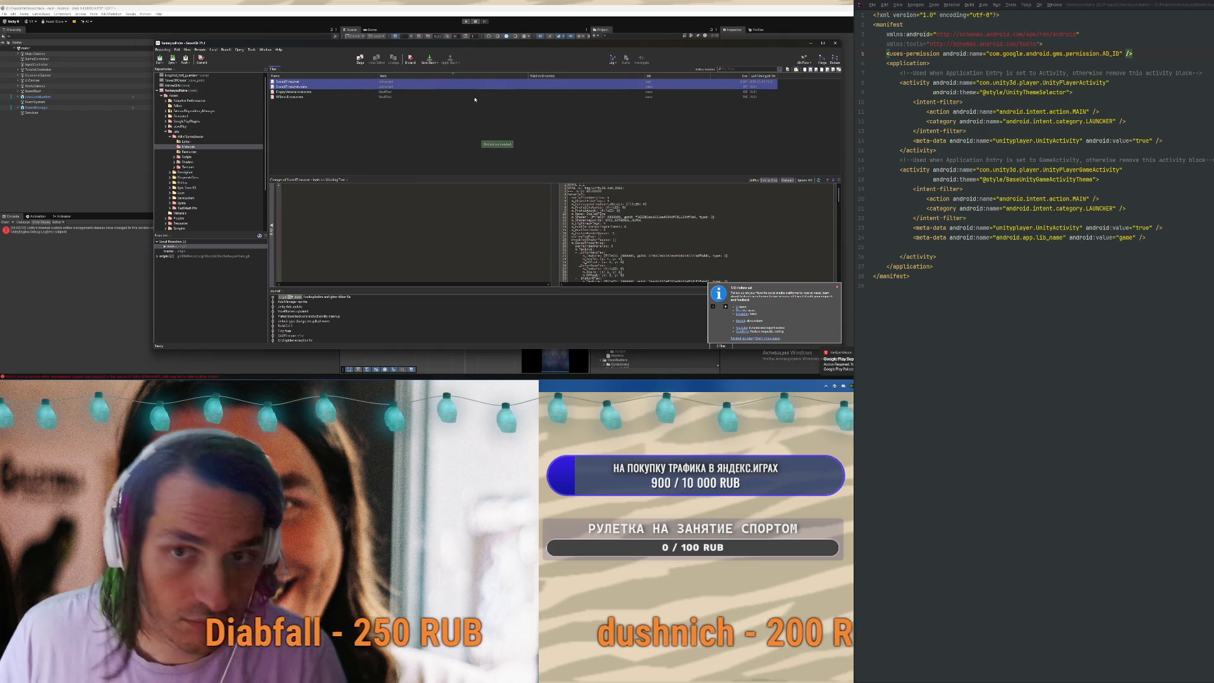
{"action": "key", "text": "ctrl+z"}
{"action": "key", "text": "Return"}
{"action": "left_click", "coordinate": [307, 82]}
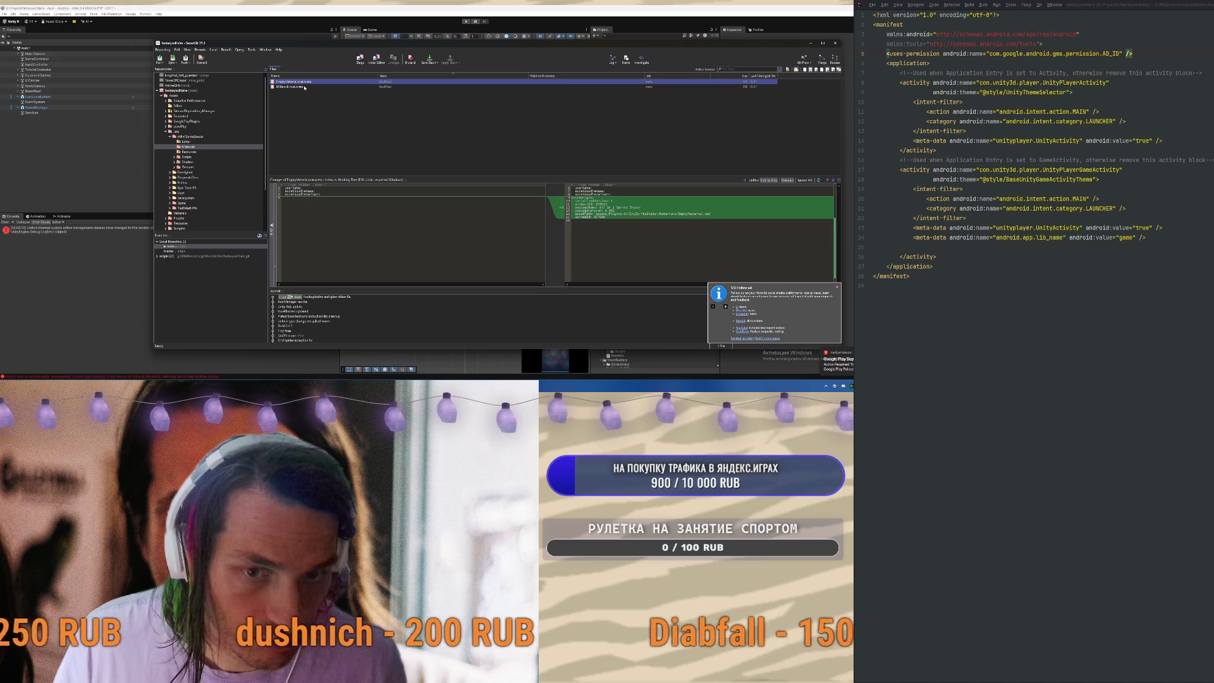
Compare the diffs of the two modified .meta files in Materials
{"action": "left_click", "coordinate": [304, 87]}
{"action": "key", "text": "Up"}
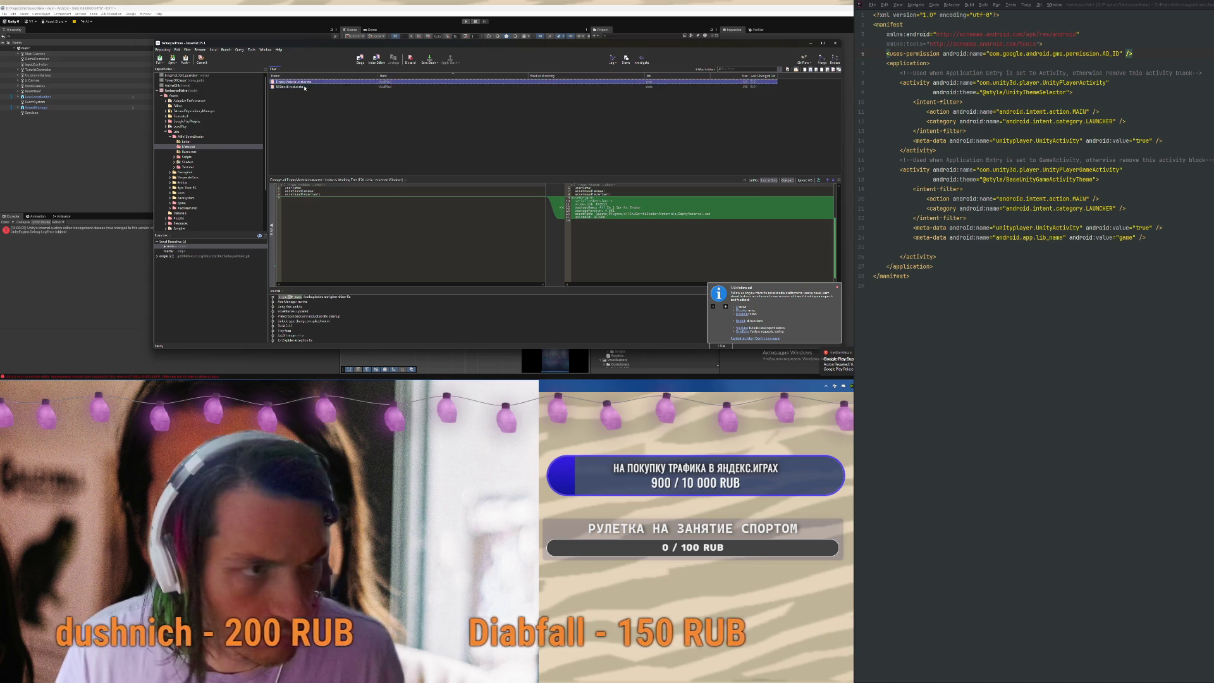
{"action": "key", "text": "Down"}
{"action": "key", "text": "Up"}
{"action": "key", "text": "Down"}
{"action": "key", "text": "Up"}
{"action": "key", "text": "Down"}
{"action": "key", "text": "Up"}
{"action": "key", "text": "Down"}
{"action": "key", "text": "Up"}
{"action": "key", "text": "Down"}
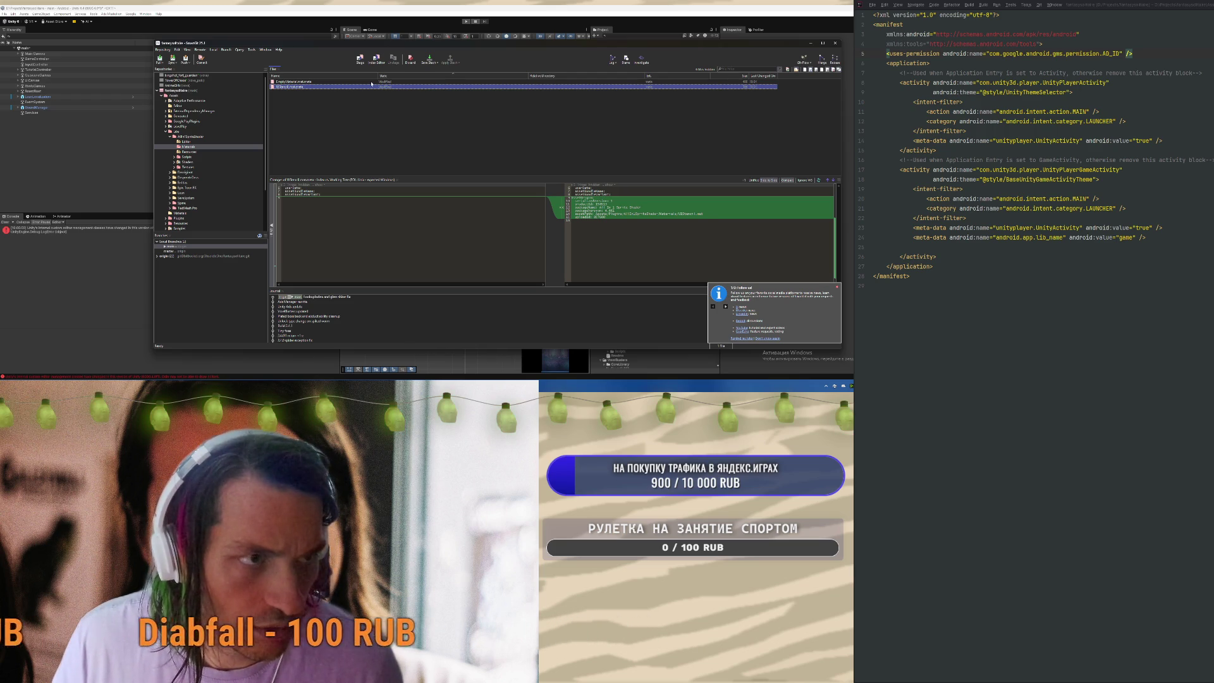
Discard both meta files' changes, list the Resources folder, then start play mode in Unity
{"action": "key", "text": "ctrl+a"}
{"action": "left_click", "coordinate": [410, 58]}
{"action": "left_click", "coordinate": [515, 226]}
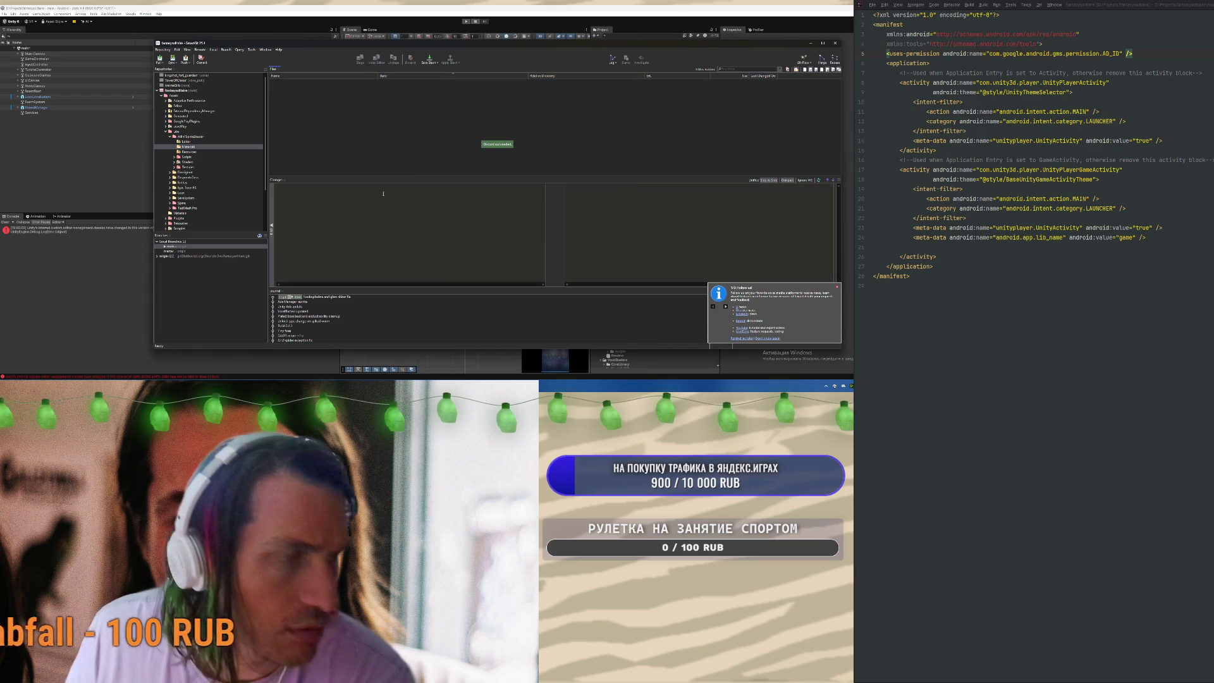
{"action": "key", "text": "Down"}
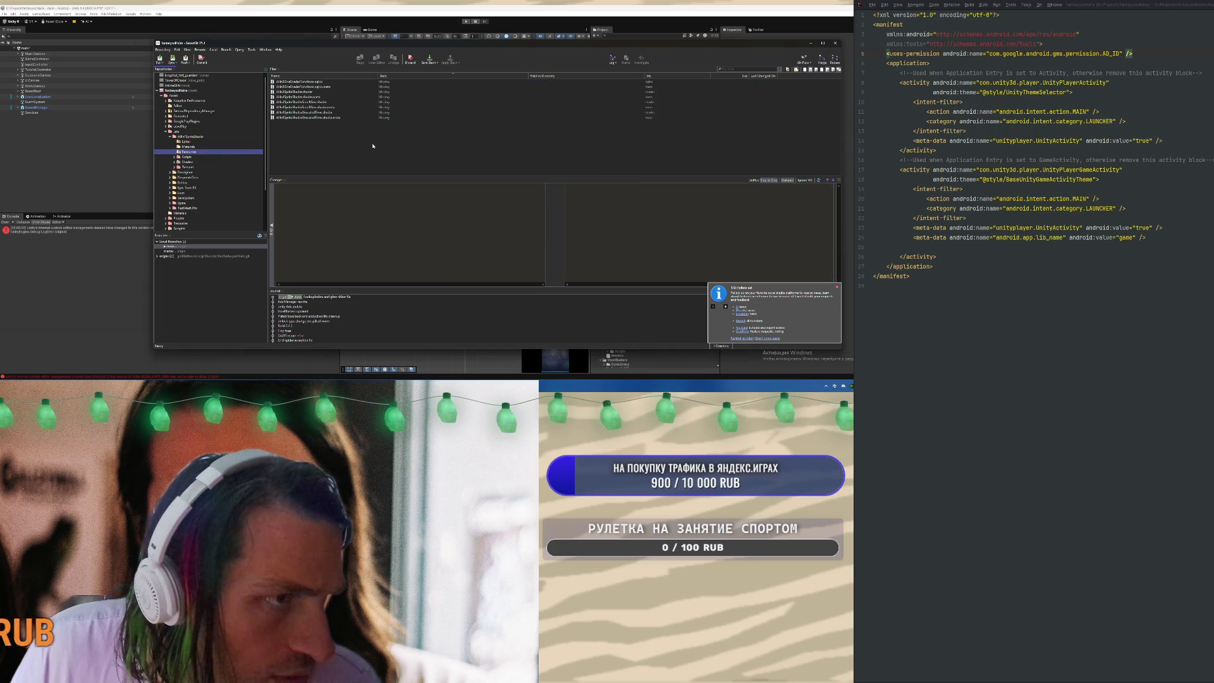
{"action": "left_click", "coordinate": [757, 162]}
{"action": "left_click", "coordinate": [467, 22]}
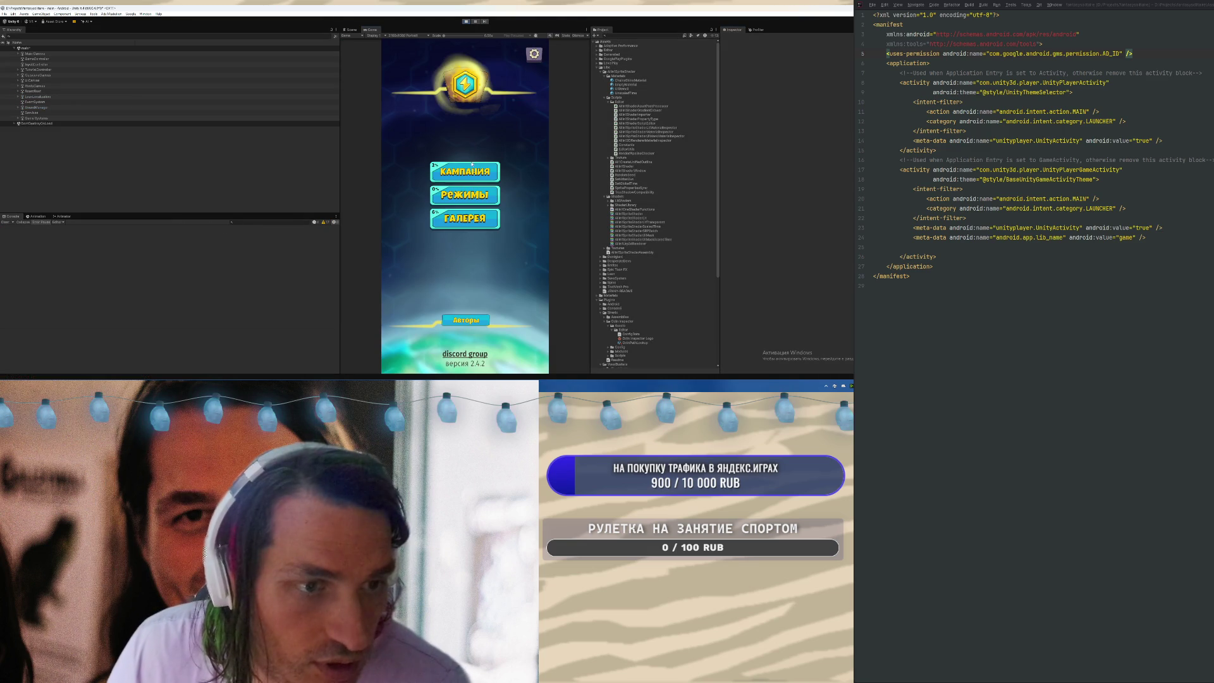
{"action": "left_click", "coordinate": [473, 165]}
{"action": "left_click", "coordinate": [466, 335]}
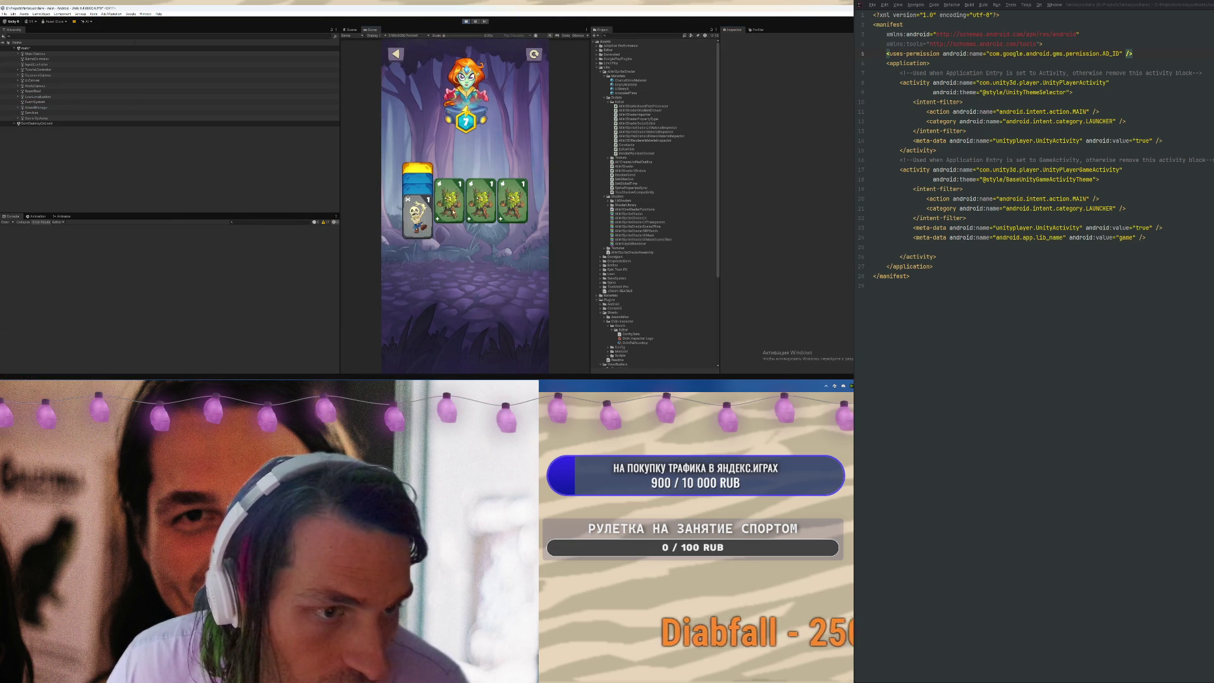
{"action": "left_click", "coordinate": [449, 202]}
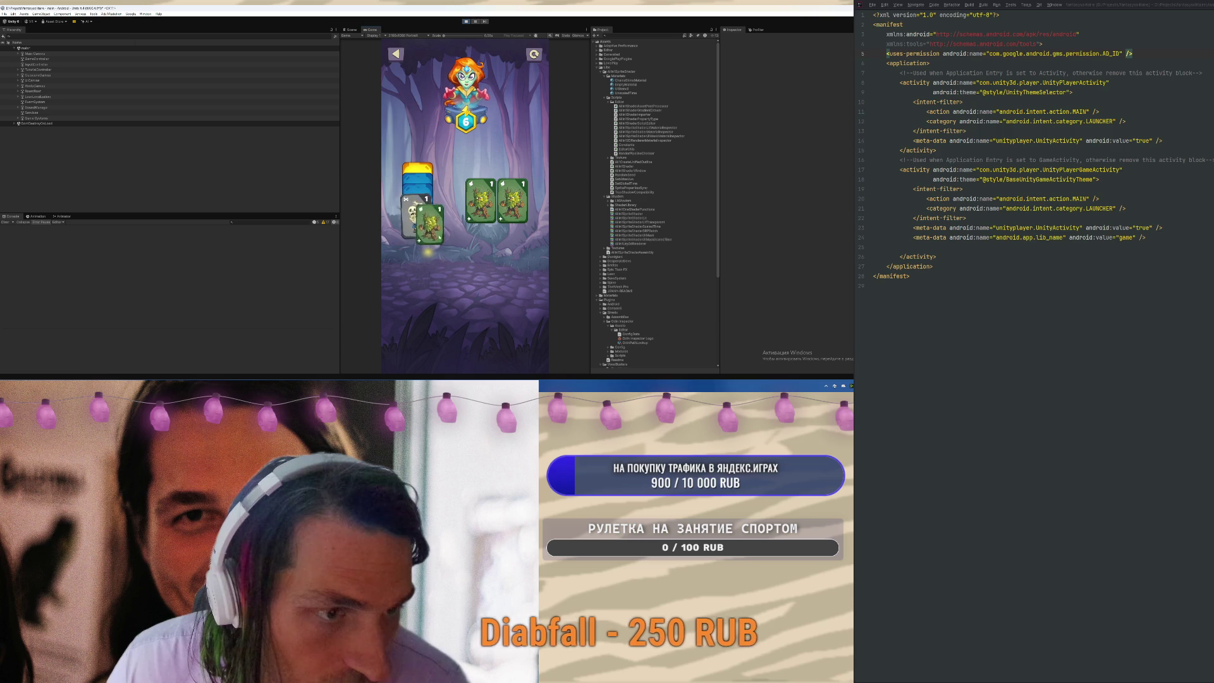
{"action": "left_click", "coordinate": [422, 230]}
{"action": "left_click", "coordinate": [517, 205]}
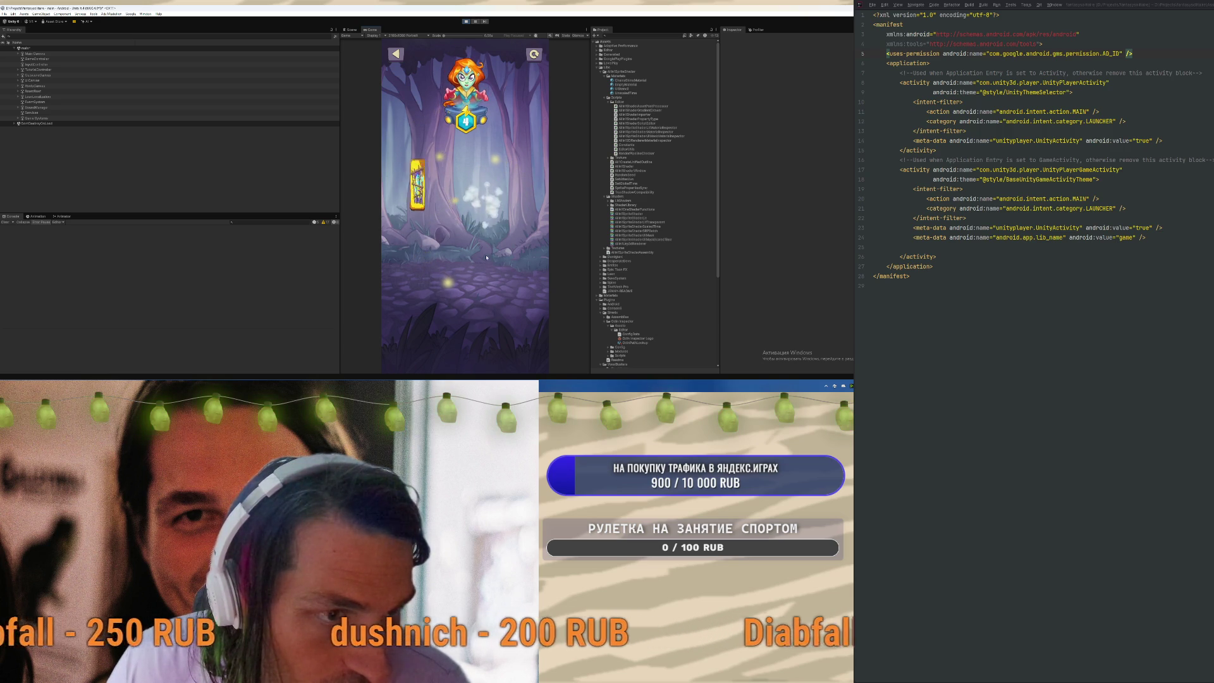
{"action": "left_click", "coordinate": [431, 203]}
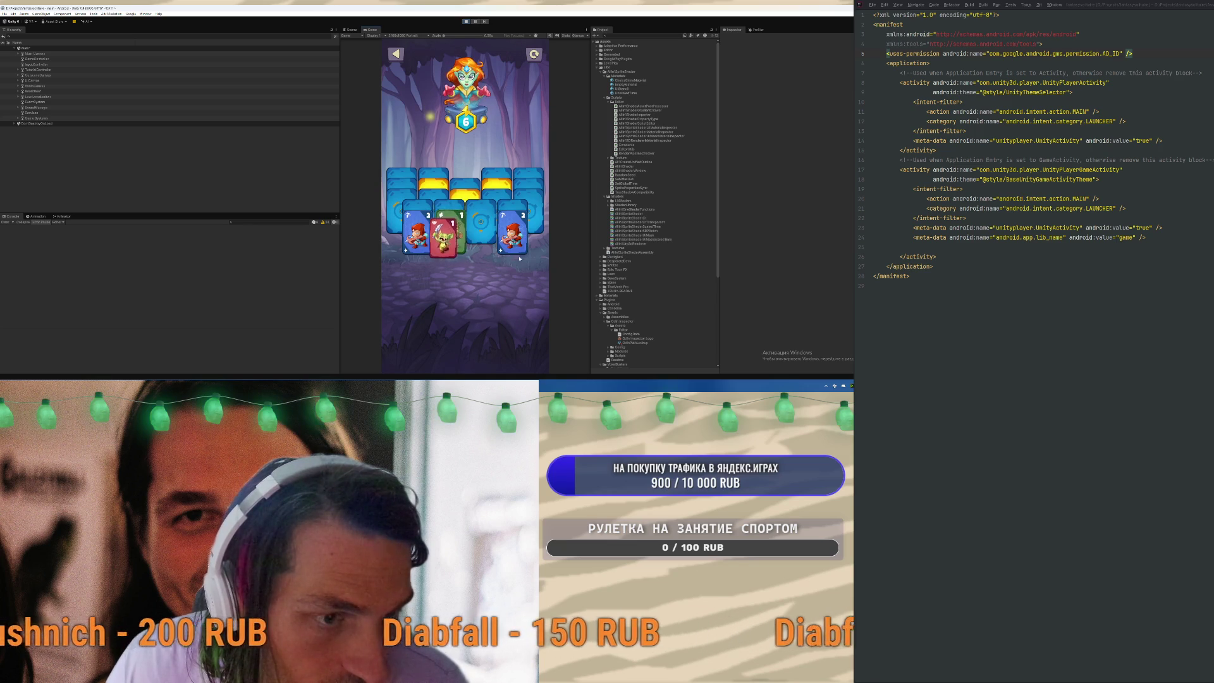
{"action": "key", "text": "ctrl+p"}
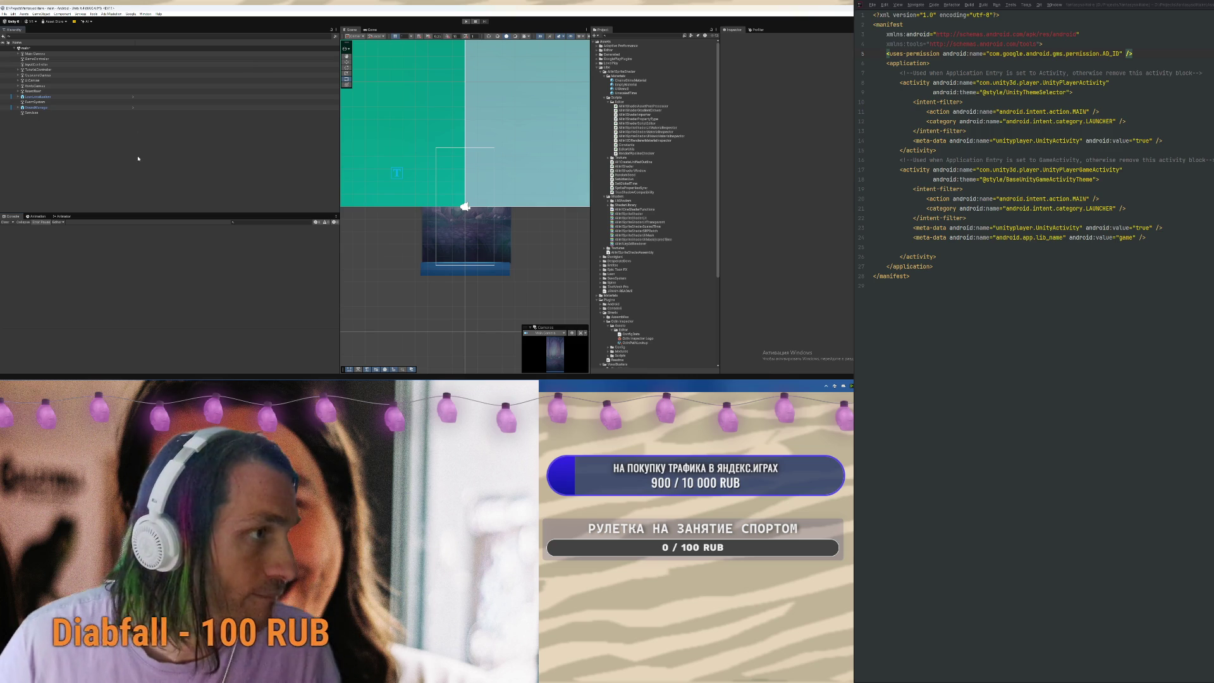
Build the Android APK from Build Profiles, accepting the suggested output file name
{"action": "left_click", "coordinate": [32, 80]}
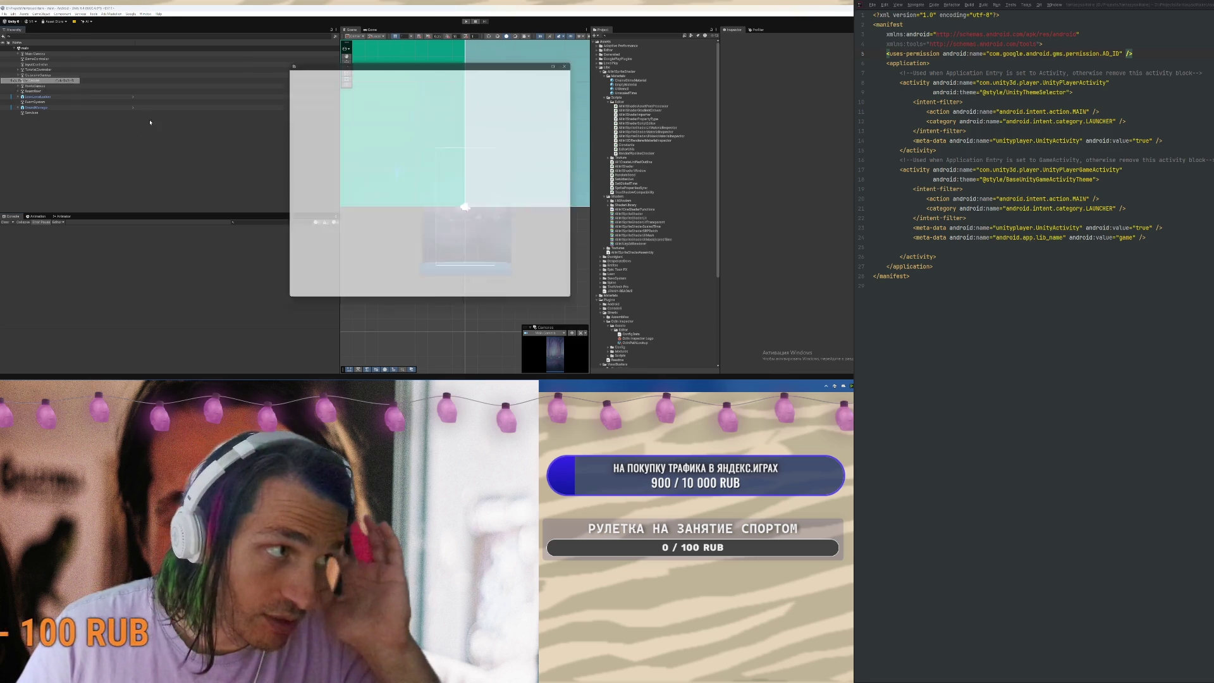
{"action": "left_click", "coordinate": [525, 301]}
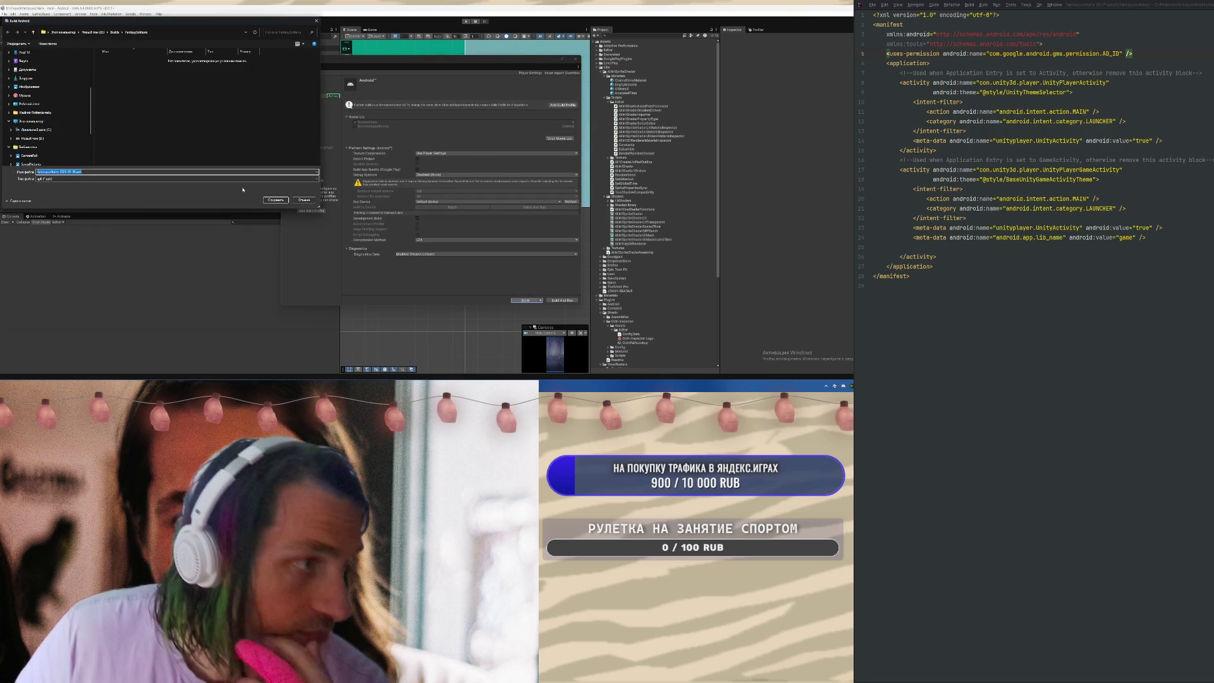
{"action": "left_click", "coordinate": [273, 201]}
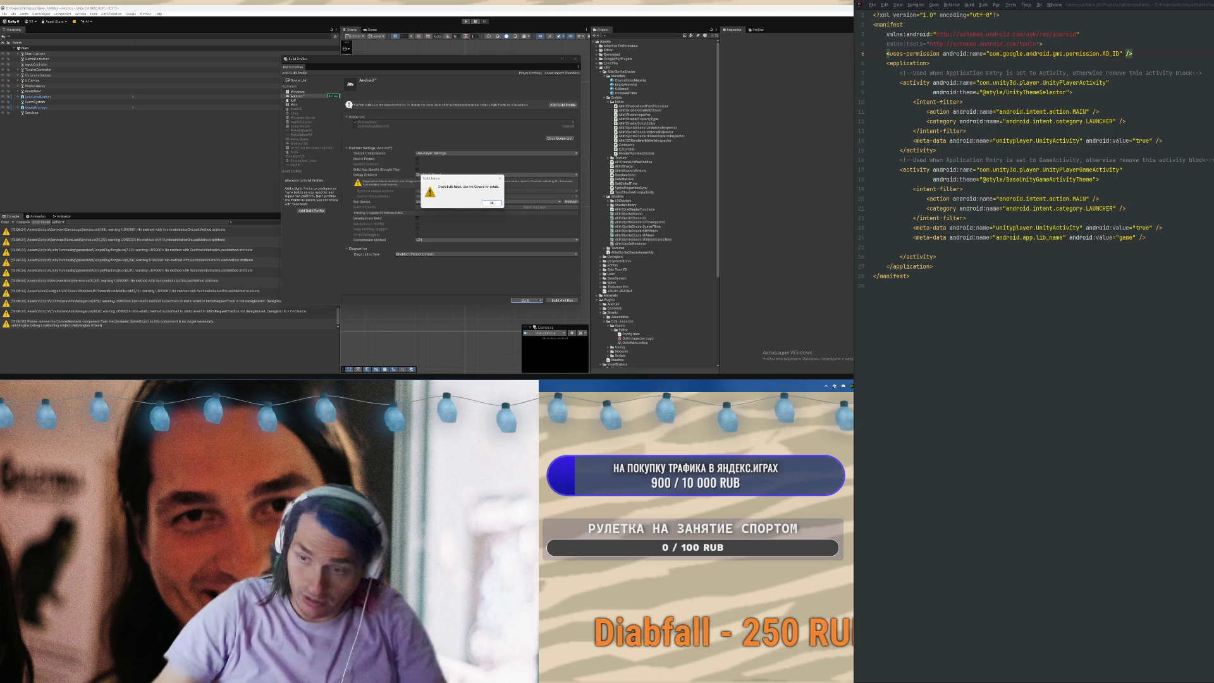
Dismiss the build-failed dialog, read the Configure project and FAILURE entries, and close Build Profiles
{"action": "left_click", "coordinate": [492, 202]}
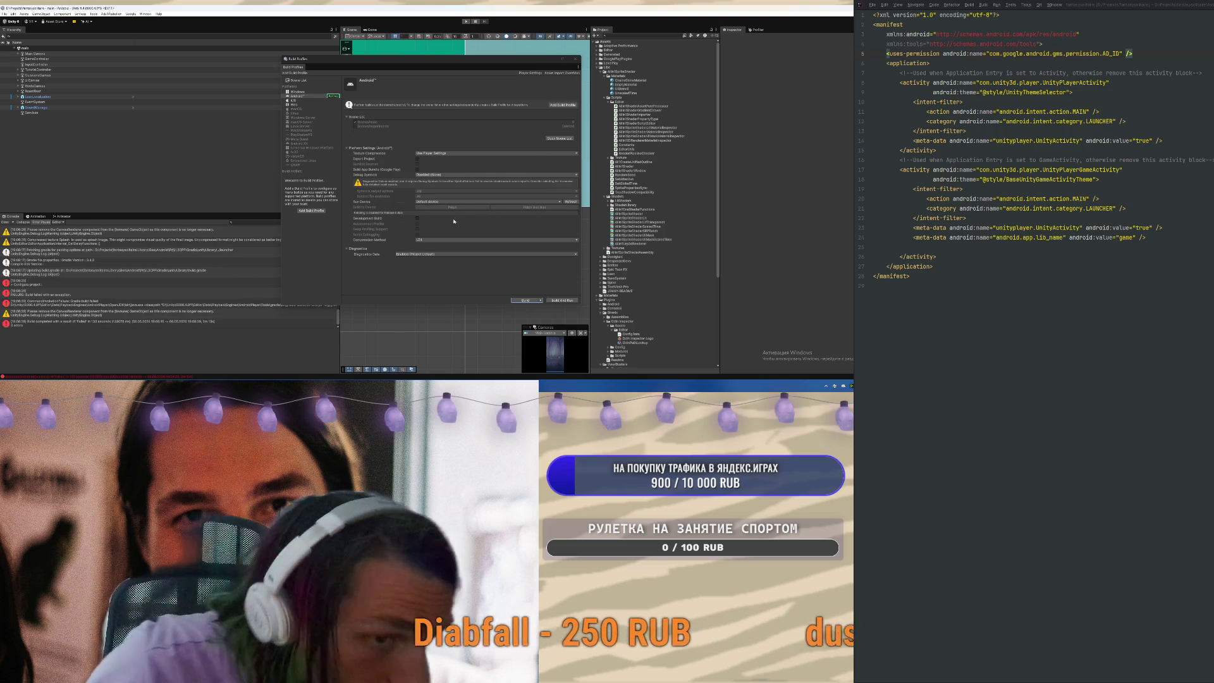
{"action": "left_click", "coordinate": [121, 284]}
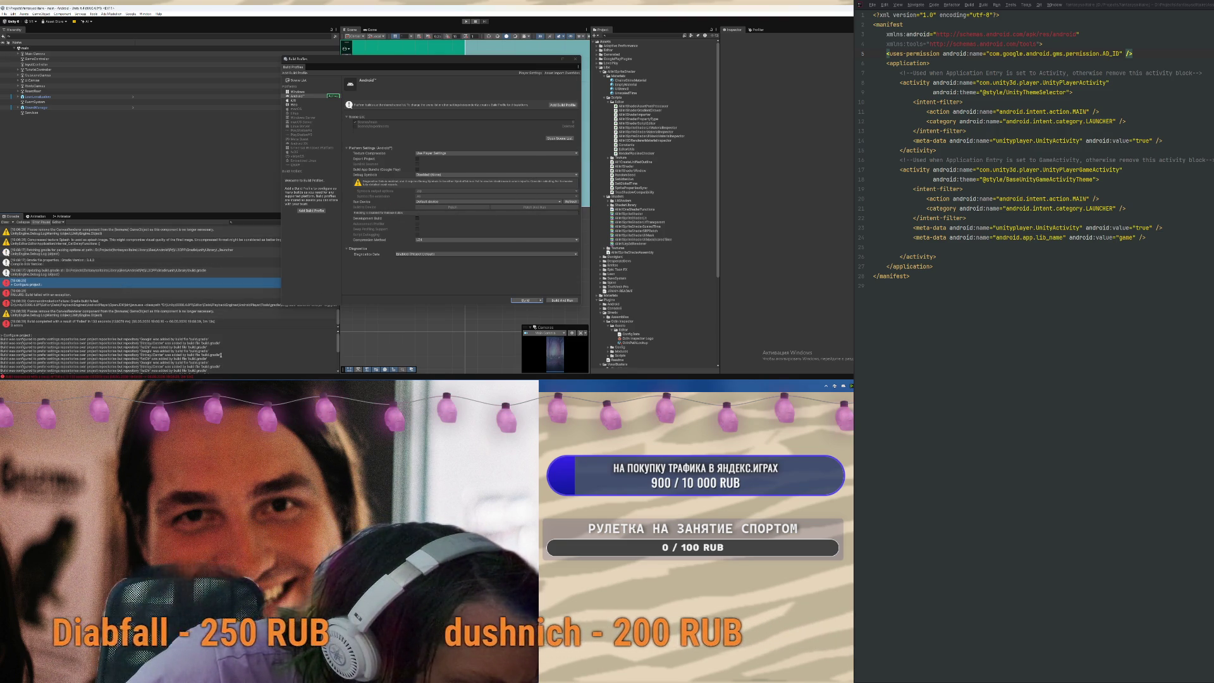
{"action": "scroll", "coordinate": [220, 355], "scroll_direction": "down", "scroll_amount": 5}
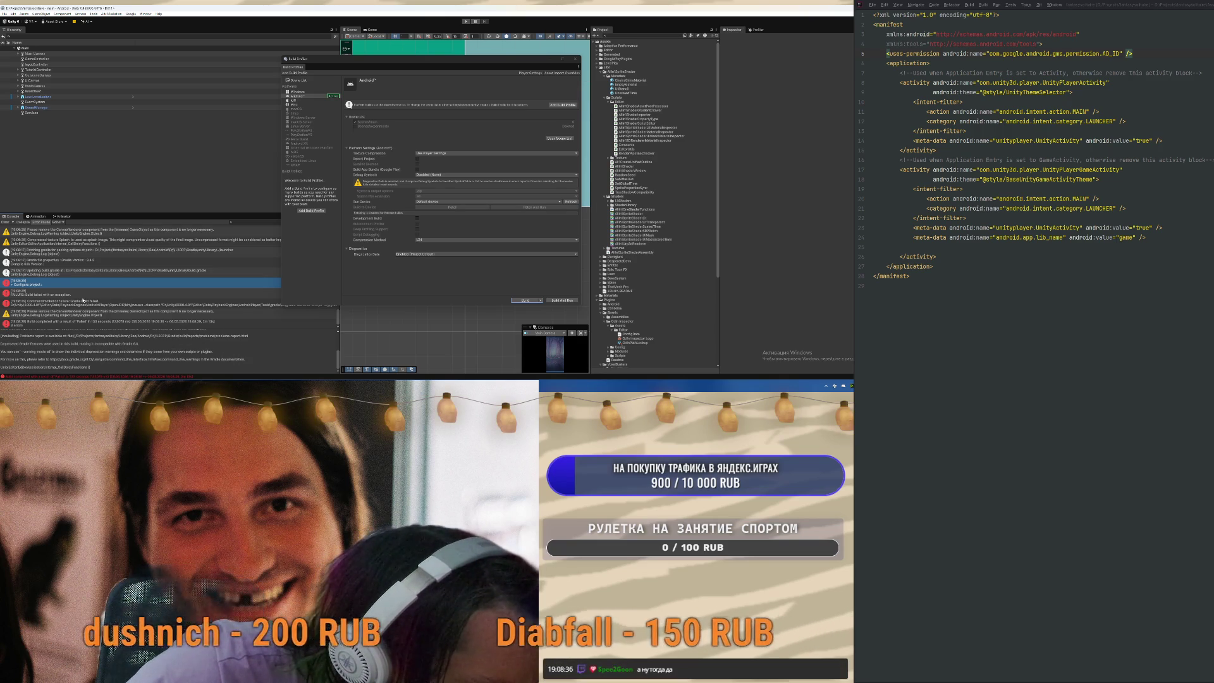
{"action": "key", "text": "Down"}
{"action": "scroll", "coordinate": [106, 345], "scroll_direction": "down", "scroll_amount": 2}
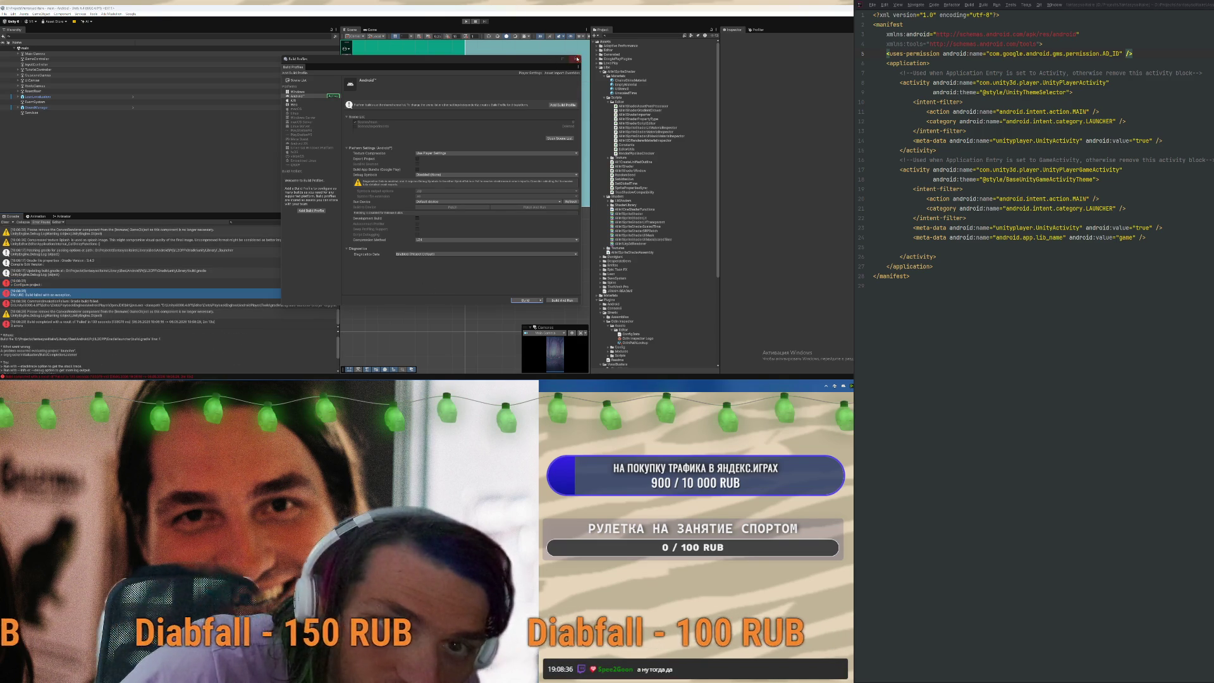
{"action": "key", "text": "Escape"}
{"action": "left_click_drag", "start_coordinate": [178, 216], "coordinate": [126, 154]}
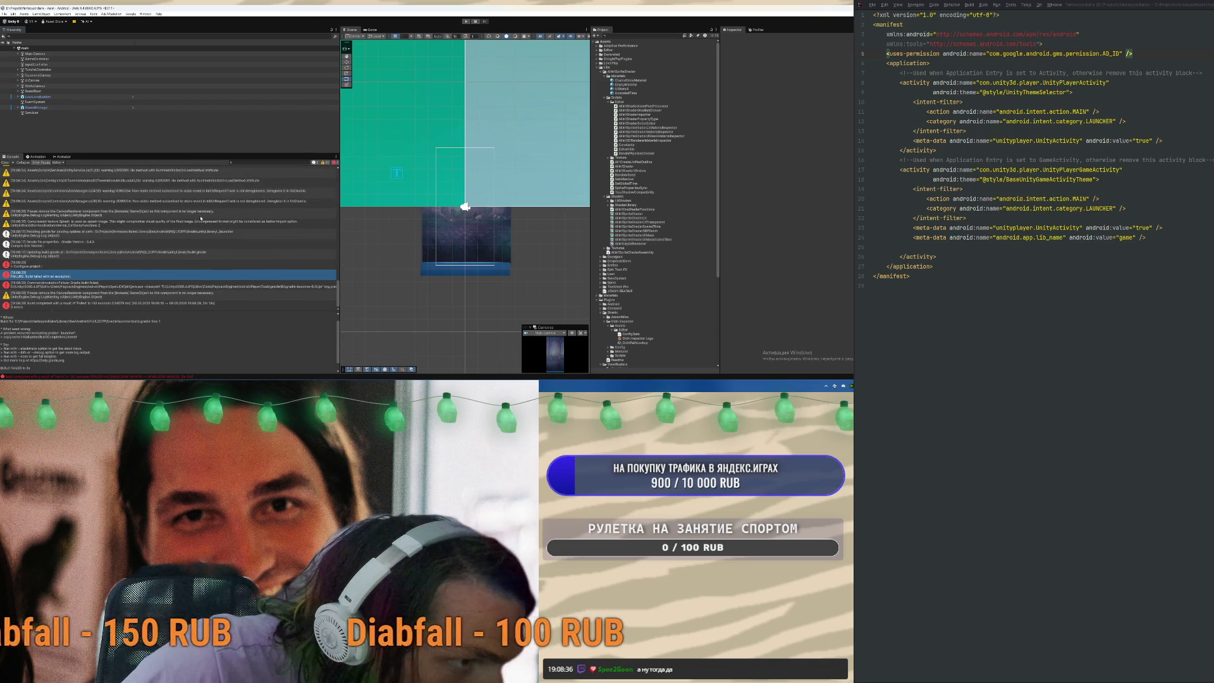
Read the Configure project entry and the build failure's full error text in the Console
{"action": "left_click", "coordinate": [62, 267]}
{"action": "scroll", "coordinate": [152, 348], "scroll_direction": "down", "scroll_amount": 2}
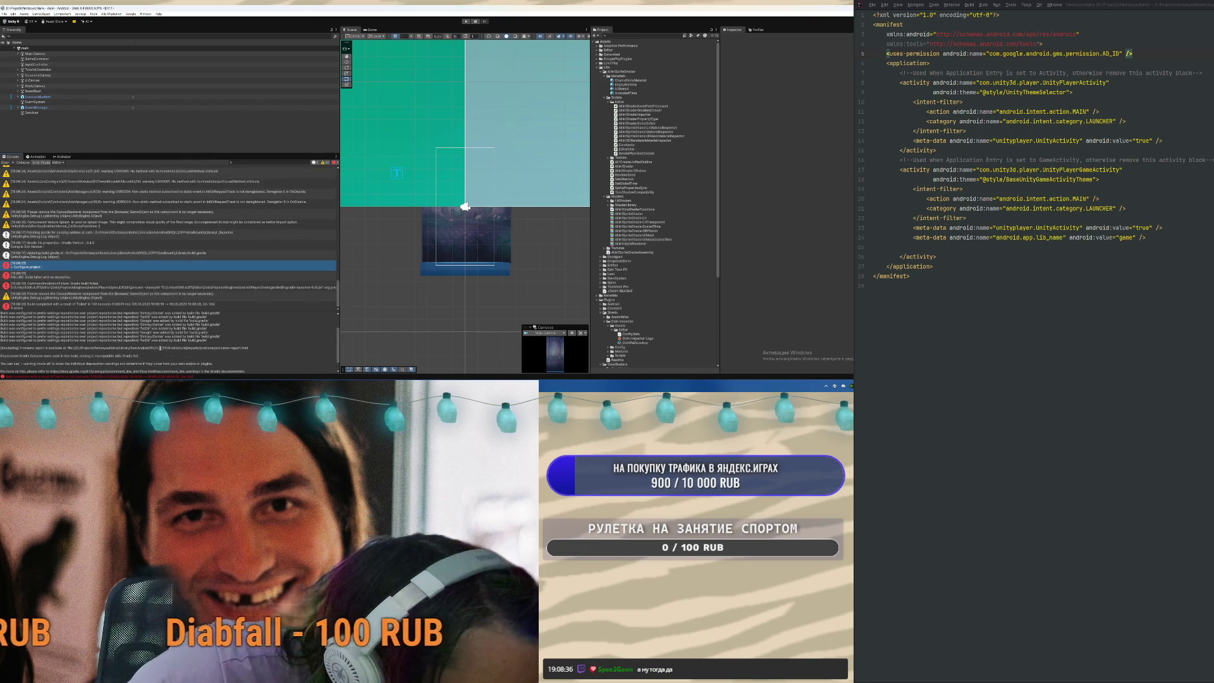
{"action": "scroll", "coordinate": [226, 355], "scroll_direction": "down", "scroll_amount": 1}
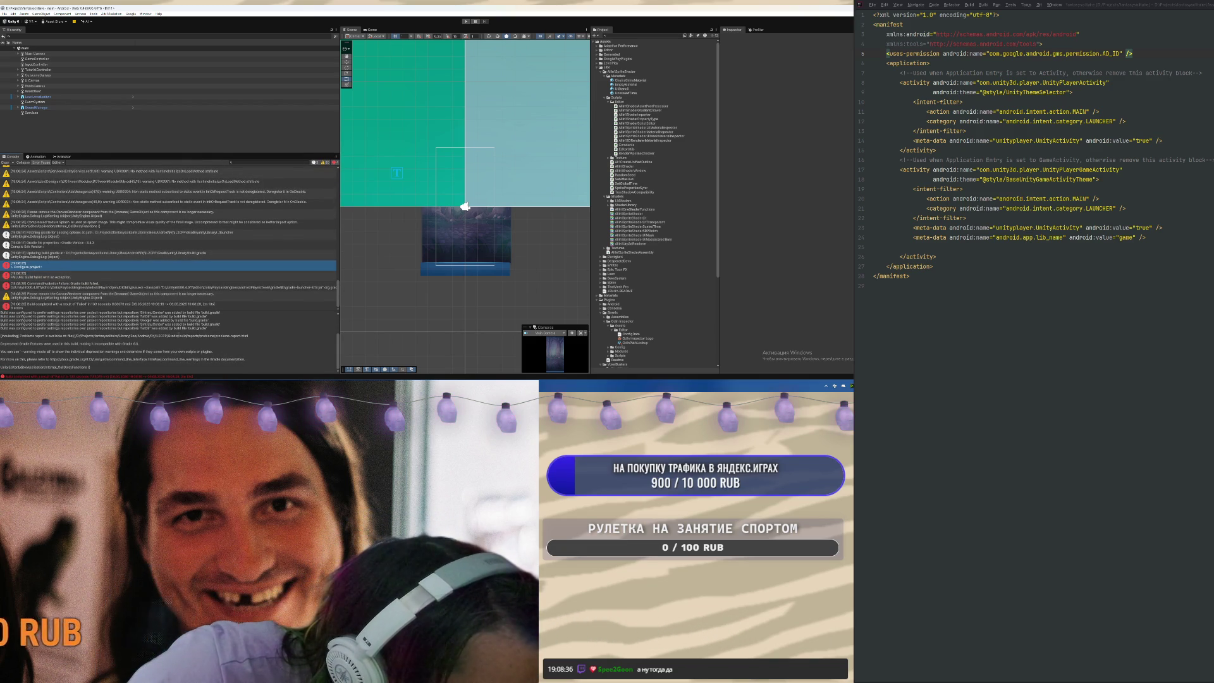
{"action": "left_click", "coordinate": [72, 278]}
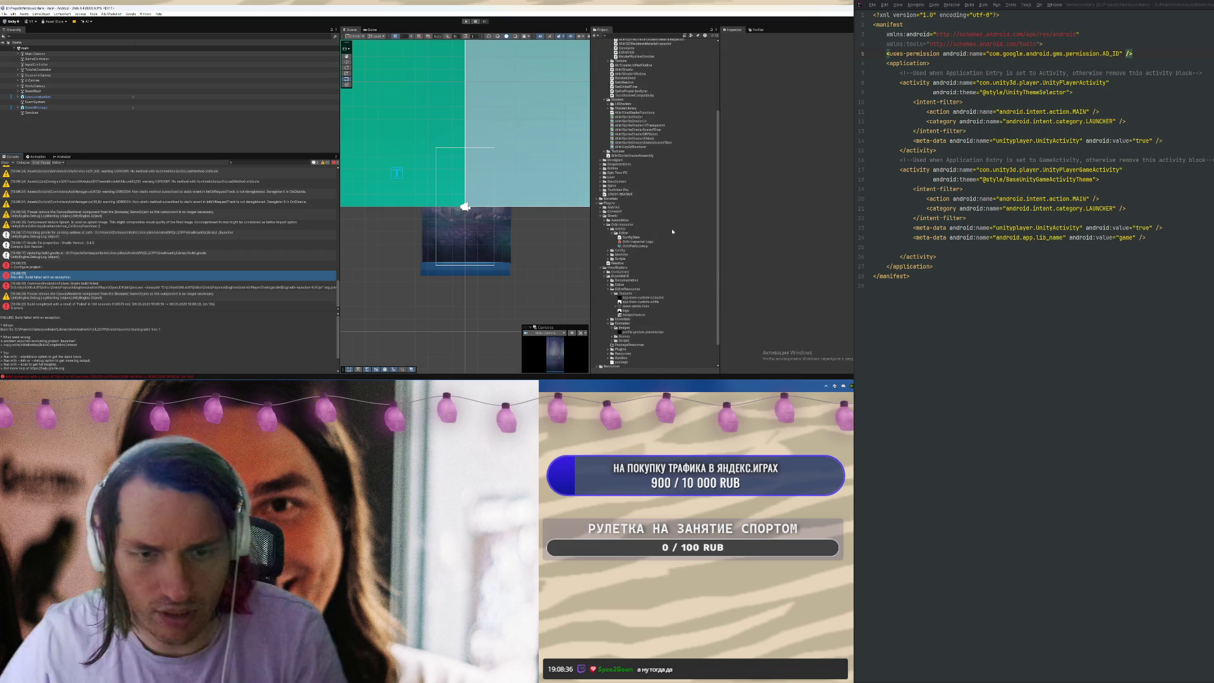
Delete settingsTemplate.gradle and gradleTemplate from Plugins/Android, confirming each deletion
{"action": "left_click", "coordinate": [601, 71]}
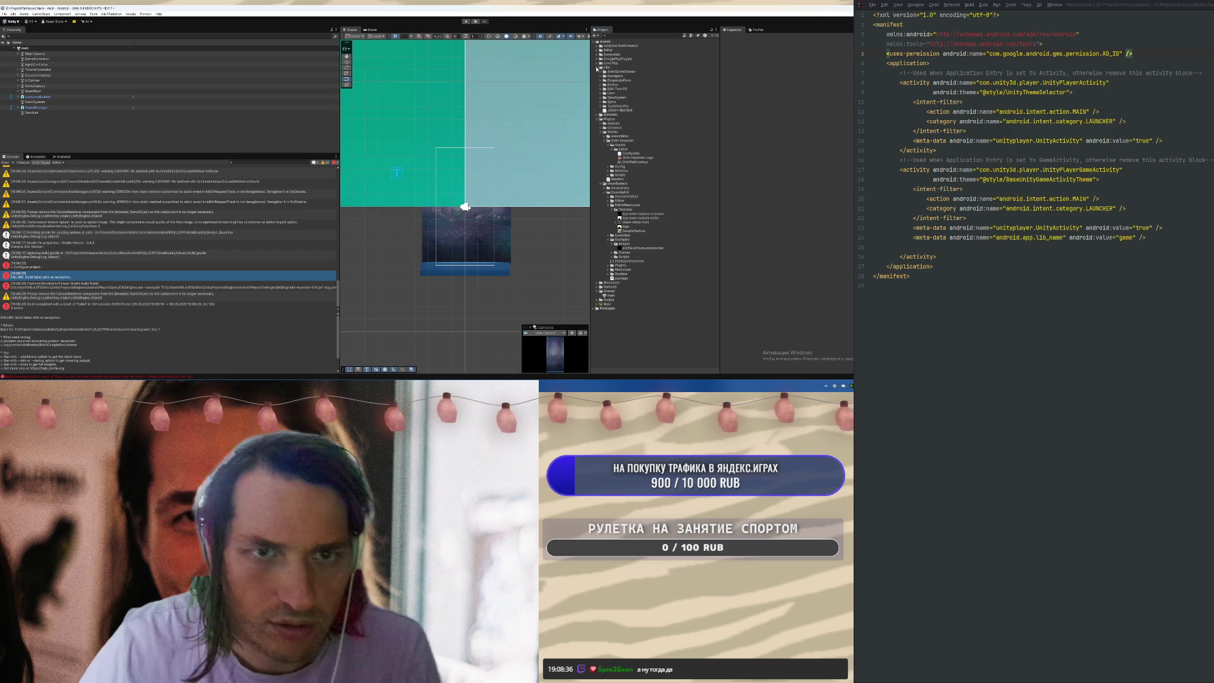
{"action": "left_click", "coordinate": [605, 124]}
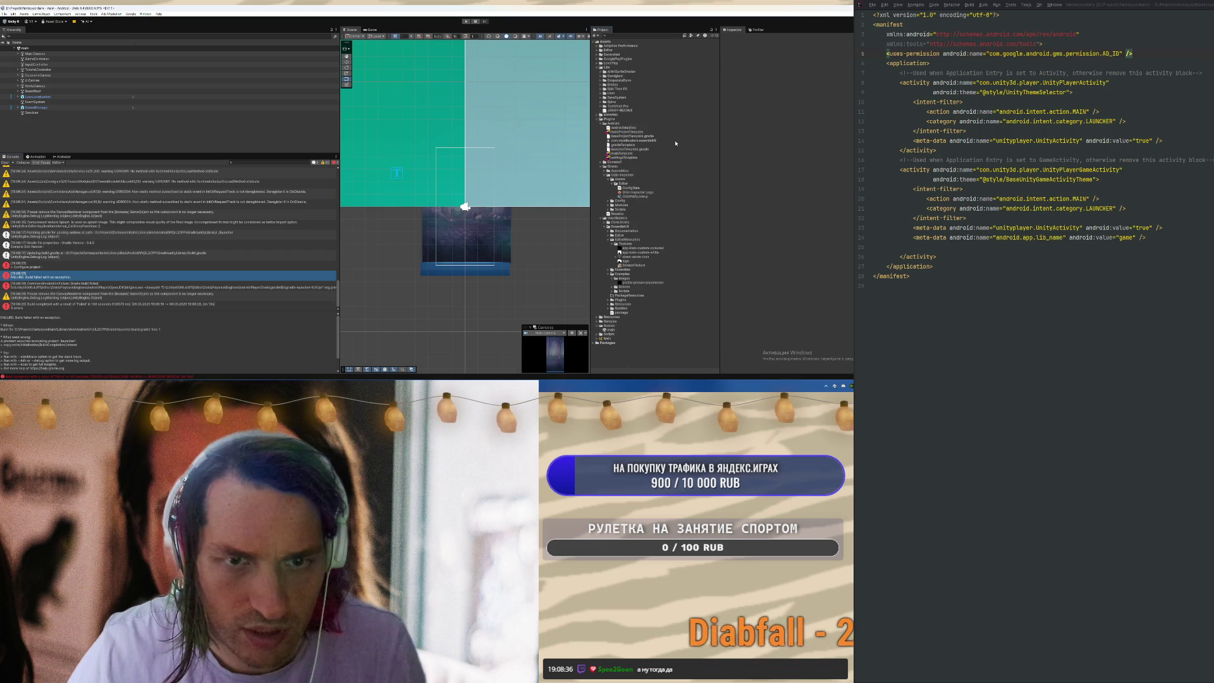
{"action": "left_click", "coordinate": [629, 156]}
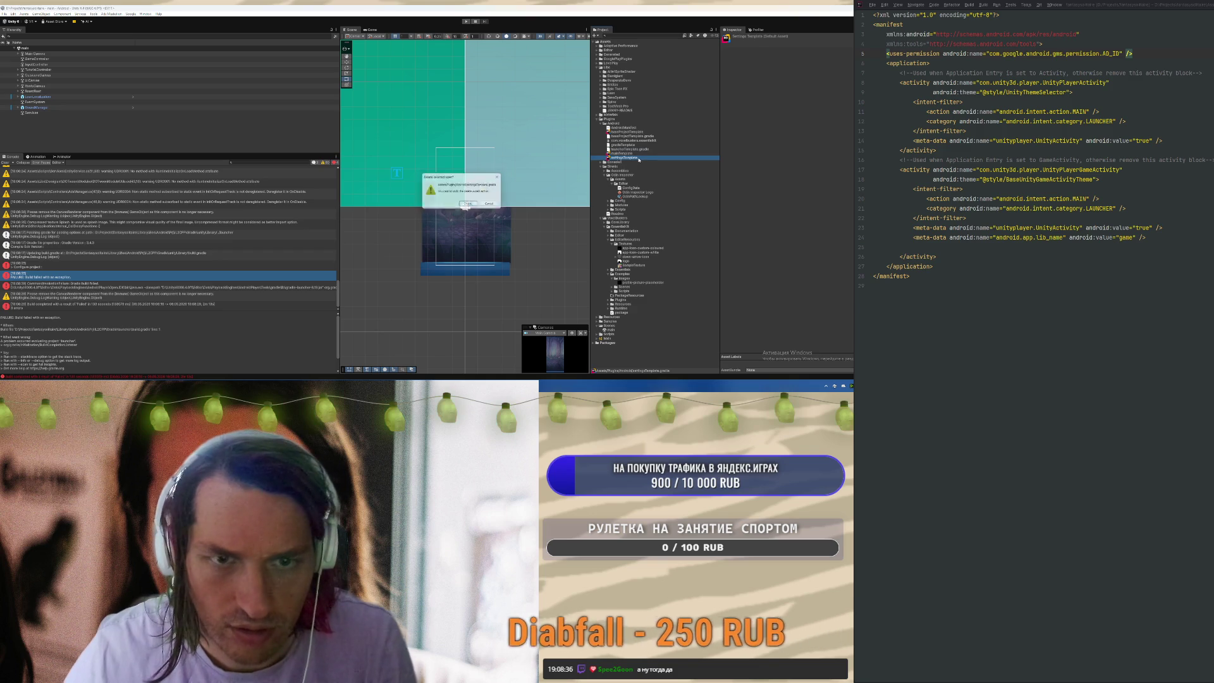
{"action": "key", "text": "Delete"}
{"action": "key", "text": "Return"}
{"action": "left_click", "coordinate": [638, 149]}
{"action": "key", "text": "Delete"}
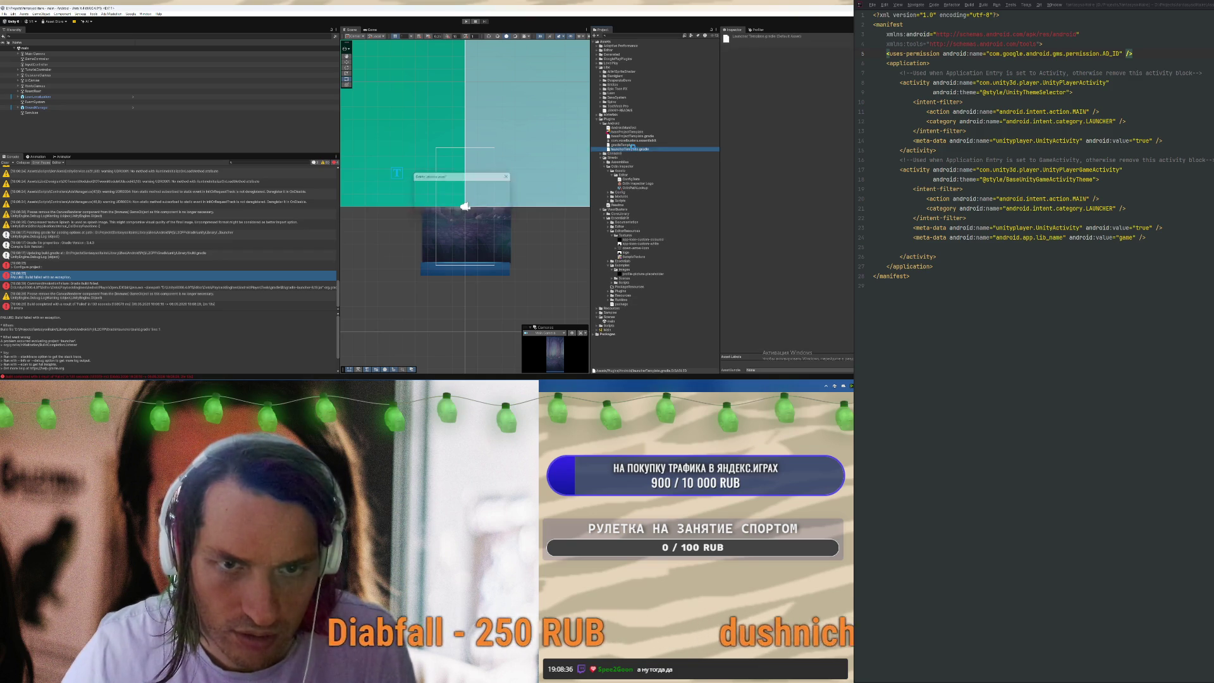
{"action": "key", "text": "Return"}
{"action": "left_click", "coordinate": [645, 144]}
{"action": "key", "text": "Delete"}
{"action": "key", "text": "Return"}
Delete the Essential Kit androidlib from the Android plugins folder
{"action": "left_click", "coordinate": [644, 141]}
{"action": "key", "text": "Delete"}
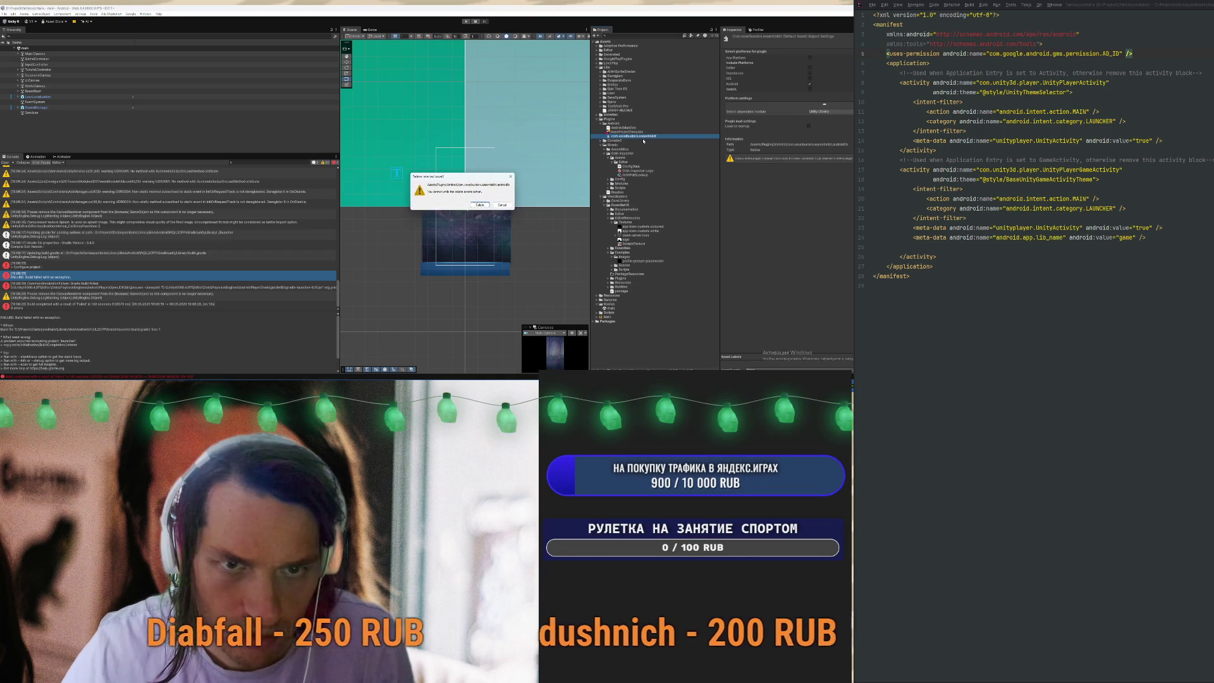
{"action": "key", "text": "Return"}
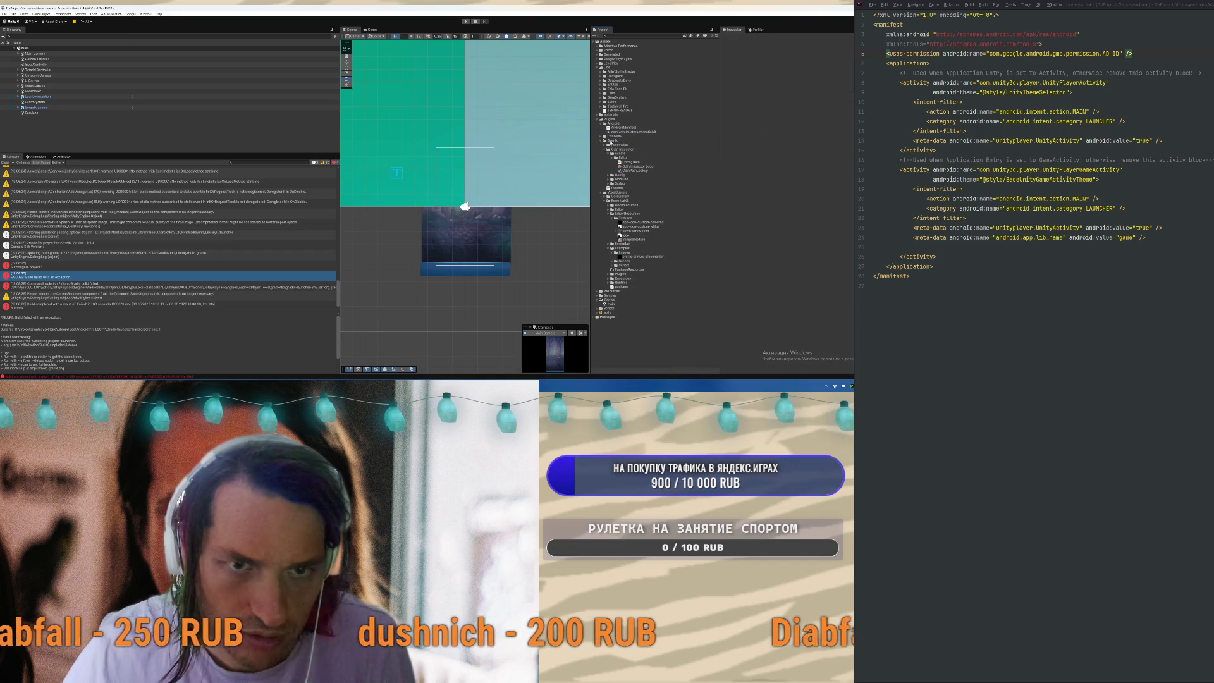
{"action": "left_click", "coordinate": [24, 13]}
Run Android dependency resolution and dismiss the resolution-succeeded notice
{"action": "mouse_move", "coordinate": [63, 148]}
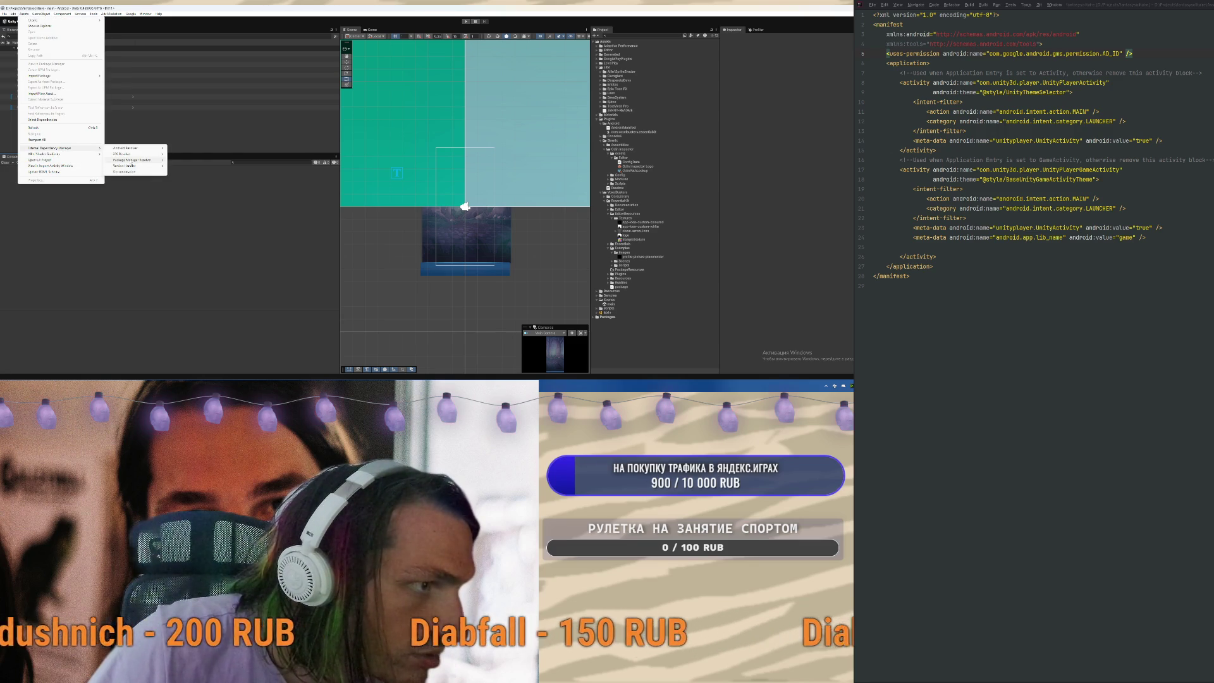
{"action": "mouse_move", "coordinate": [126, 148]}
{"action": "left_click", "coordinate": [190, 159]}
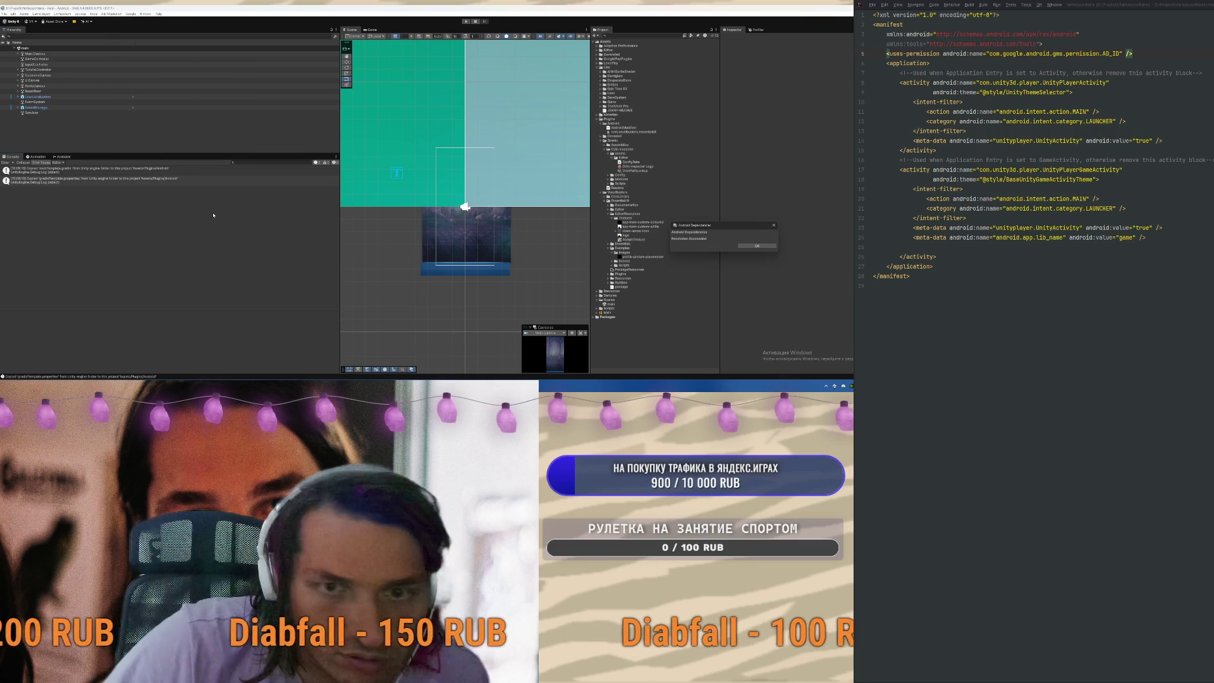
{"action": "left_click", "coordinate": [756, 245]}
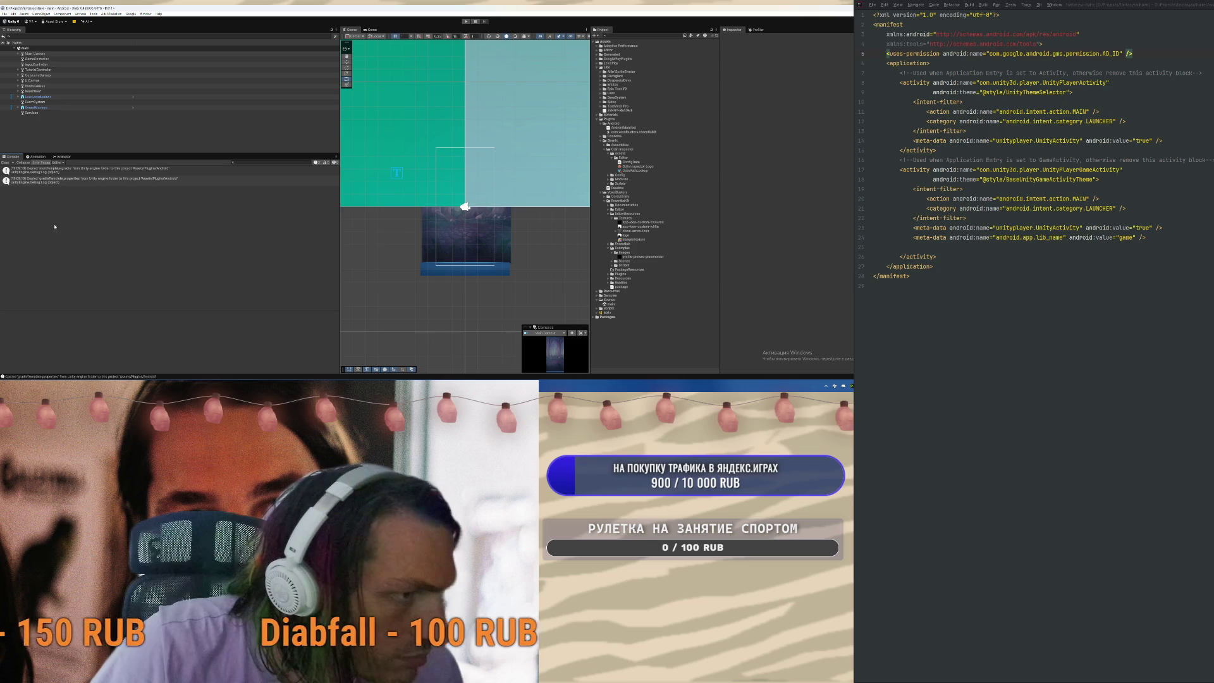
Review the console error's stack trace and check the Plugins/Android folder options without choosing anything
{"action": "left_click", "coordinate": [82, 182]}
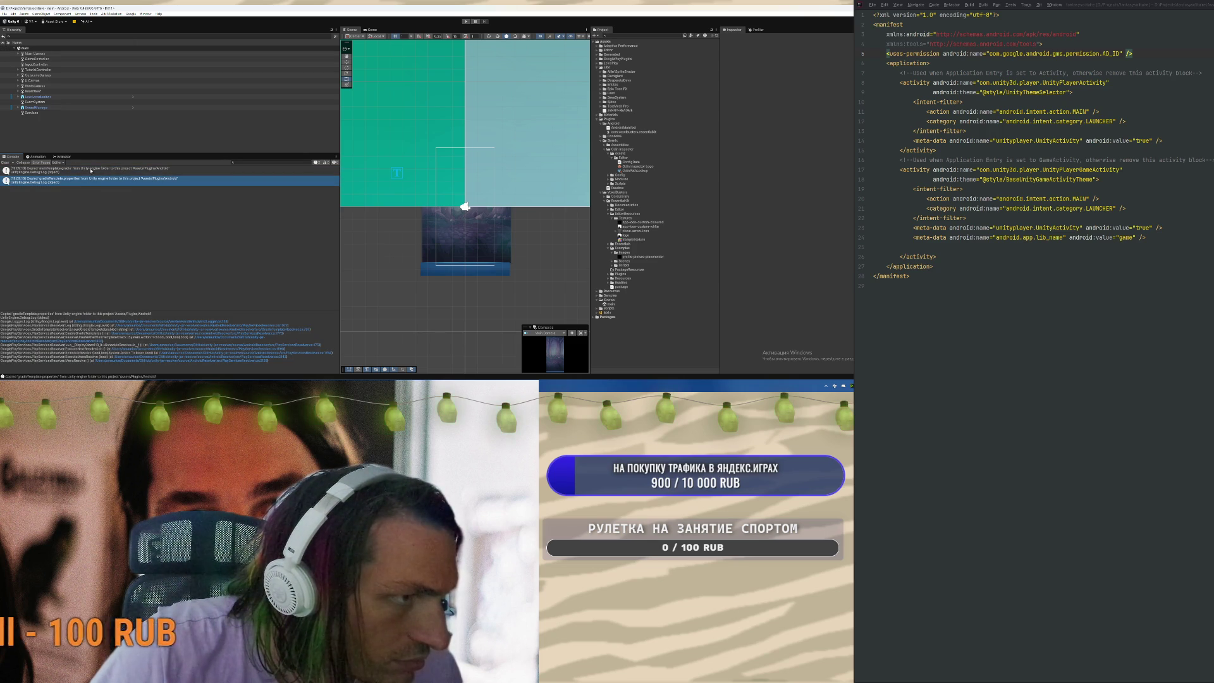
{"action": "right_click", "coordinate": [617, 119]}
{"action": "left_click", "coordinate": [605, 123]}
{"action": "right_click", "coordinate": [607, 123]}
{"action": "key", "text": "Escape"}
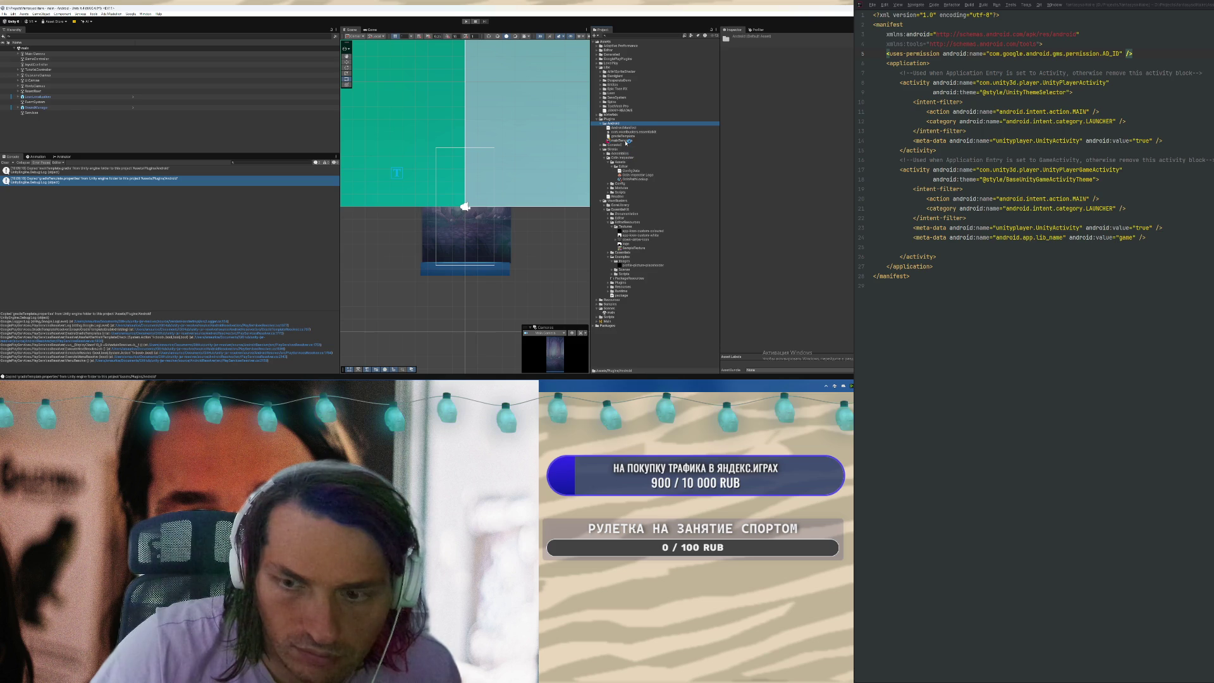
Open mainTemplate in the code editor, select gradleTemplate, and clear the Console
{"action": "left_click", "coordinate": [626, 141]}
{"action": "left_click", "coordinate": [1138, 54]}
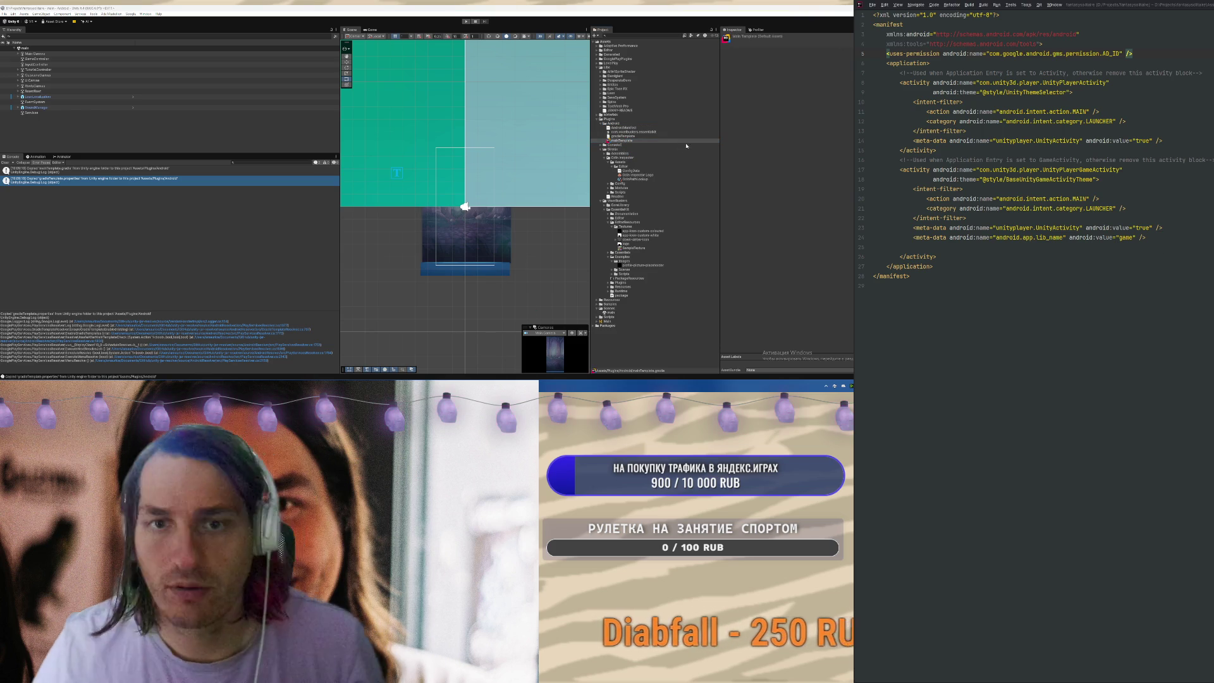
{"action": "double_click", "coordinate": [623, 140]}
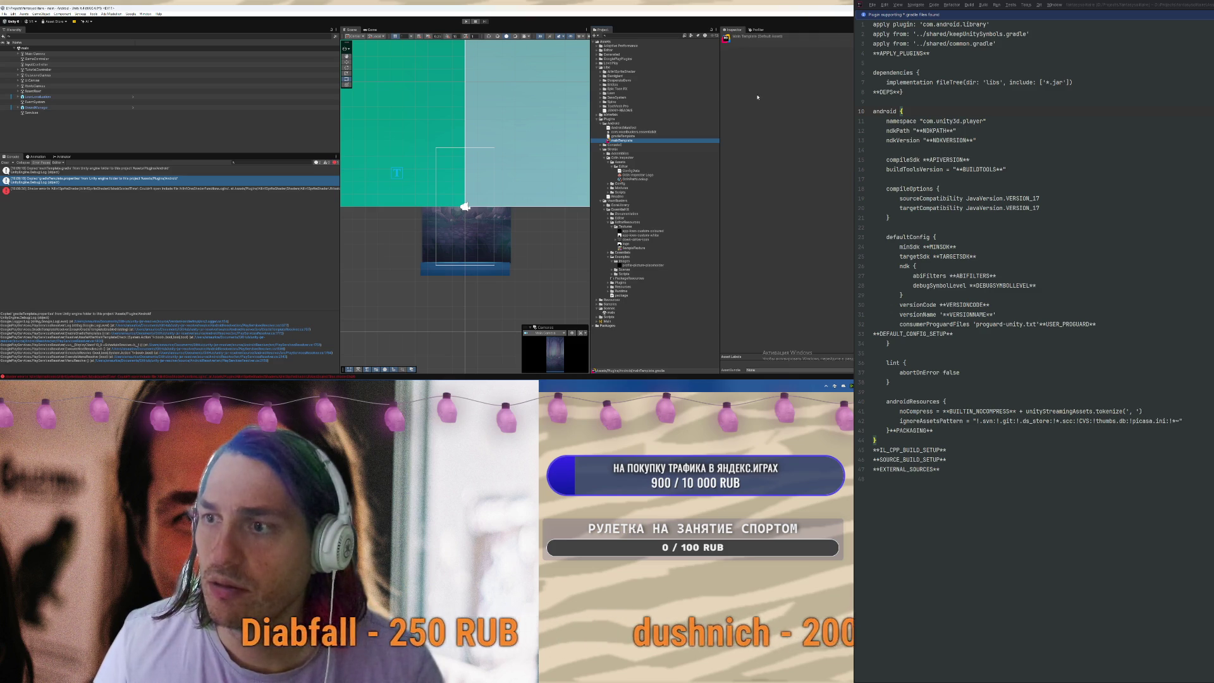
{"action": "left_click", "coordinate": [624, 136]}
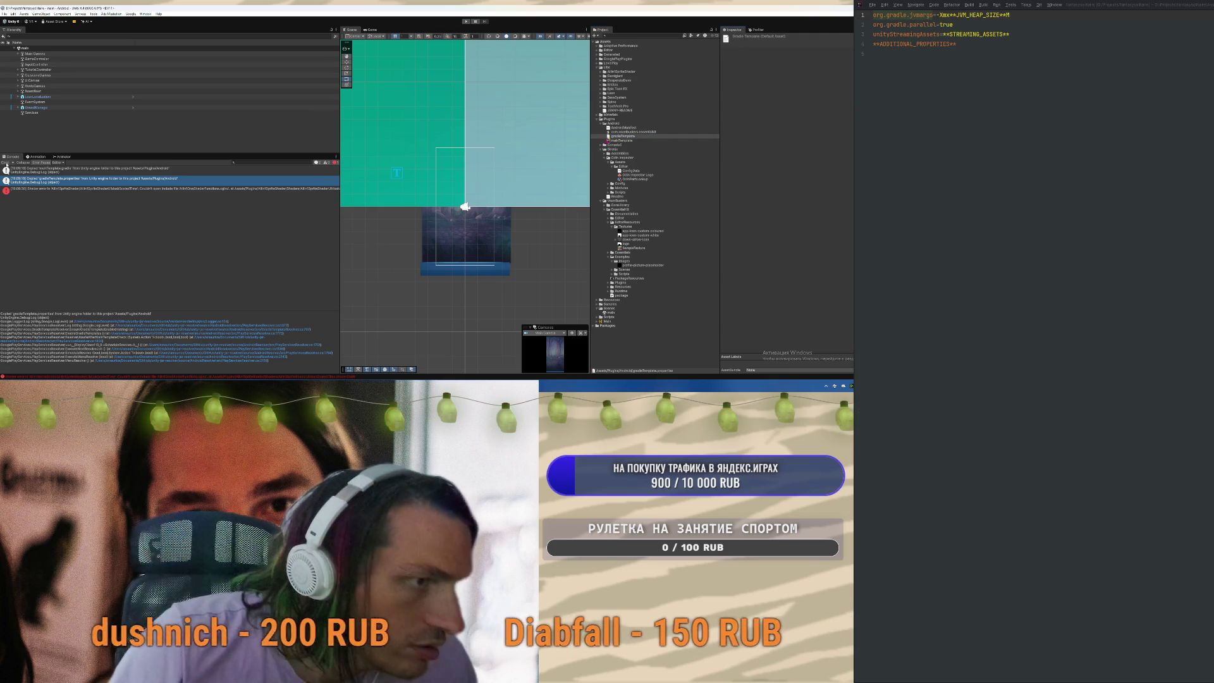
{"action": "left_click", "coordinate": [6, 162]}
{"action": "left_click", "coordinate": [5, 13]}
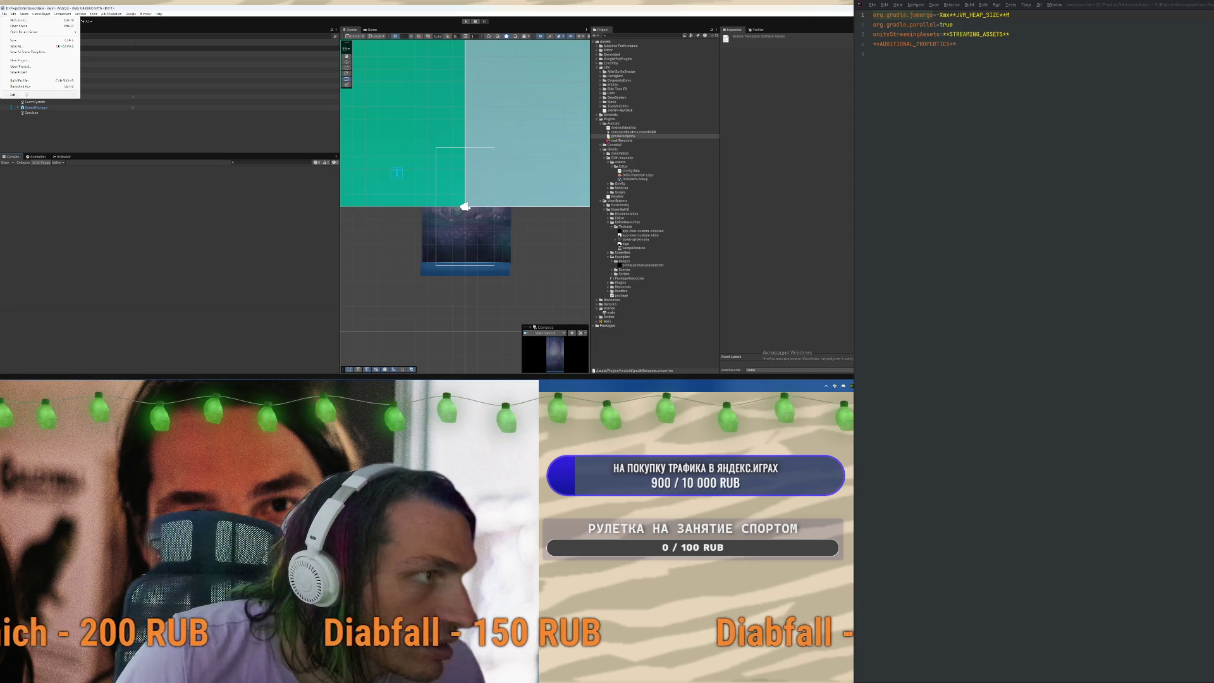
Run another Android build from Build Profiles, accepting the suggested APK name
{"action": "left_click", "coordinate": [19, 80]}
{"action": "left_click", "coordinate": [524, 300]}
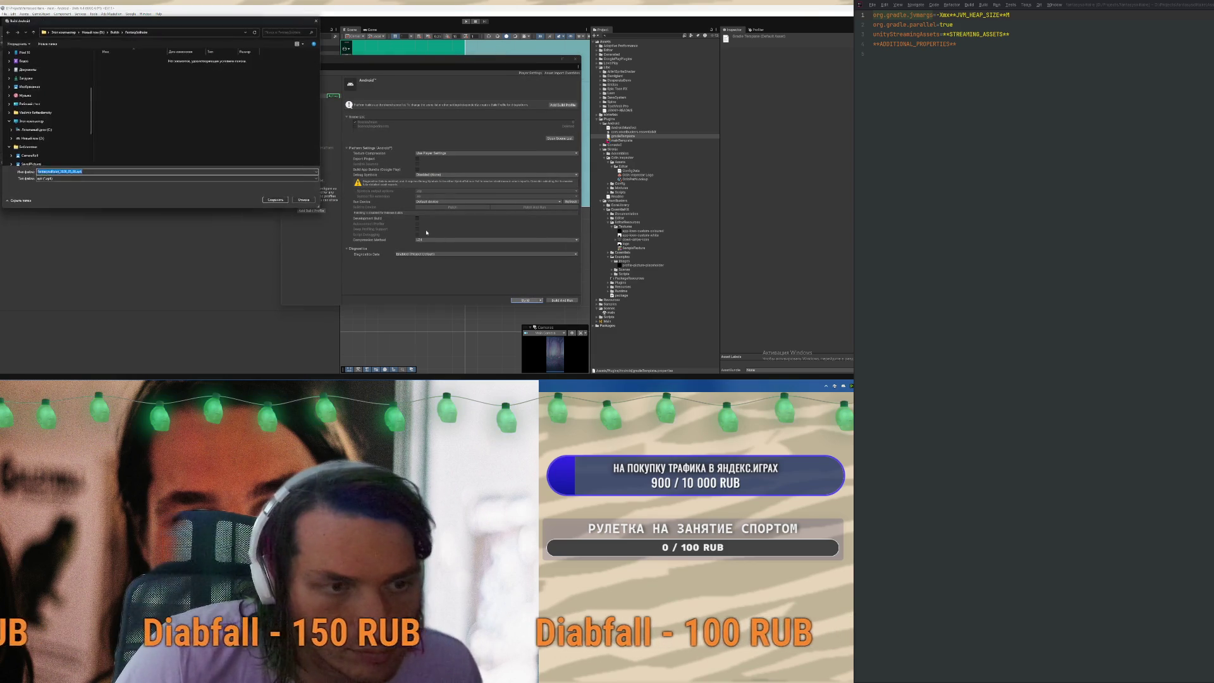
{"action": "left_click", "coordinate": [274, 199]}
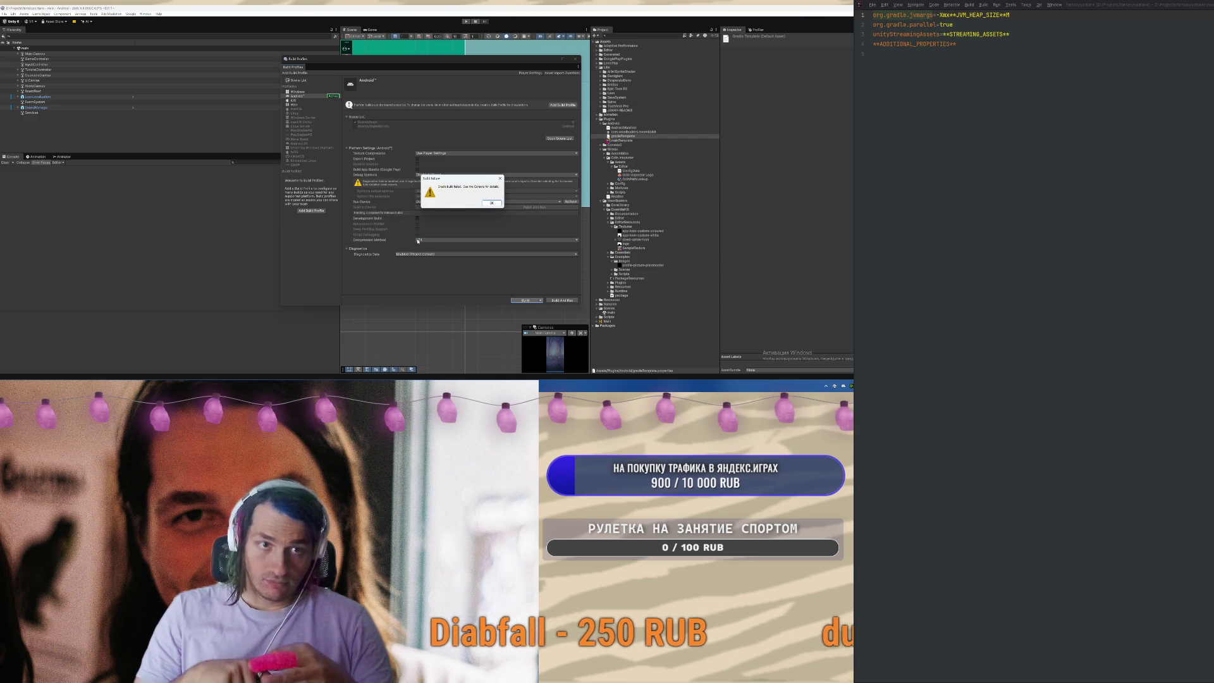
Dismiss the failure and read the unityLibrary, build.gradle and exception entries in the Console
{"action": "key", "text": "Return"}
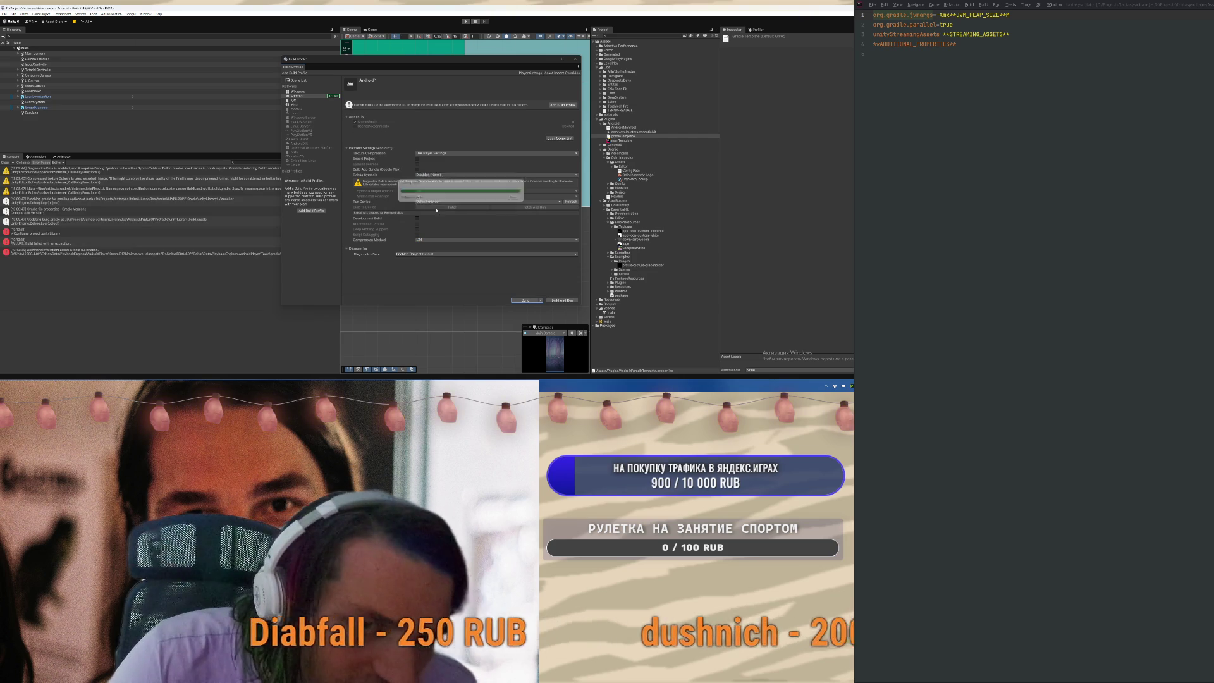
{"action": "left_click", "coordinate": [124, 221]}
{"action": "left_click", "coordinate": [128, 232]}
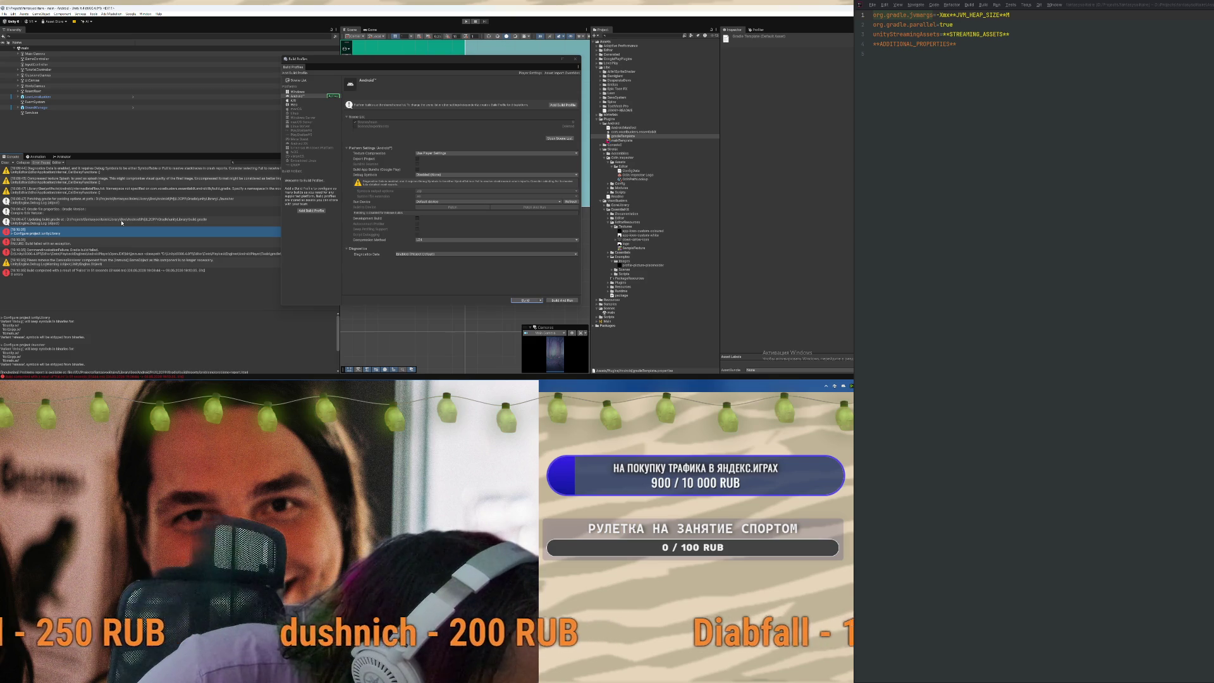
{"action": "left_click", "coordinate": [128, 219]}
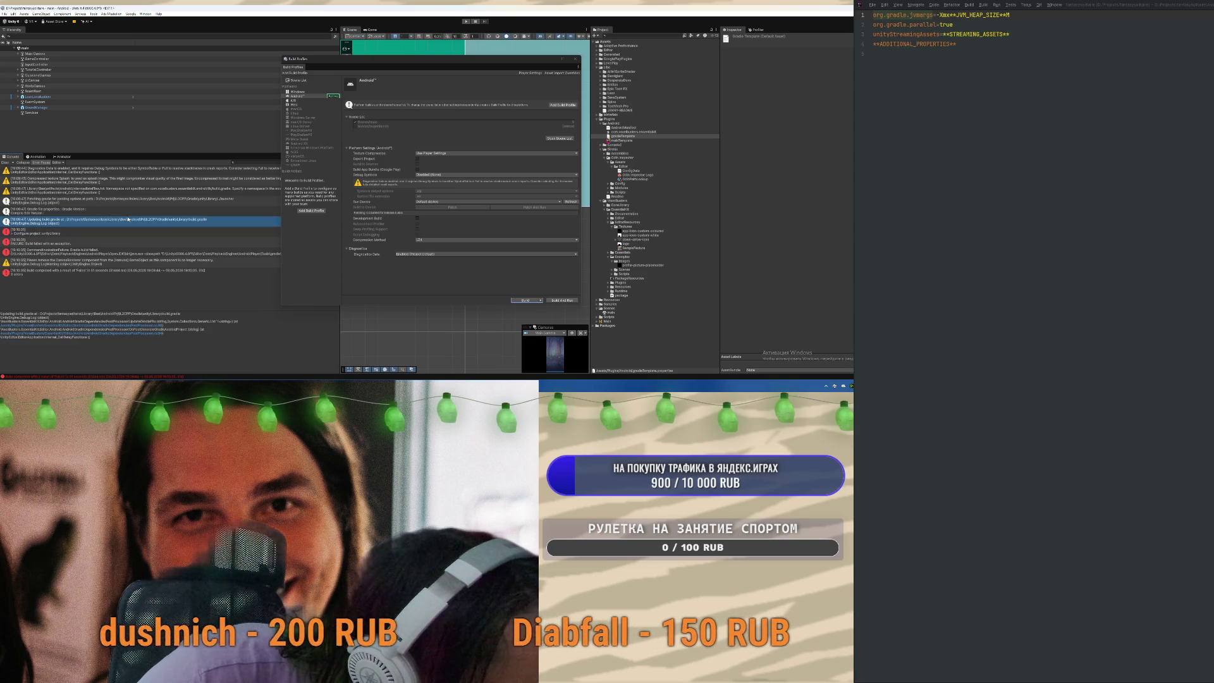
{"action": "left_click", "coordinate": [113, 242]}
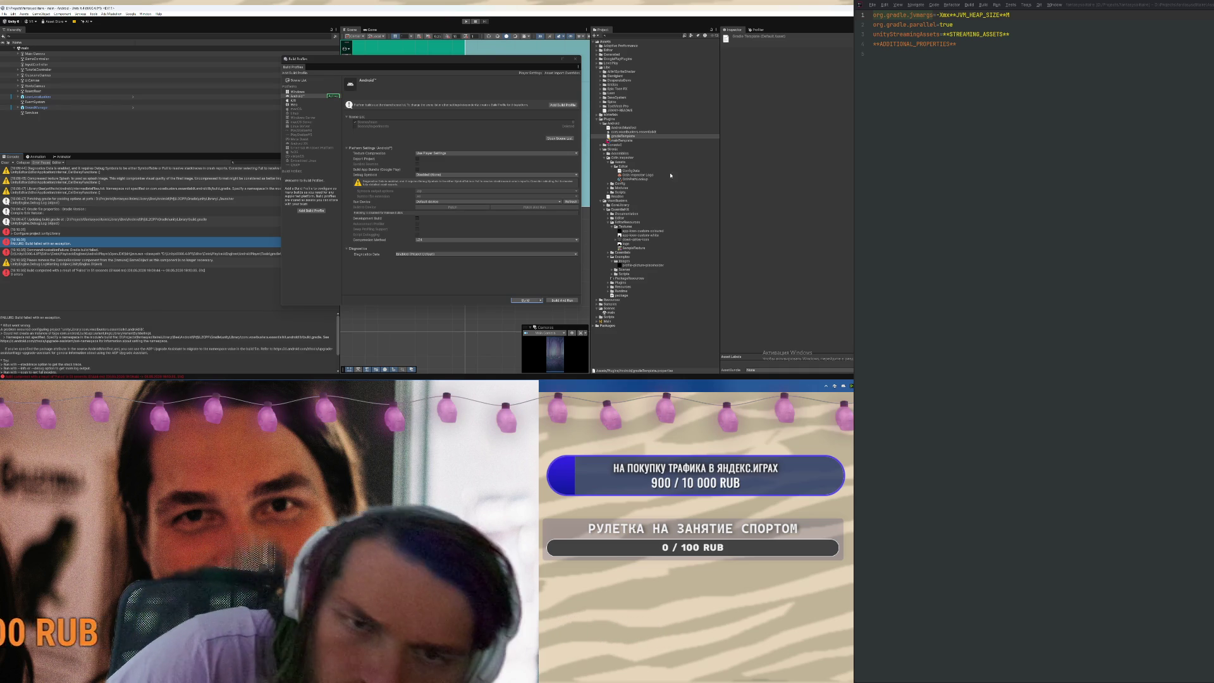
Inspect the Essential Kit plugin, select the whole build error log, and focus ChatGPT's message box
{"action": "left_click", "coordinate": [637, 132]}
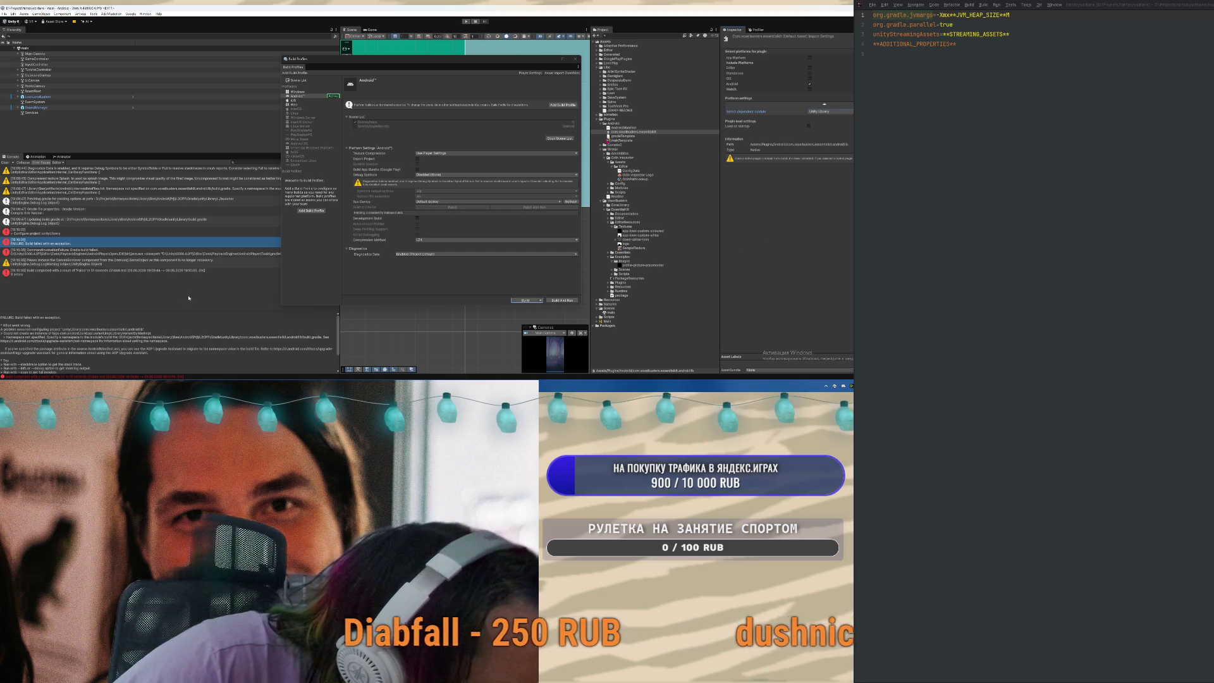
{"action": "scroll", "coordinate": [164, 333], "scroll_direction": "down", "scroll_amount": 2}
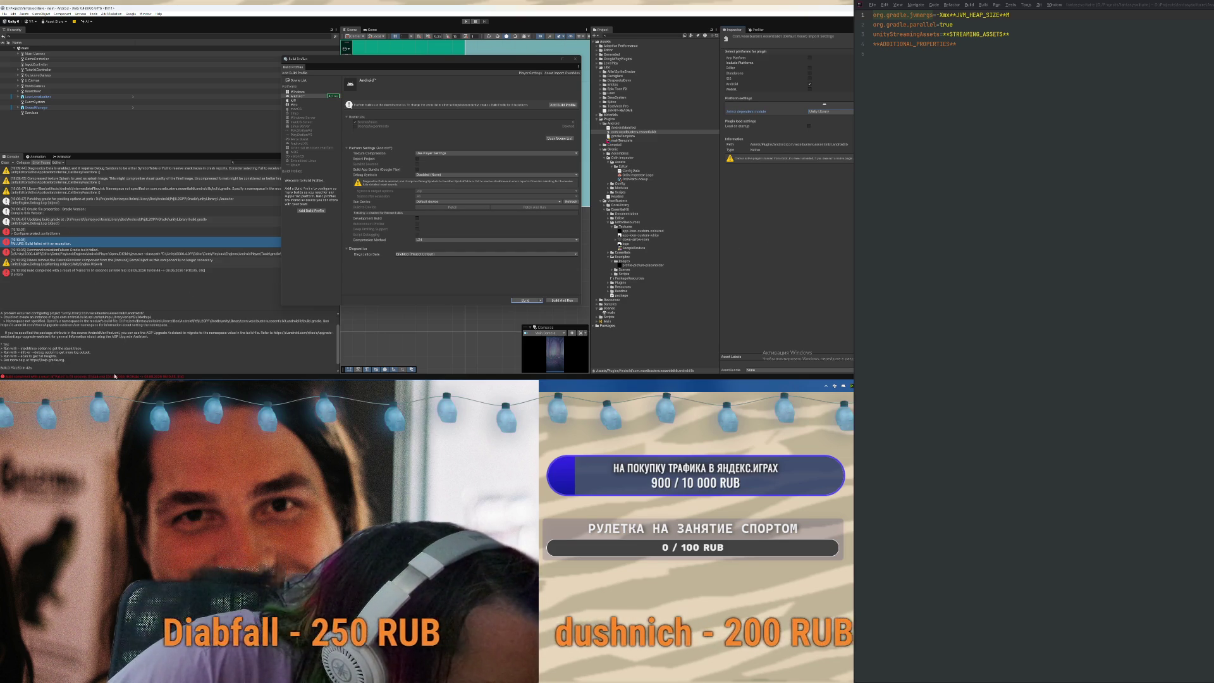
{"action": "key", "text": "ctrl+a"}
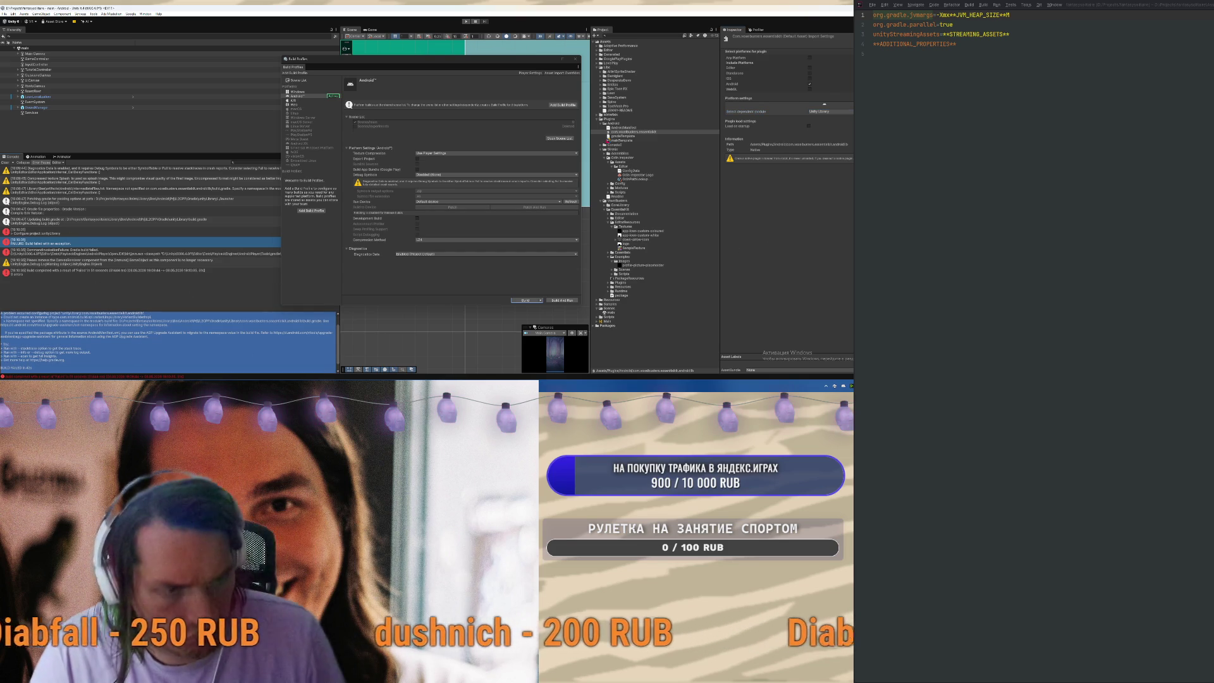
{"action": "mouse_move", "coordinate": [412, 369]}
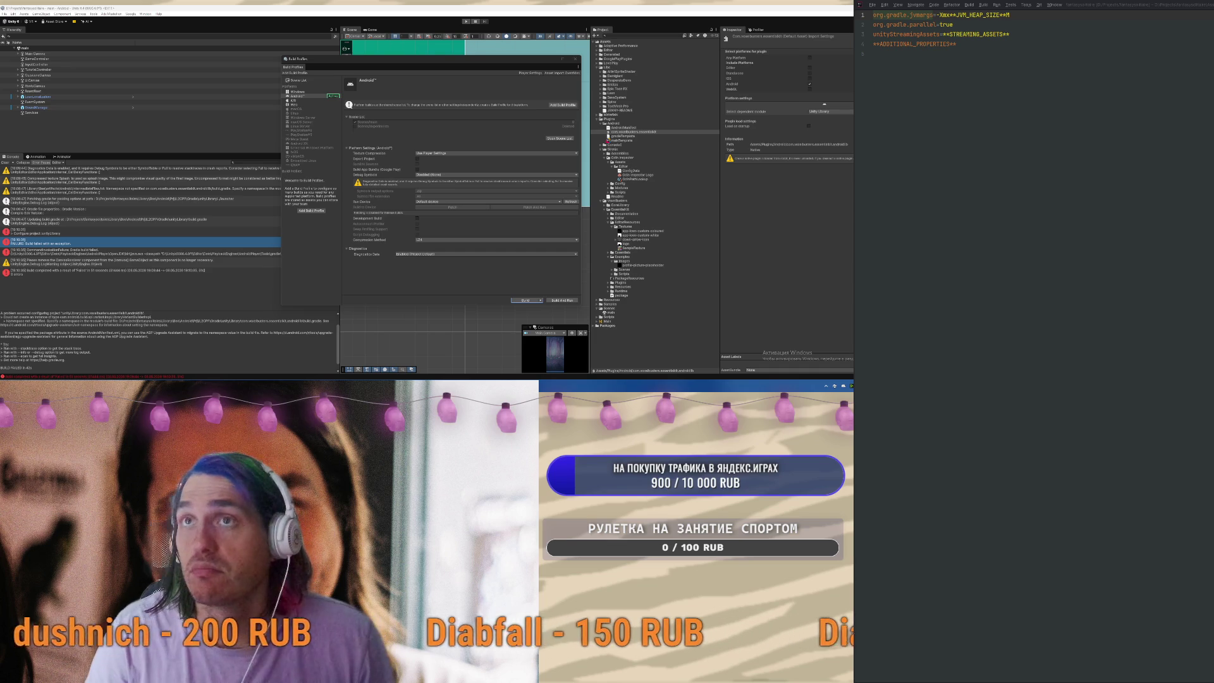
{"action": "left_click", "coordinate": [357, 369]}
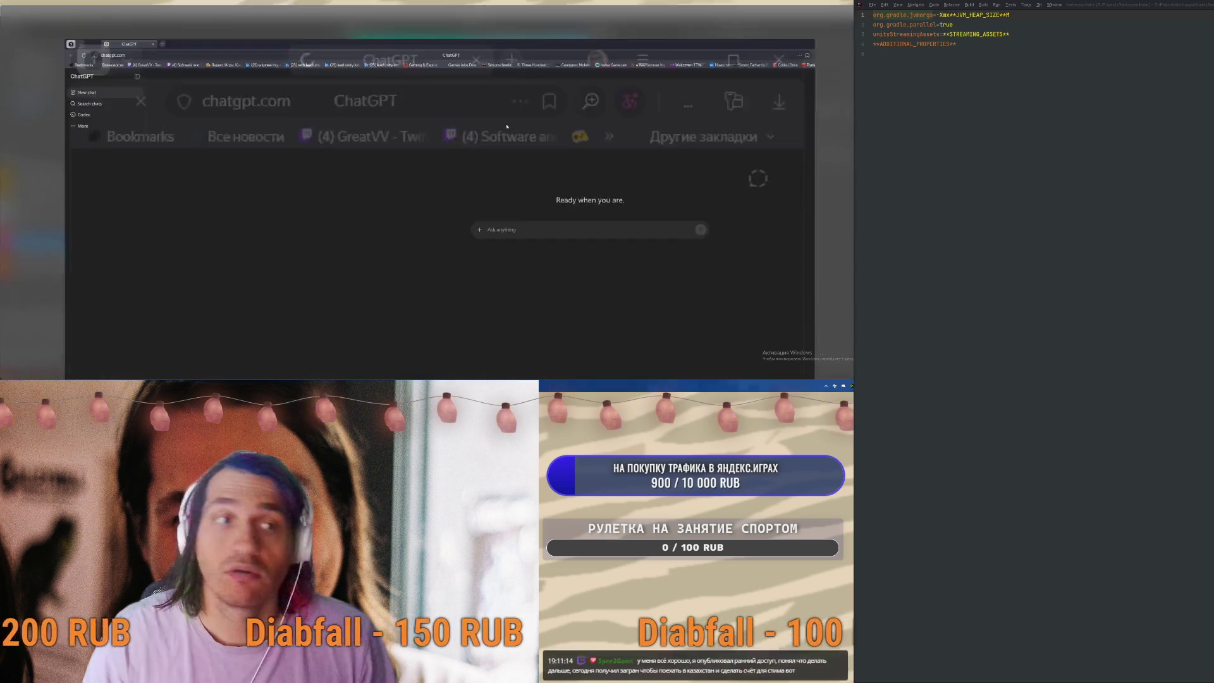
Ask ChatGPT 'как поправить ошибку:' followed by the pasted Android build error log
{"action": "type", "text": "d"}
{"action": "key", "text": "BackSpace"}
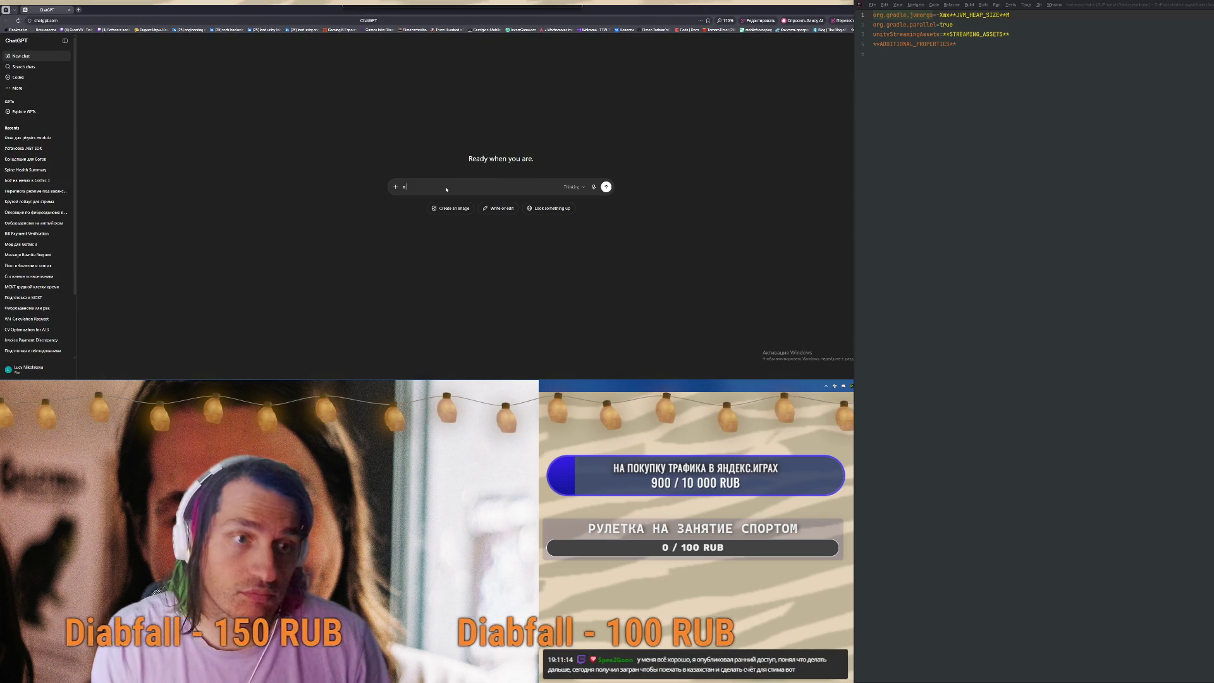
{"action": "type", "text": "как поправить ошибку:"}
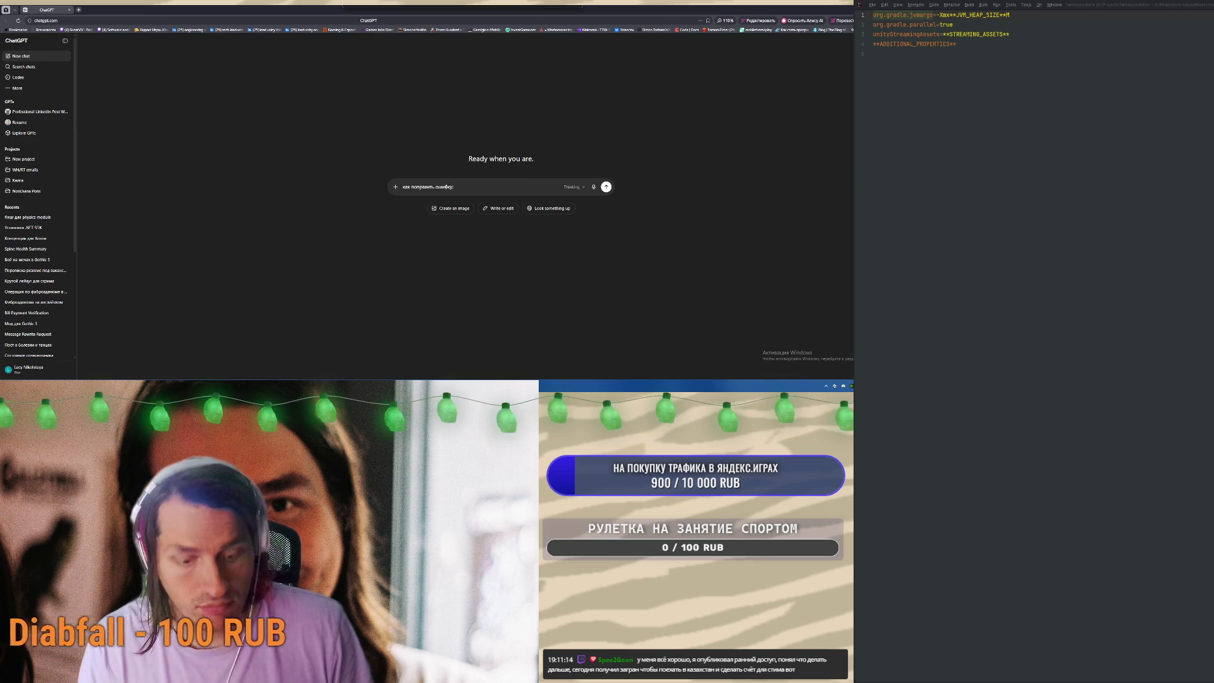
{"action": "key", "text": "ctrl+v"}
{"action": "key", "text": "Return"}
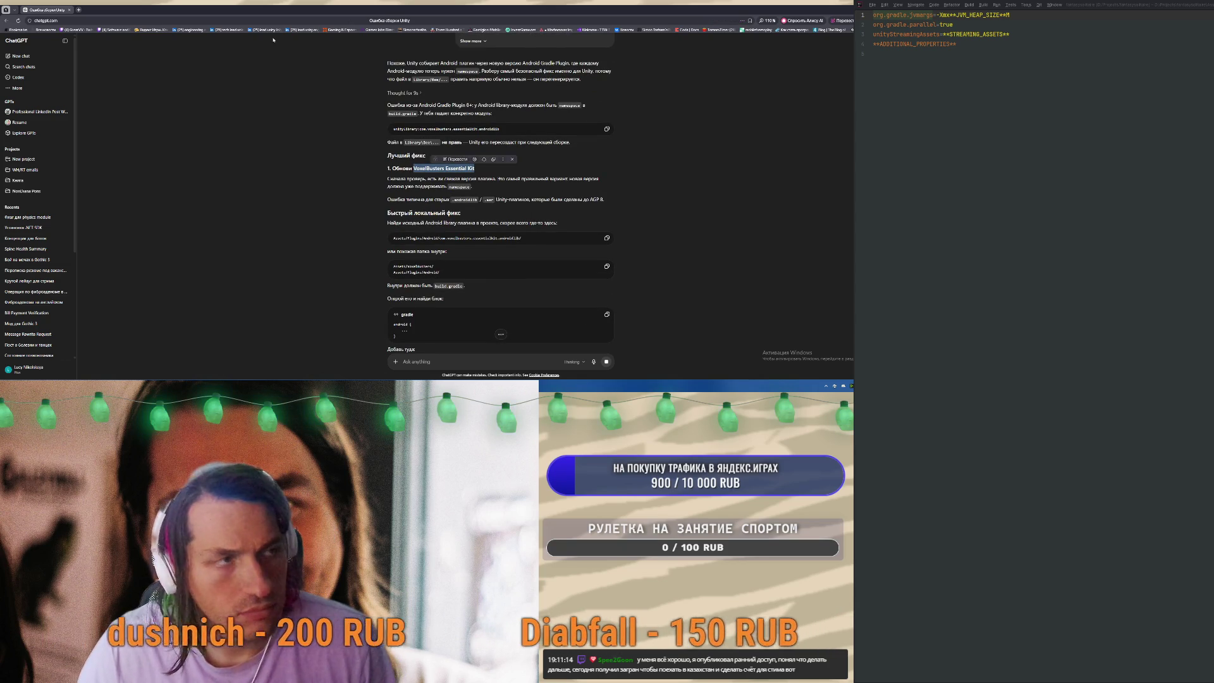
{"action": "left_click", "coordinate": [79, 10]}
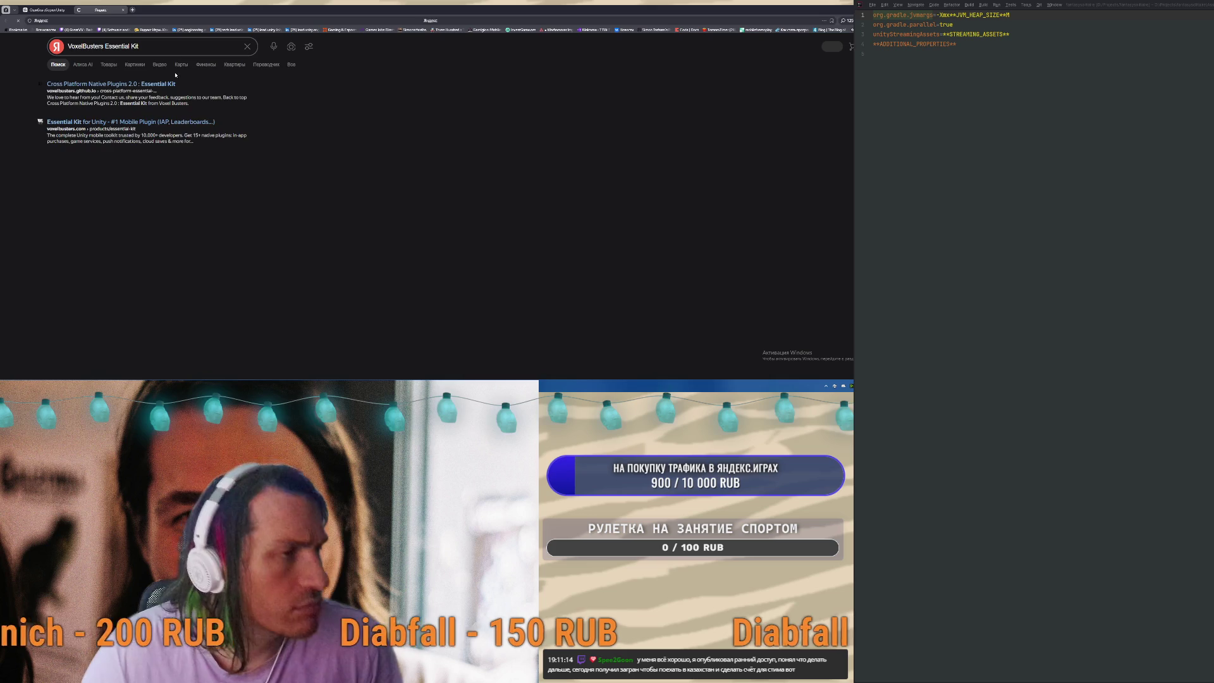
Open the Essential Kit docs site, its Asset Store listing showing 2.7.4 deprecated, and the Voxel Busters GitHub page
{"action": "left_click", "coordinate": [111, 83]}
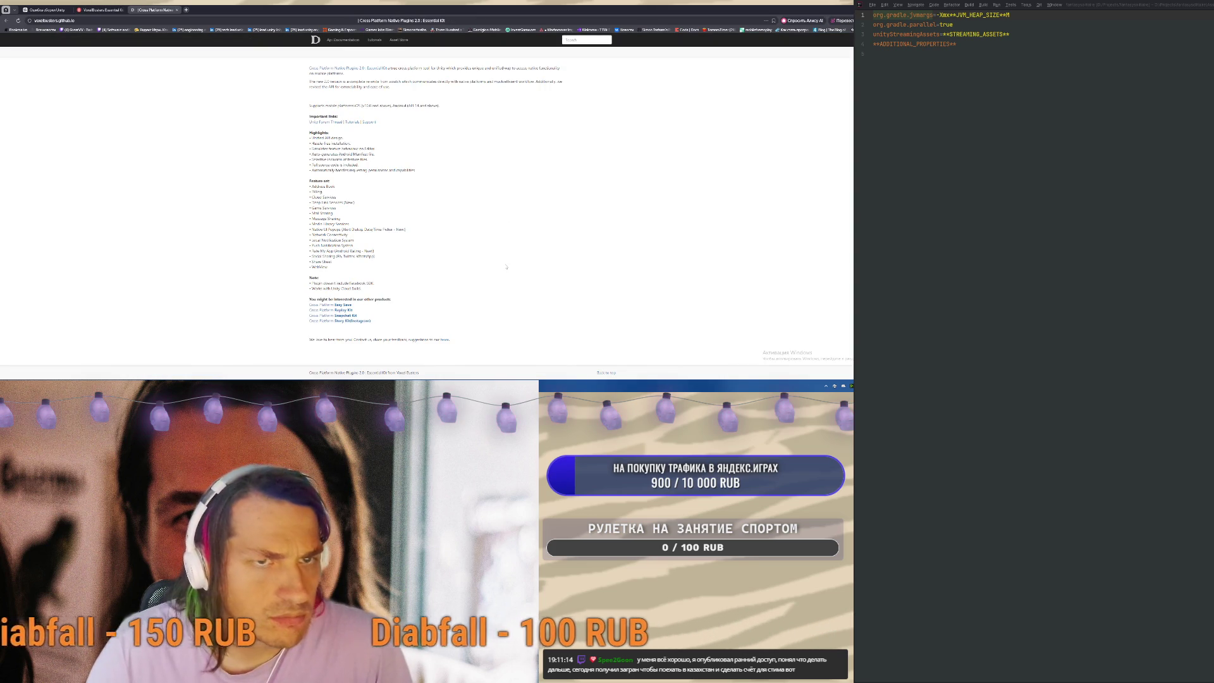
{"action": "left_click", "coordinate": [401, 41]}
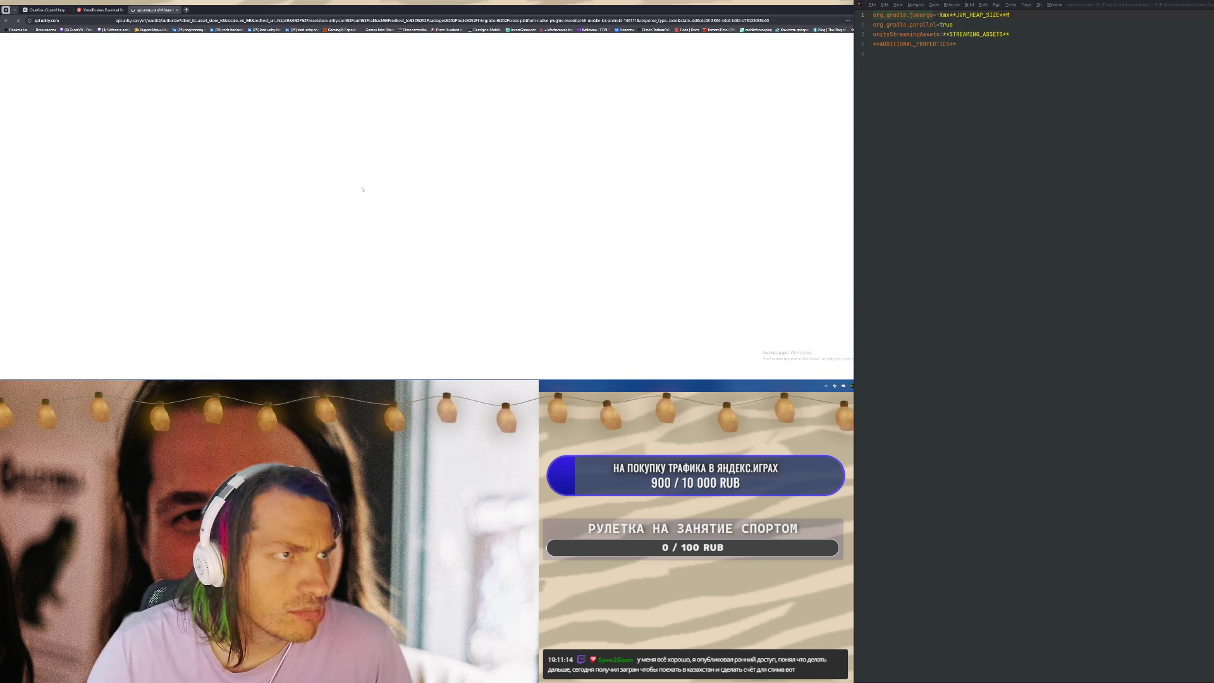
{"action": "left_click", "coordinate": [101, 9]}
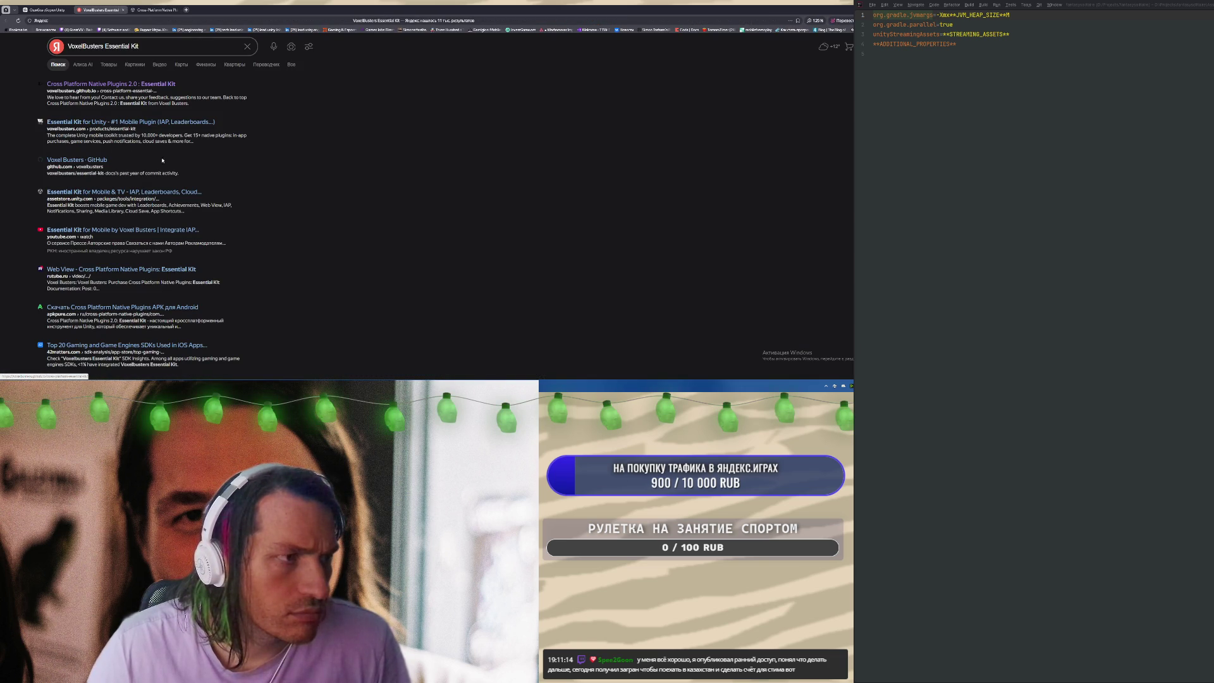
{"action": "left_click", "coordinate": [96, 162]}
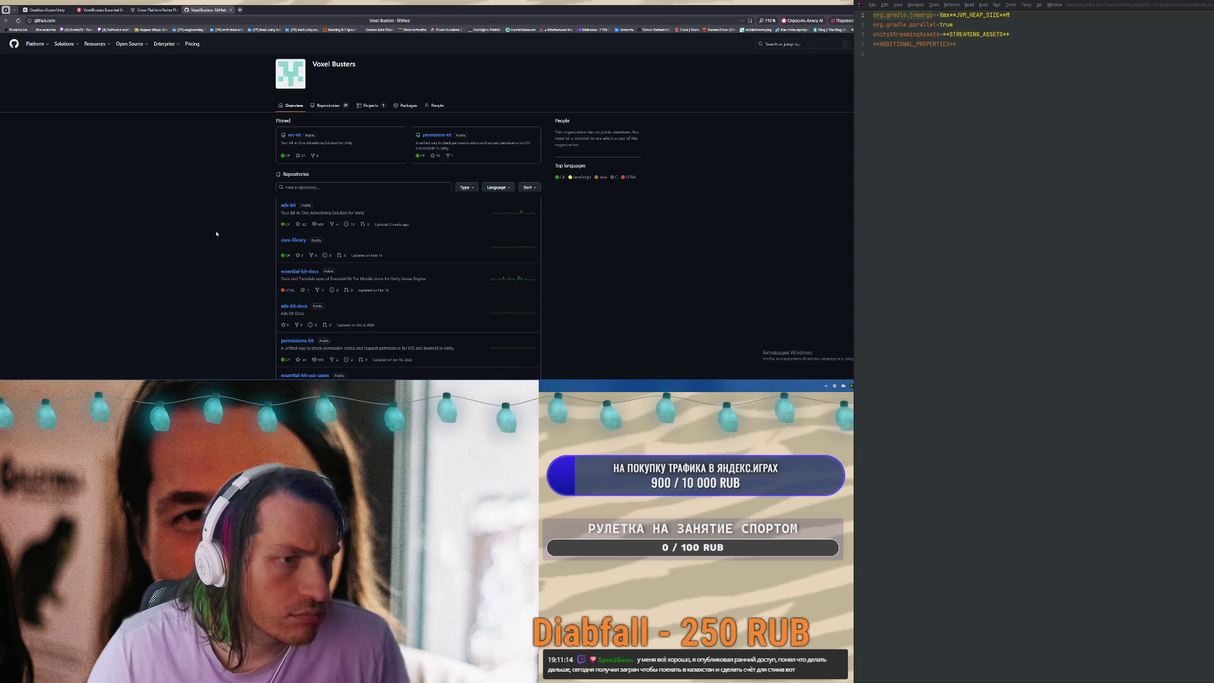
{"action": "left_click", "coordinate": [154, 9]}
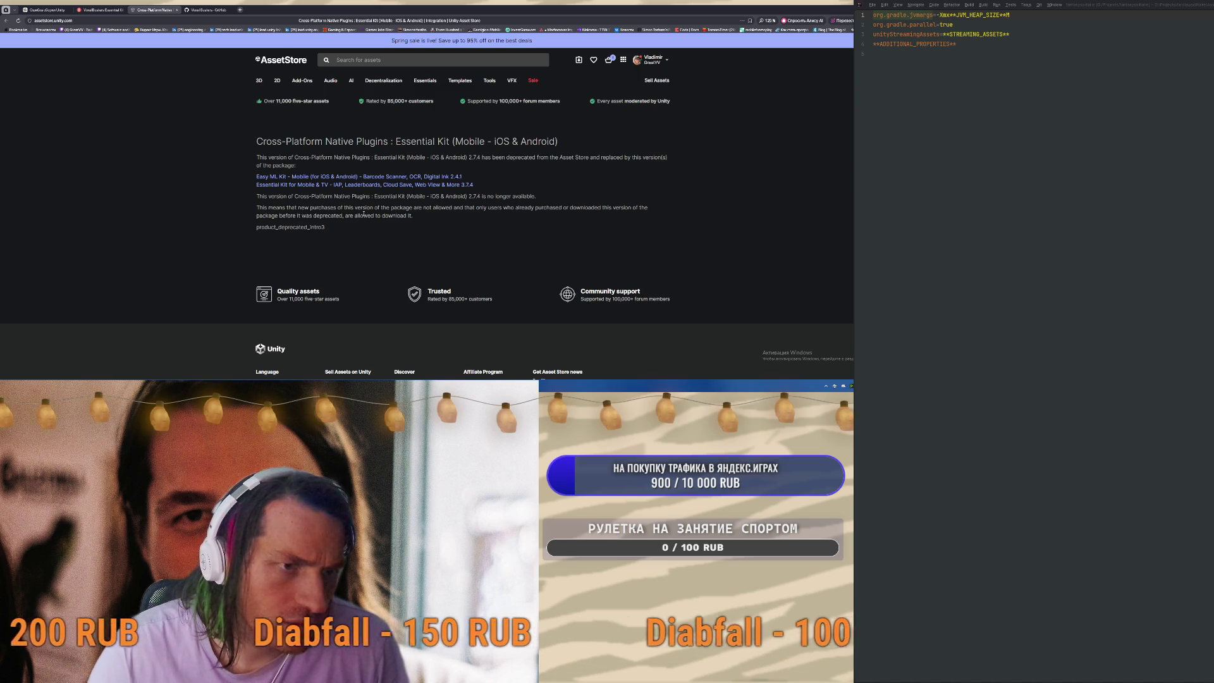
Read the deprecation notice and follow it to the Essential Kit for Mobile & TV 3.7.4 listing
{"action": "triple_click", "coordinate": [363, 215]}
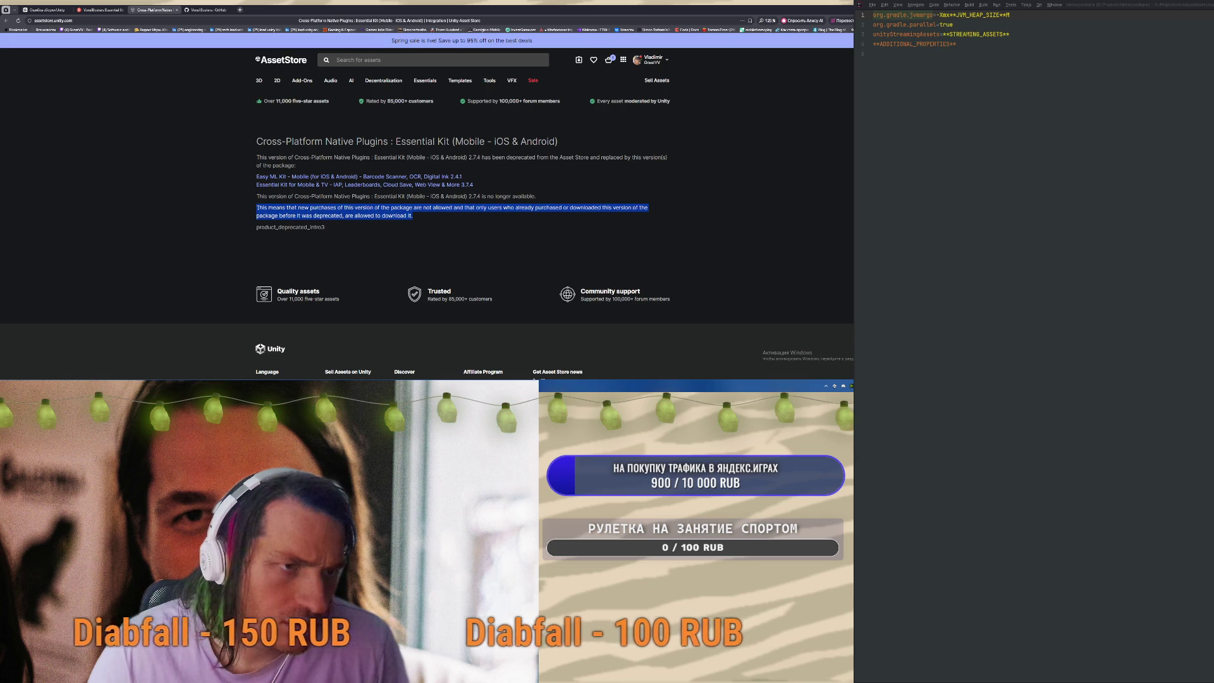
{"action": "left_click", "coordinate": [431, 223]}
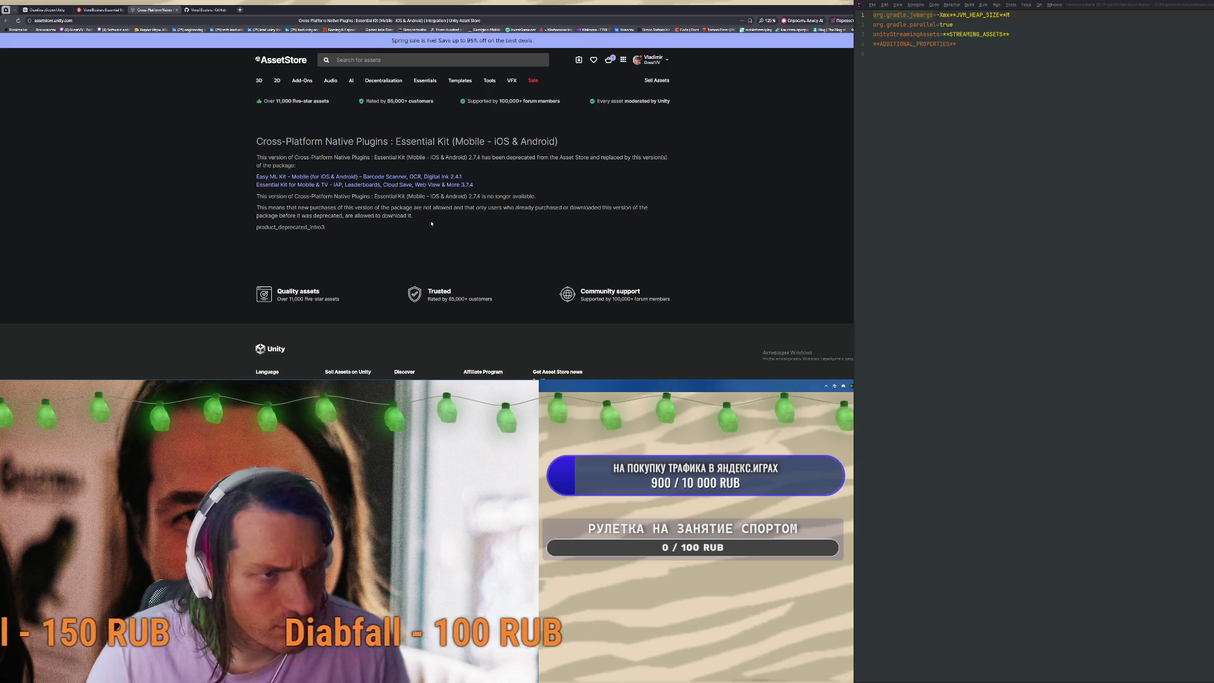
{"action": "left_click", "coordinate": [319, 186]}
{"action": "left_click", "coordinate": [209, 9]}
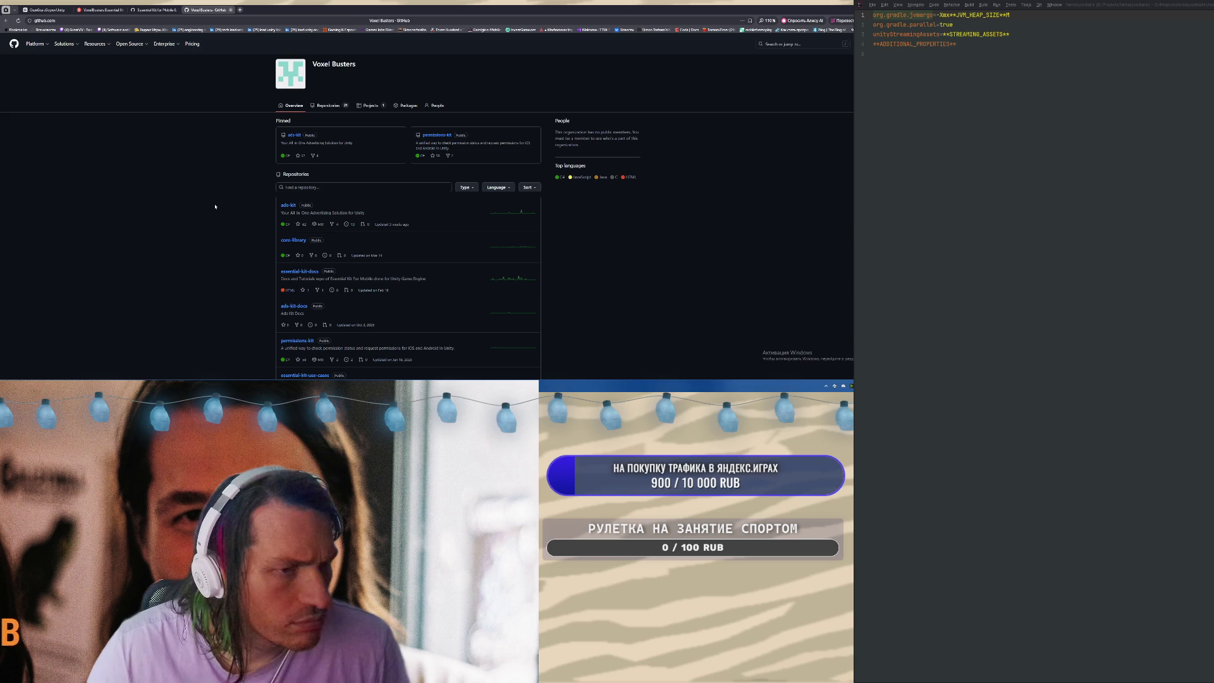
Browse the cross-platform-essential-kit repository's asset-store and Resources folders, then return to the repository list
{"action": "left_click", "coordinate": [101, 9]}
{"action": "left_click", "coordinate": [209, 10]}
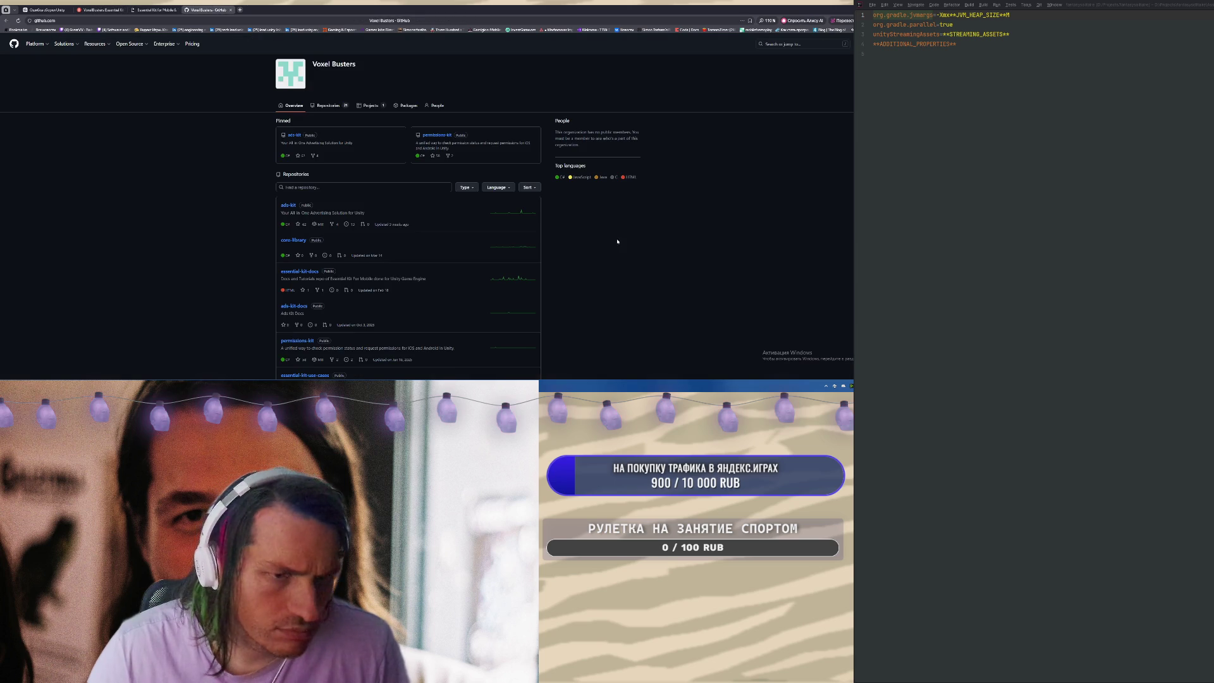
{"action": "scroll", "coordinate": [614, 238], "scroll_direction": "down", "scroll_amount": 1}
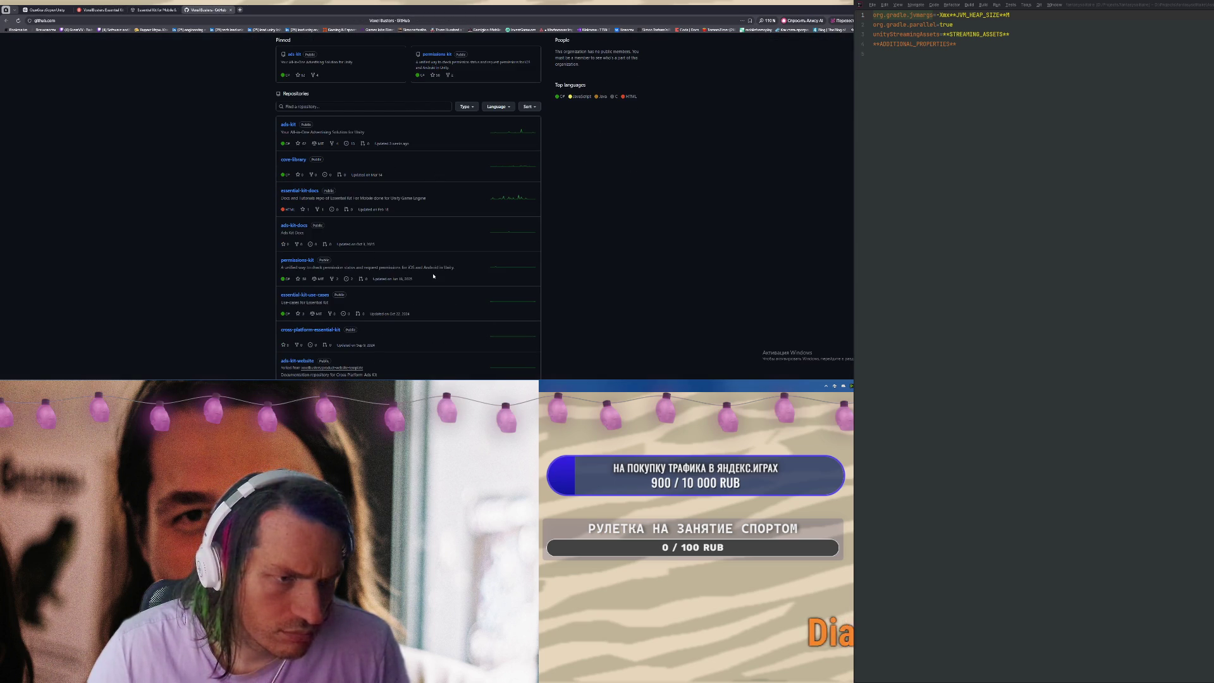
{"action": "scroll", "coordinate": [310, 278], "scroll_direction": "down", "scroll_amount": 1}
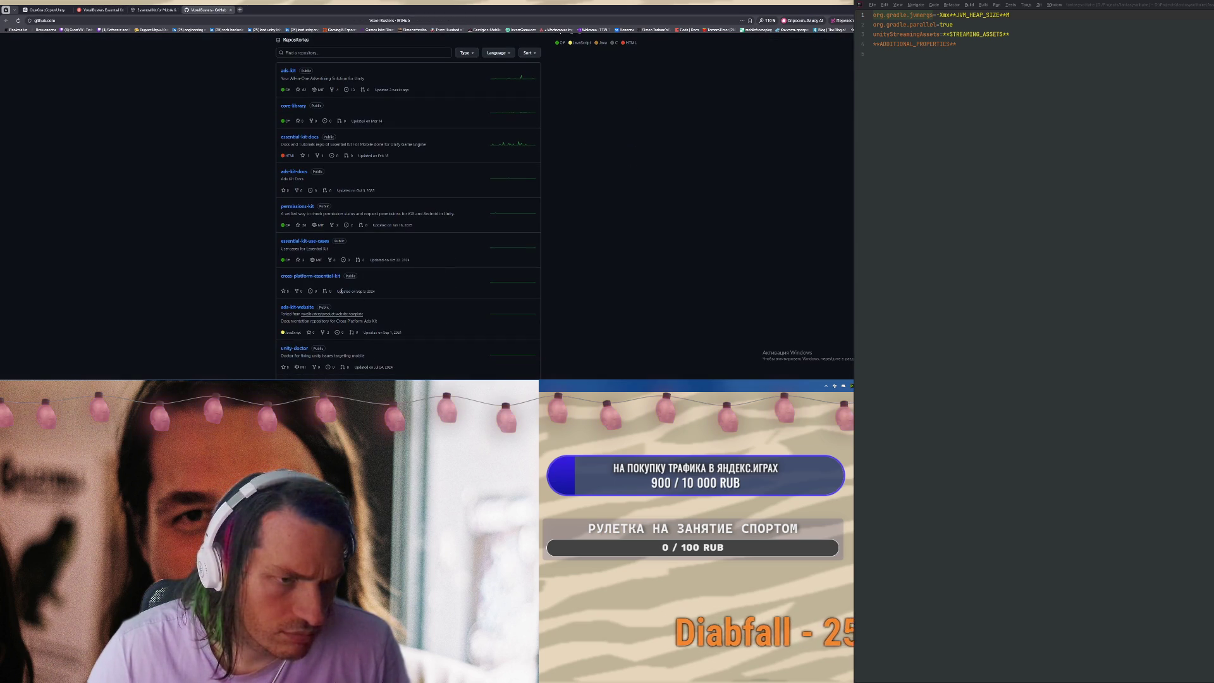
{"action": "left_click", "coordinate": [311, 277]}
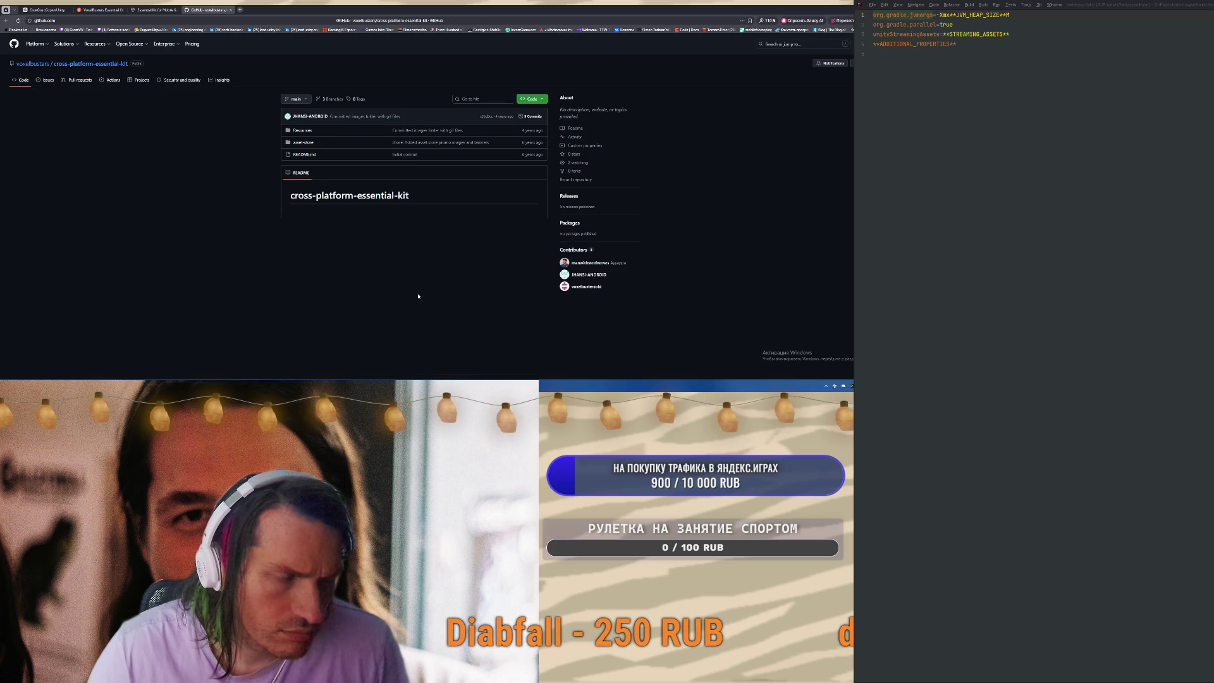
{"action": "left_click", "coordinate": [306, 144]}
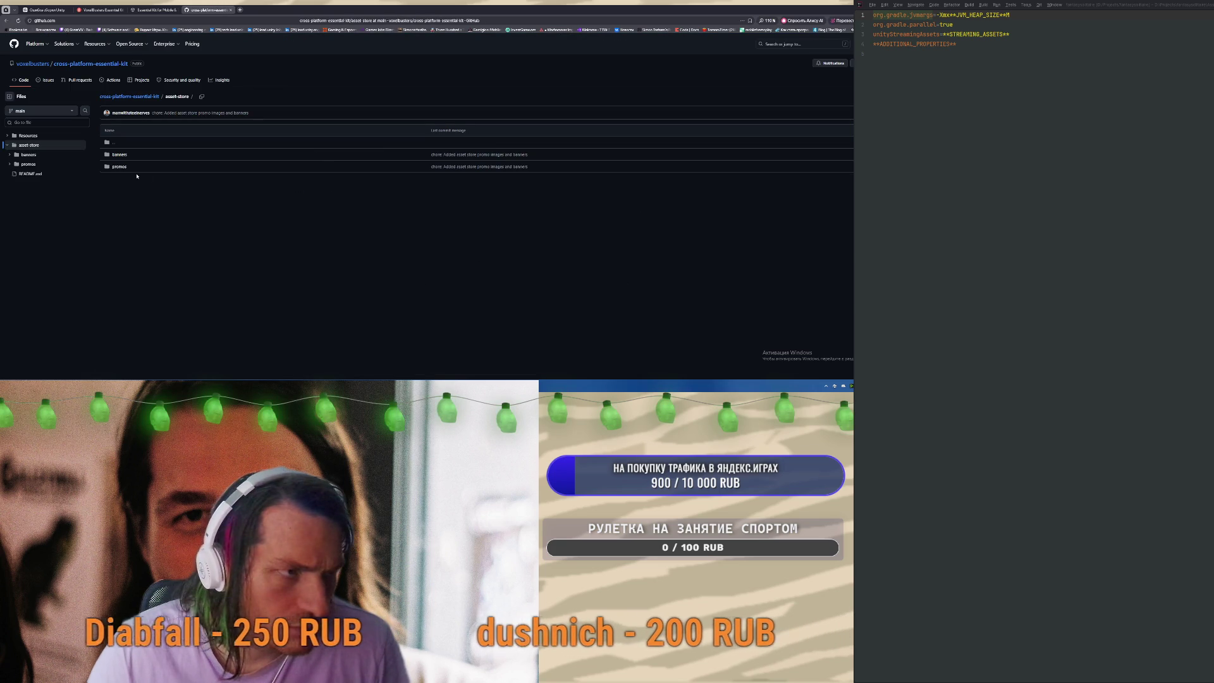
{"action": "left_click", "coordinate": [6, 20]}
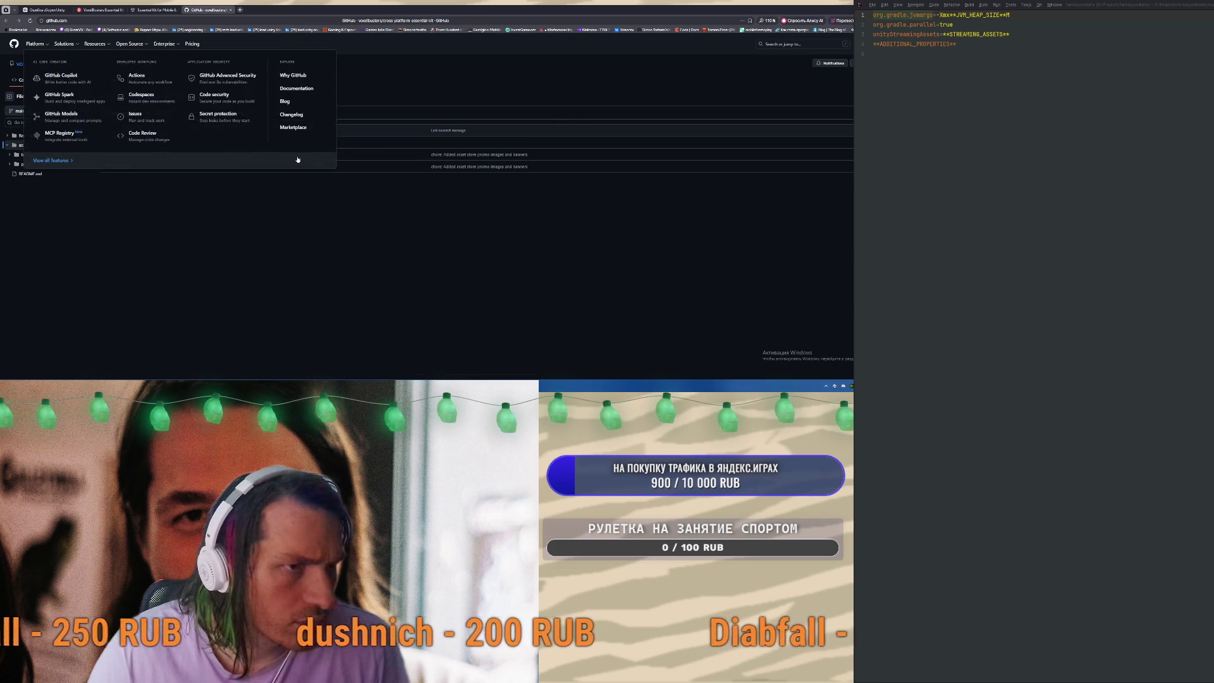
{"action": "left_click", "coordinate": [302, 130]}
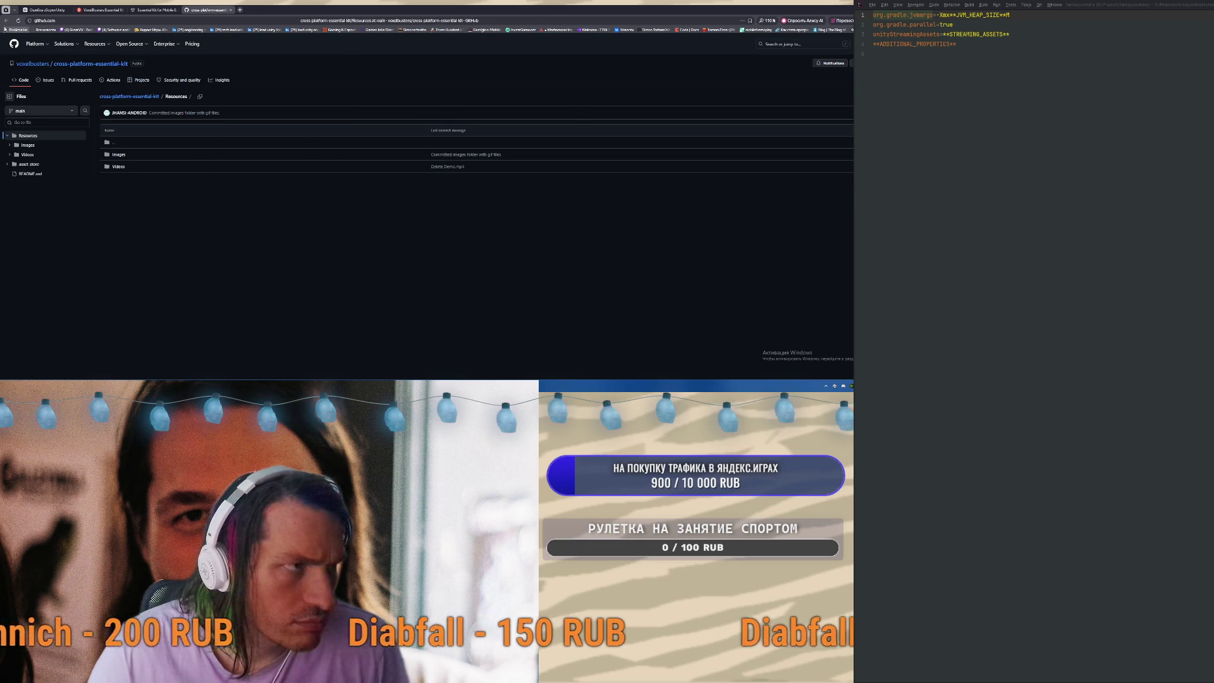
{"action": "left_click", "coordinate": [6, 21]}
{"action": "left_click", "coordinate": [6, 20]}
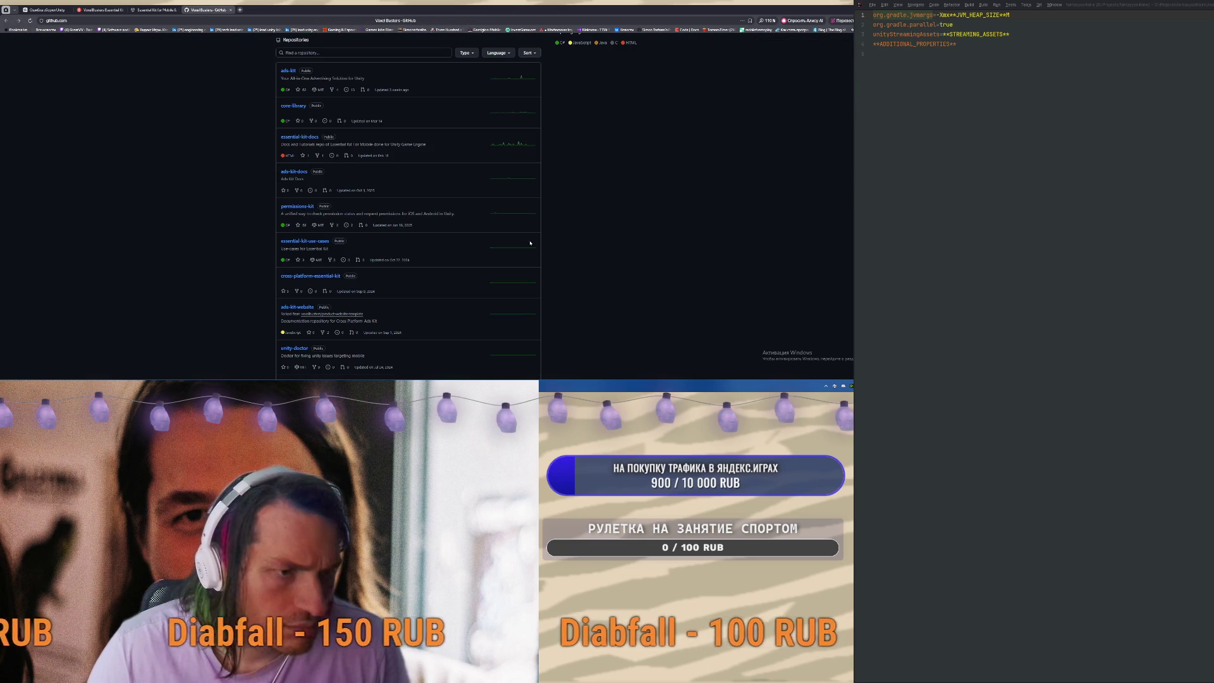
Read the essential-kit-docs README, then go back to the Essential Kit store page
{"action": "scroll", "coordinate": [402, 282], "scroll_direction": "down", "scroll_amount": 5}
{"action": "scroll", "coordinate": [401, 281], "scroll_direction": "up", "scroll_amount": 3}
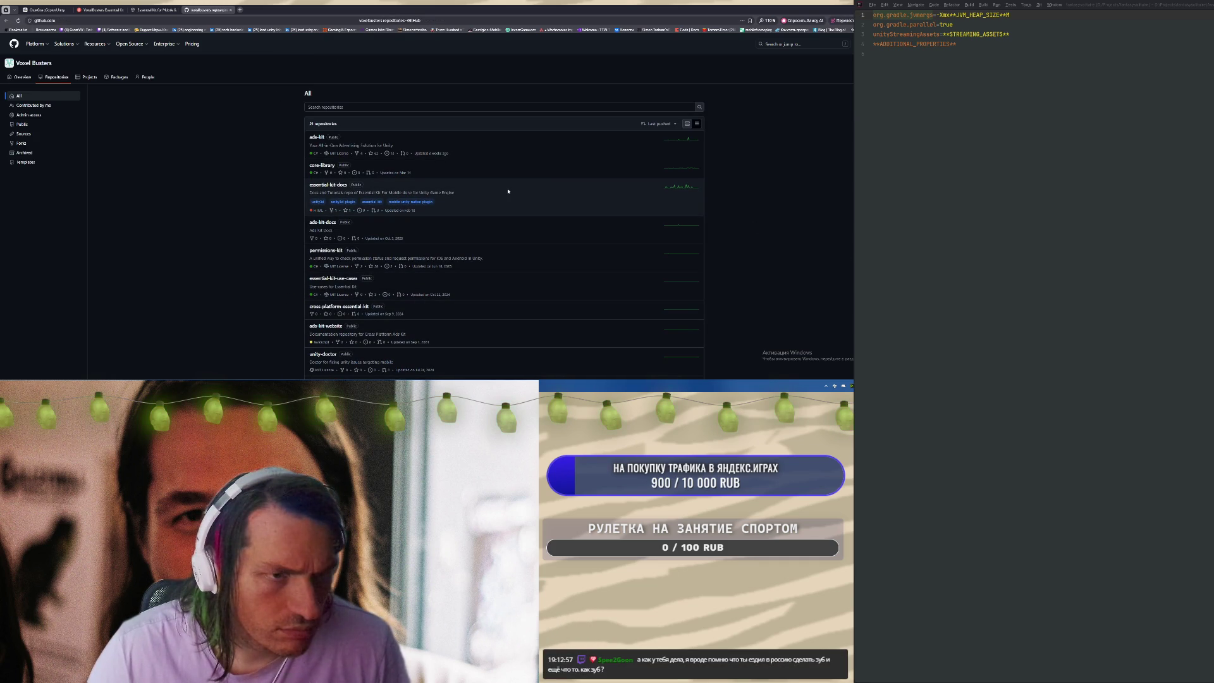
{"action": "scroll", "coordinate": [508, 191], "scroll_direction": "down", "scroll_amount": 2}
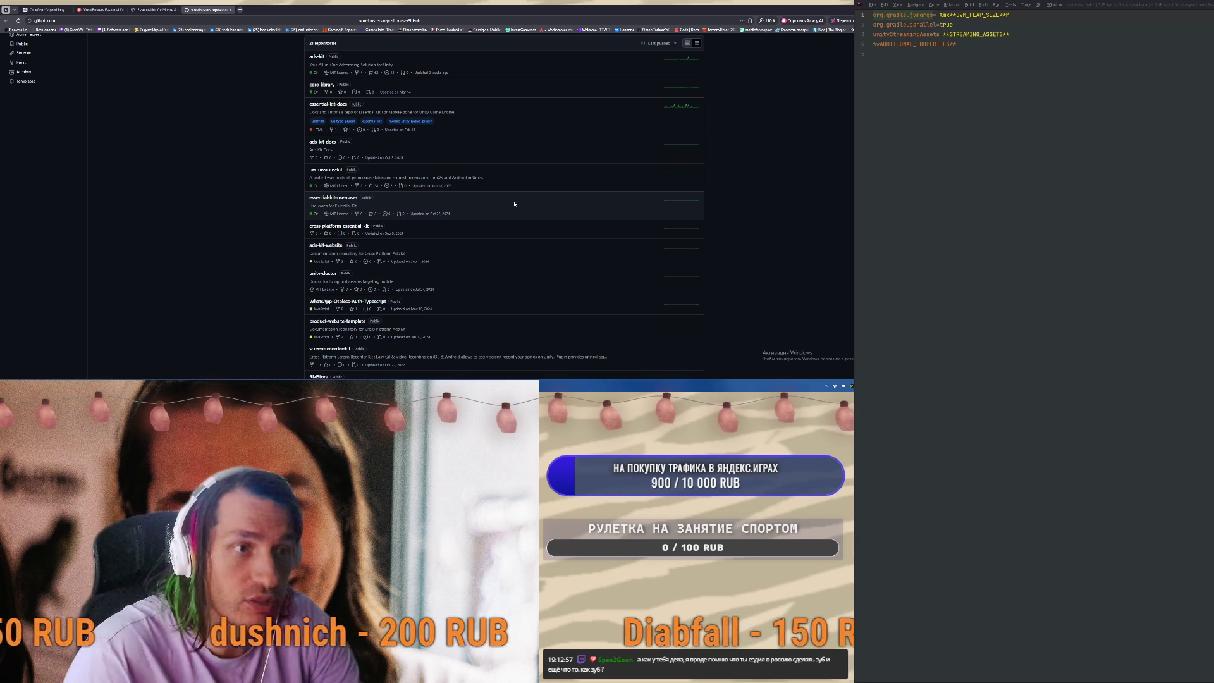
{"action": "scroll", "coordinate": [514, 204], "scroll_direction": "up", "scroll_amount": 2}
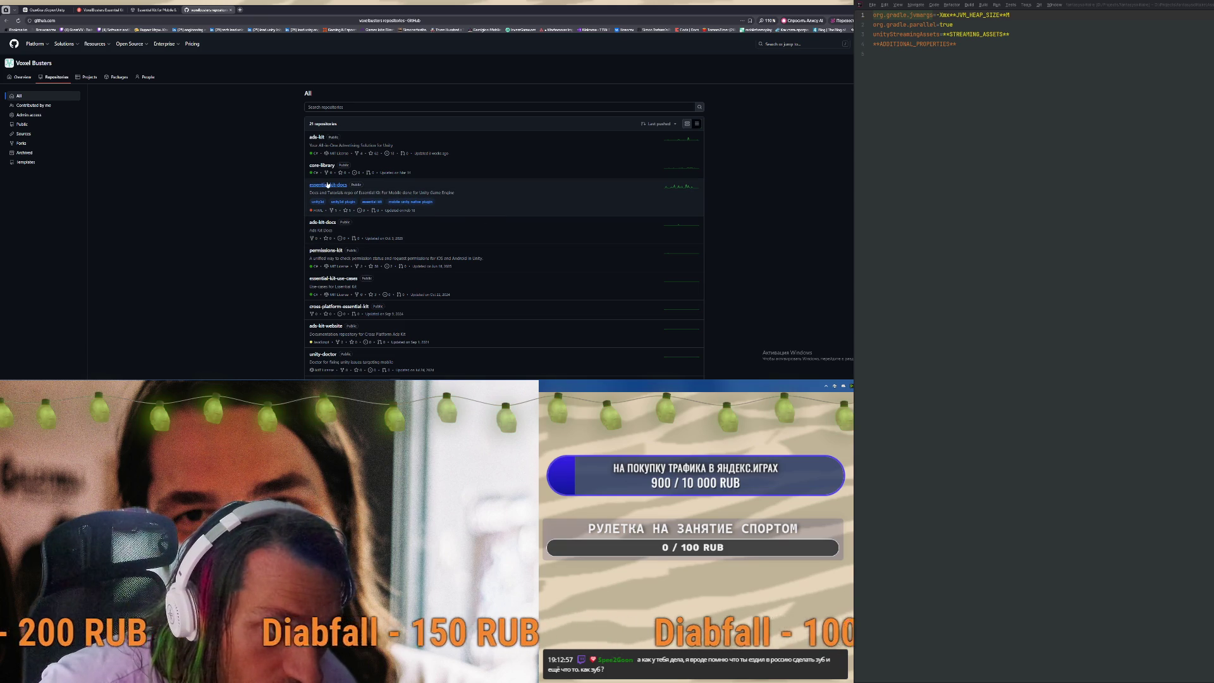
{"action": "left_click", "coordinate": [410, 193]}
{"action": "scroll", "coordinate": [470, 212], "scroll_direction": "down", "scroll_amount": 3}
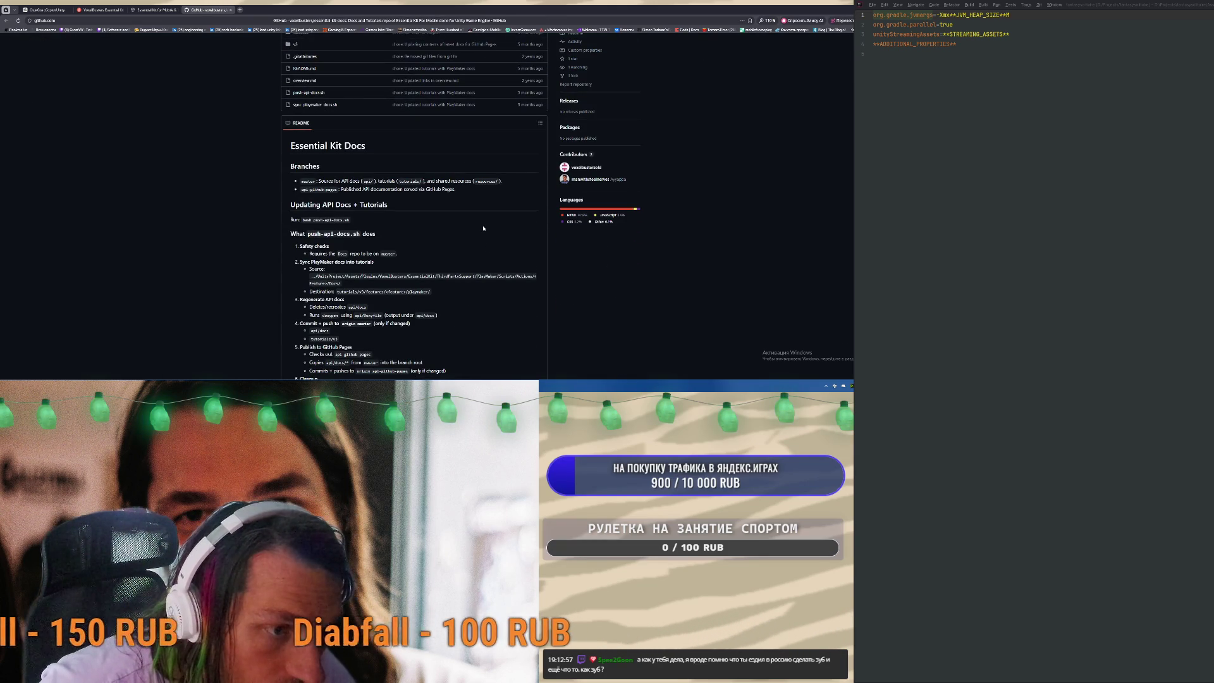
{"action": "scroll", "coordinate": [486, 232], "scroll_direction": "down", "scroll_amount": 2}
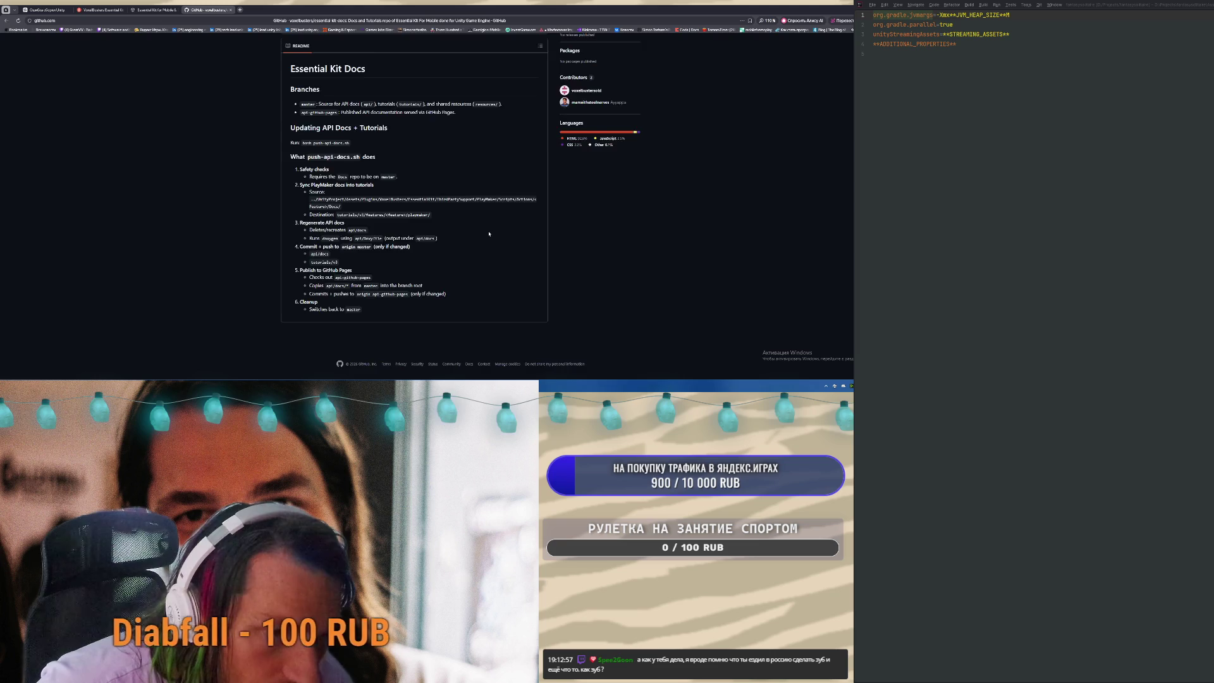
{"action": "scroll", "coordinate": [486, 232], "scroll_direction": "up", "scroll_amount": 5}
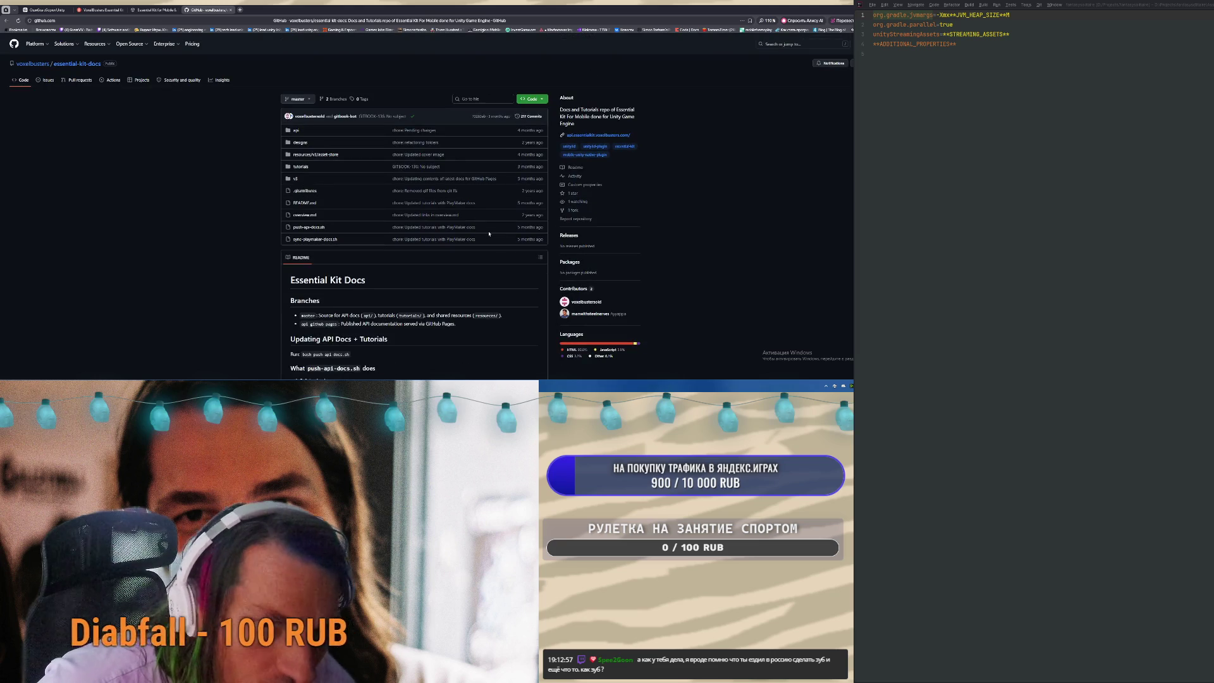
{"action": "left_click", "coordinate": [7, 21]}
{"action": "left_click", "coordinate": [155, 10]}
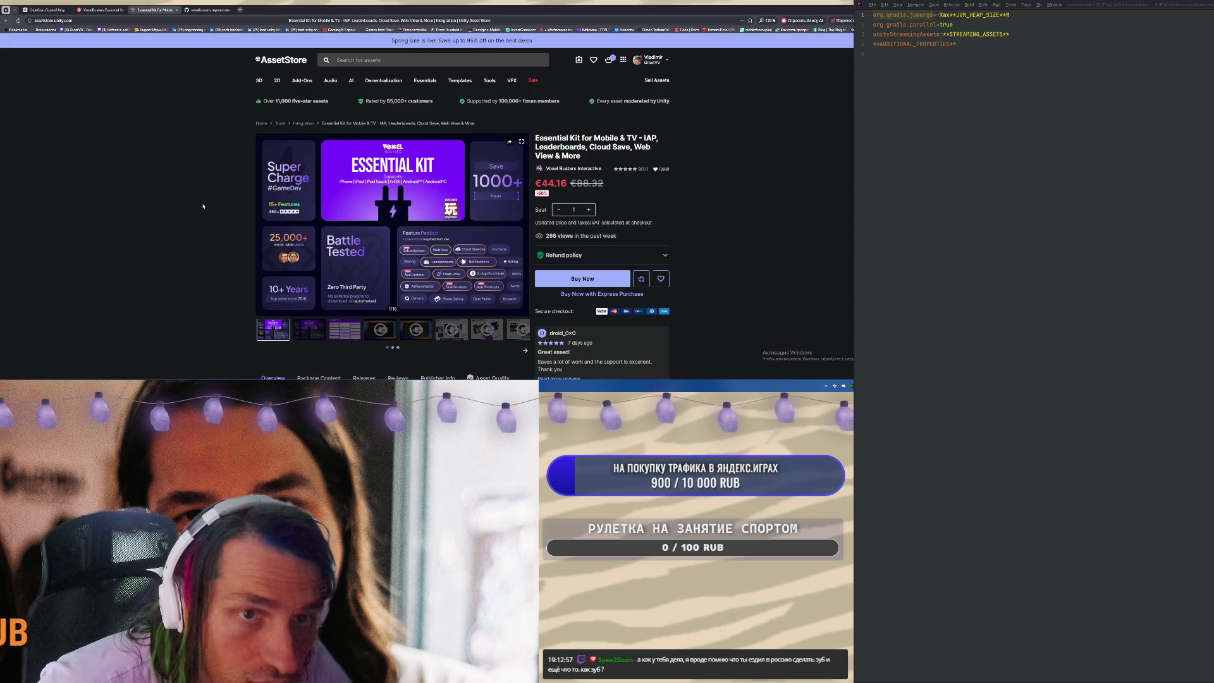
Scroll the Essential Kit for Mobile & TV description and open voxelbusters.com via GET ESSENTIAL KIT
{"action": "scroll", "coordinate": [203, 206], "scroll_direction": "down", "scroll_amount": 3}
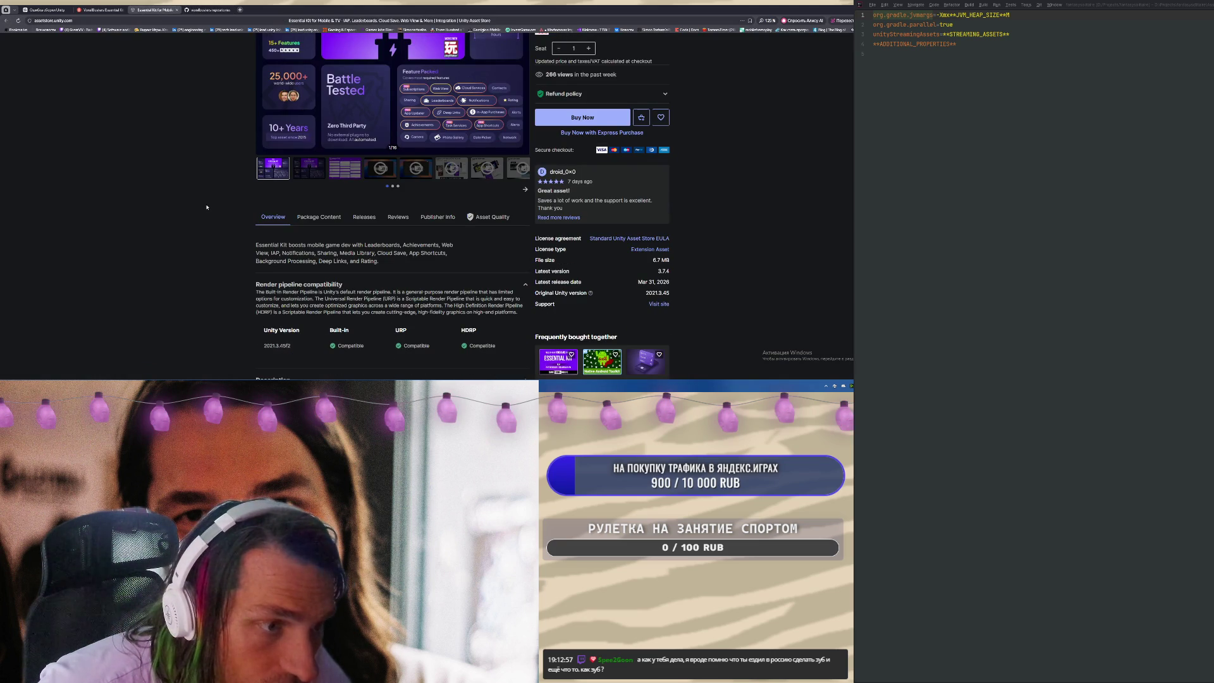
{"action": "scroll", "coordinate": [206, 207], "scroll_direction": "down", "scroll_amount": 4}
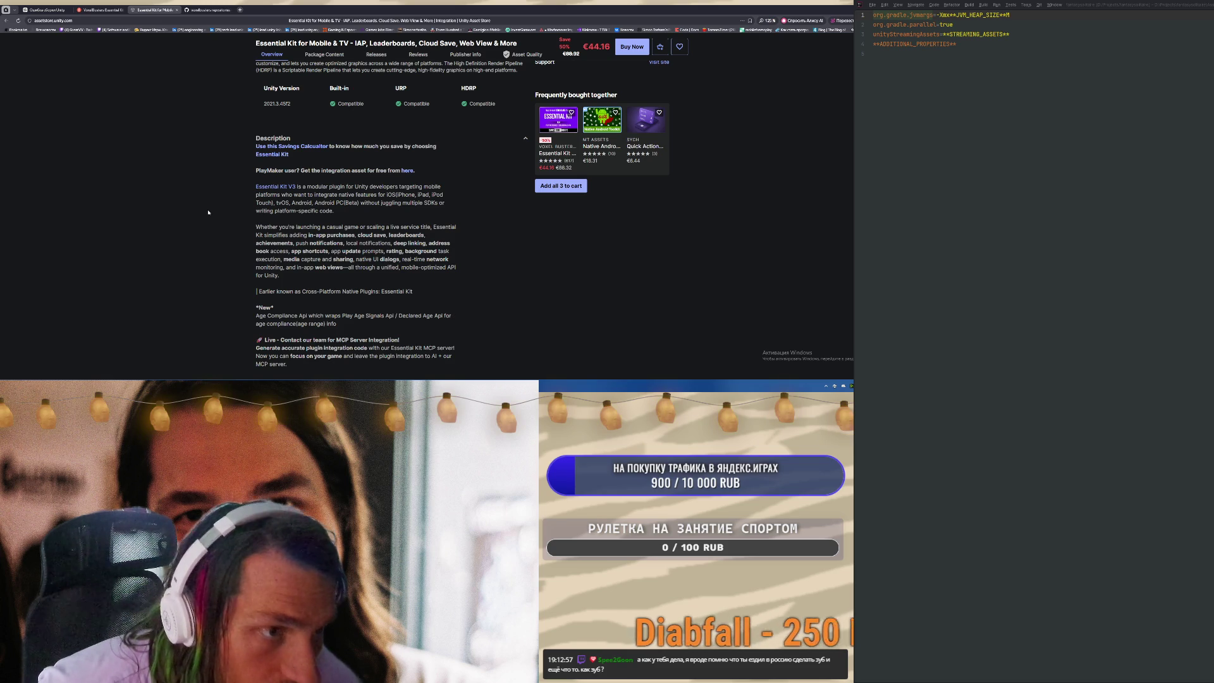
{"action": "left_click", "coordinate": [275, 186]}
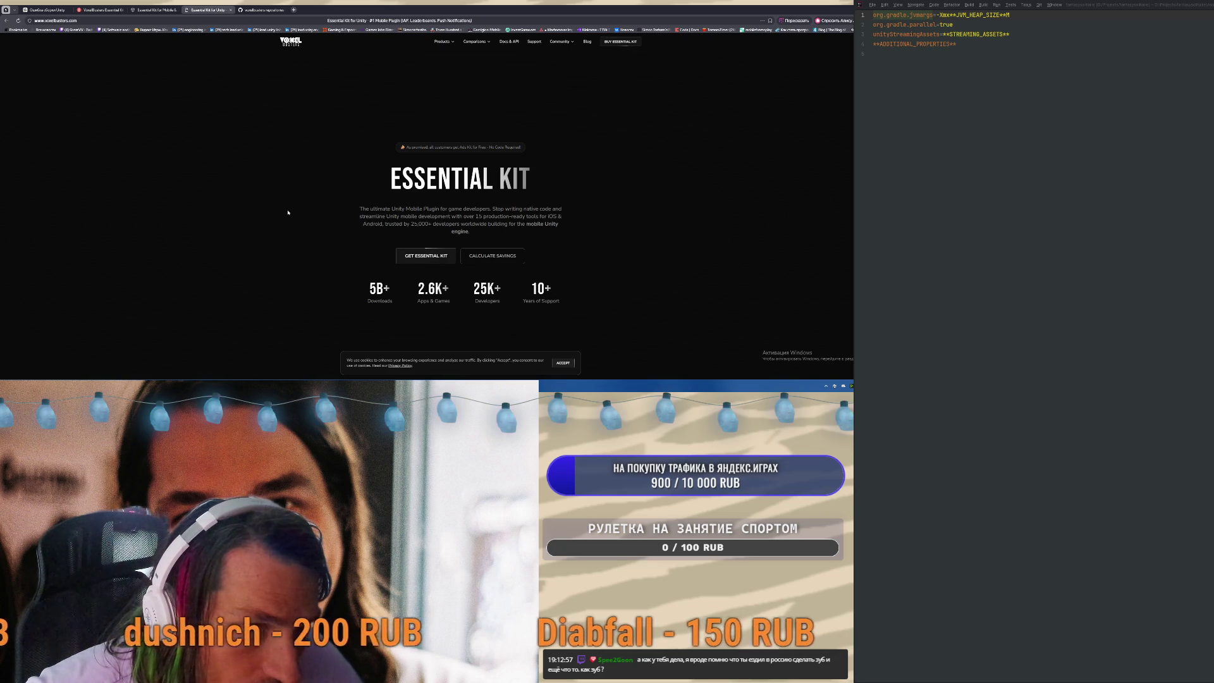
{"action": "left_click", "coordinate": [427, 259]}
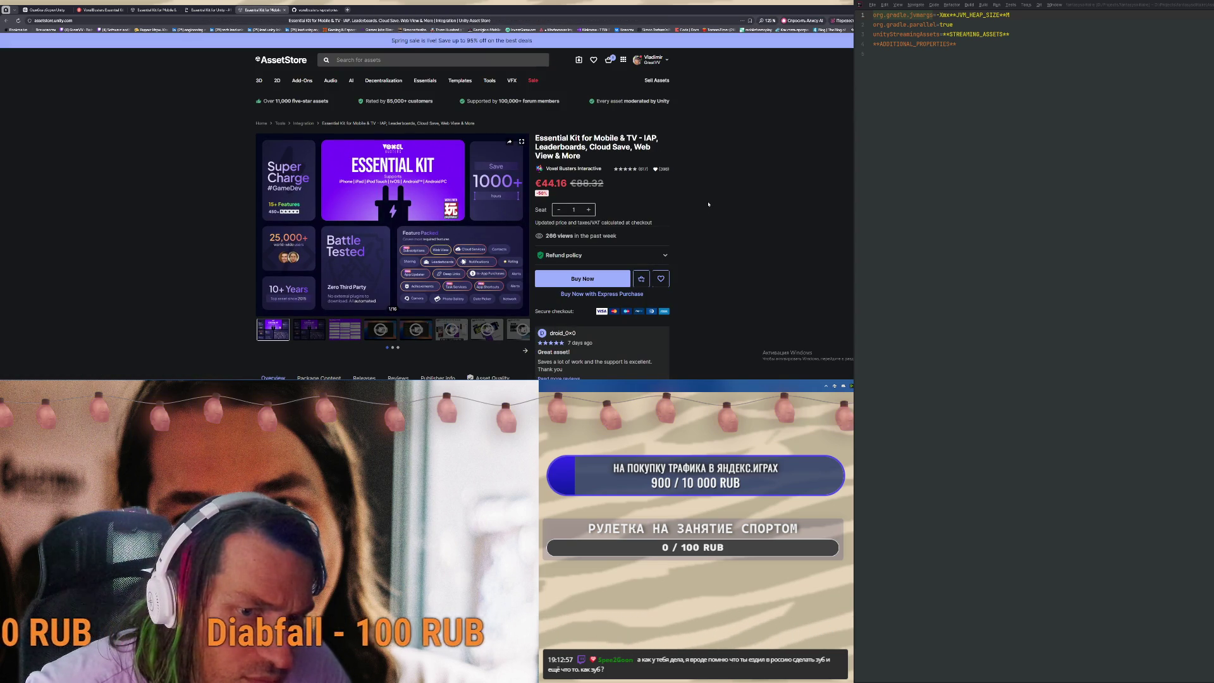
Scroll through the Voxel Busters Essential Kit website, then return to the Asset Store listing
{"action": "scroll", "coordinate": [706, 209], "scroll_direction": "down", "scroll_amount": 2}
{"action": "scroll", "coordinate": [704, 211], "scroll_direction": "down", "scroll_amount": 4}
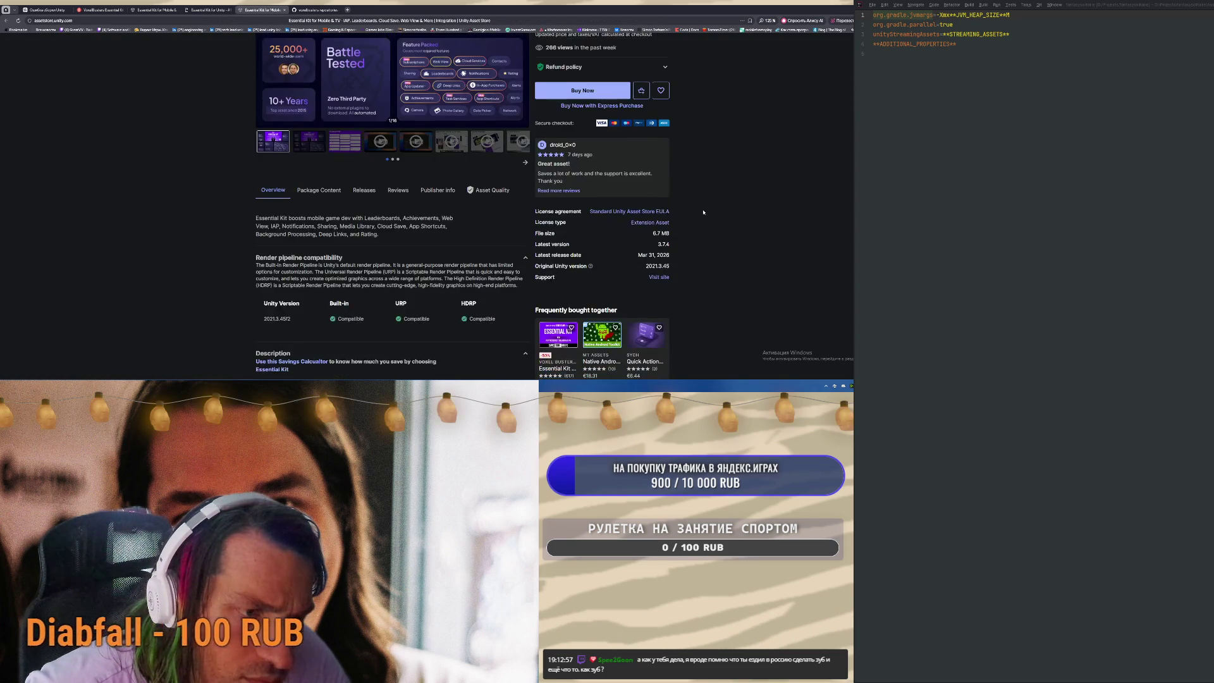
{"action": "scroll", "coordinate": [702, 217], "scroll_direction": "down", "scroll_amount": 3}
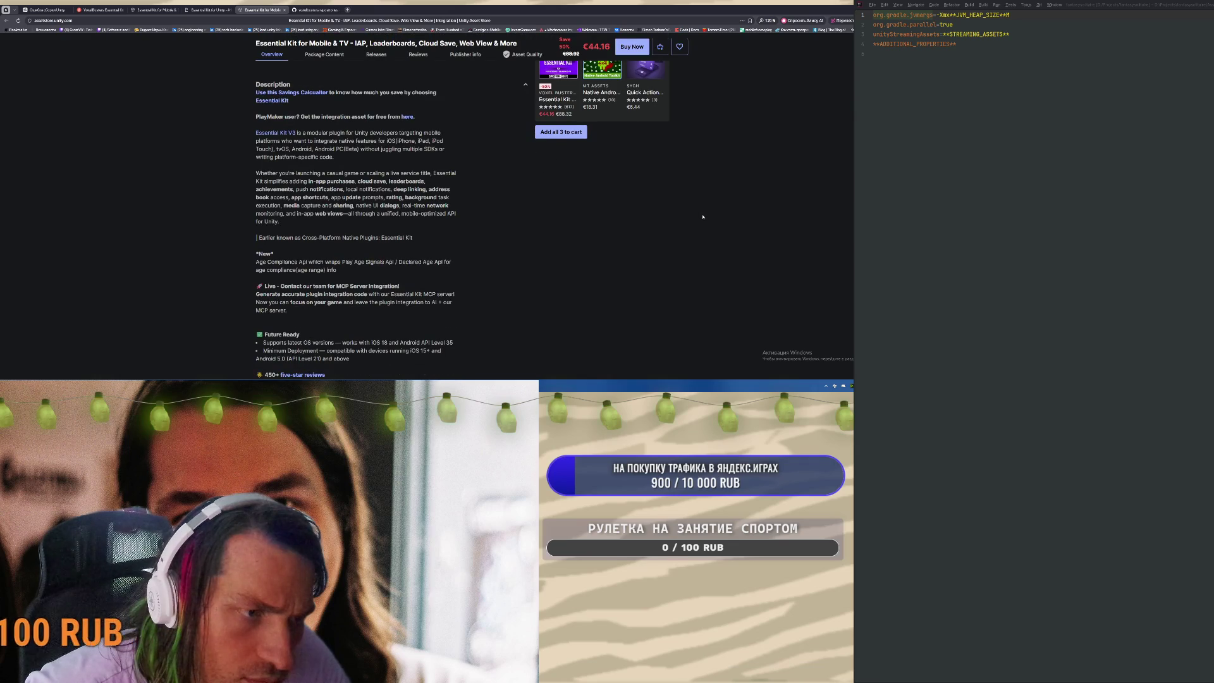
{"action": "scroll", "coordinate": [702, 216], "scroll_direction": "up", "scroll_amount": 4}
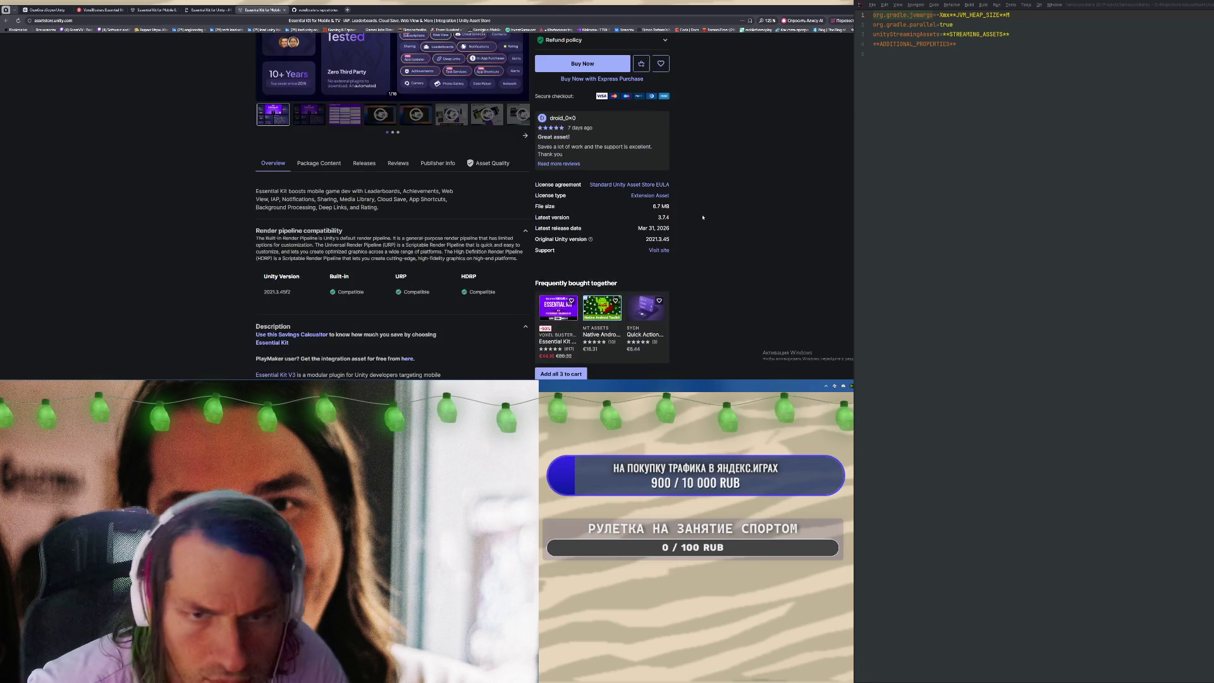
{"action": "scroll", "coordinate": [703, 217], "scroll_direction": "down", "scroll_amount": 5}
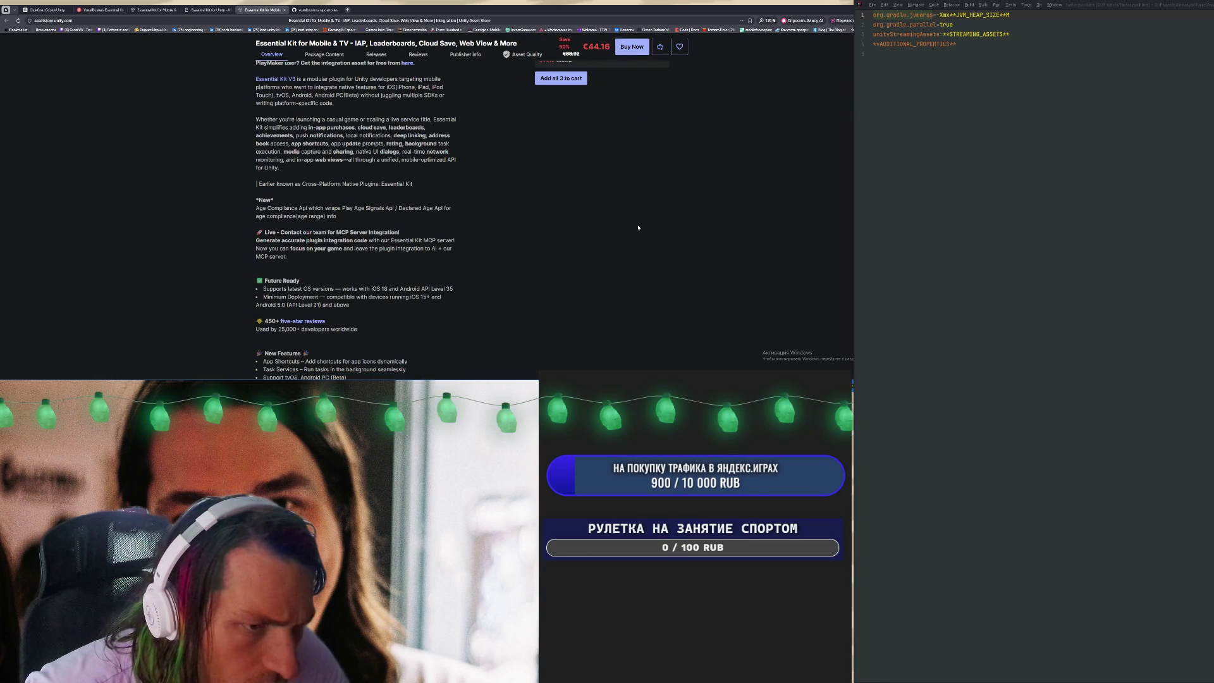
{"action": "scroll", "coordinate": [638, 228], "scroll_direction": "down", "scroll_amount": 3}
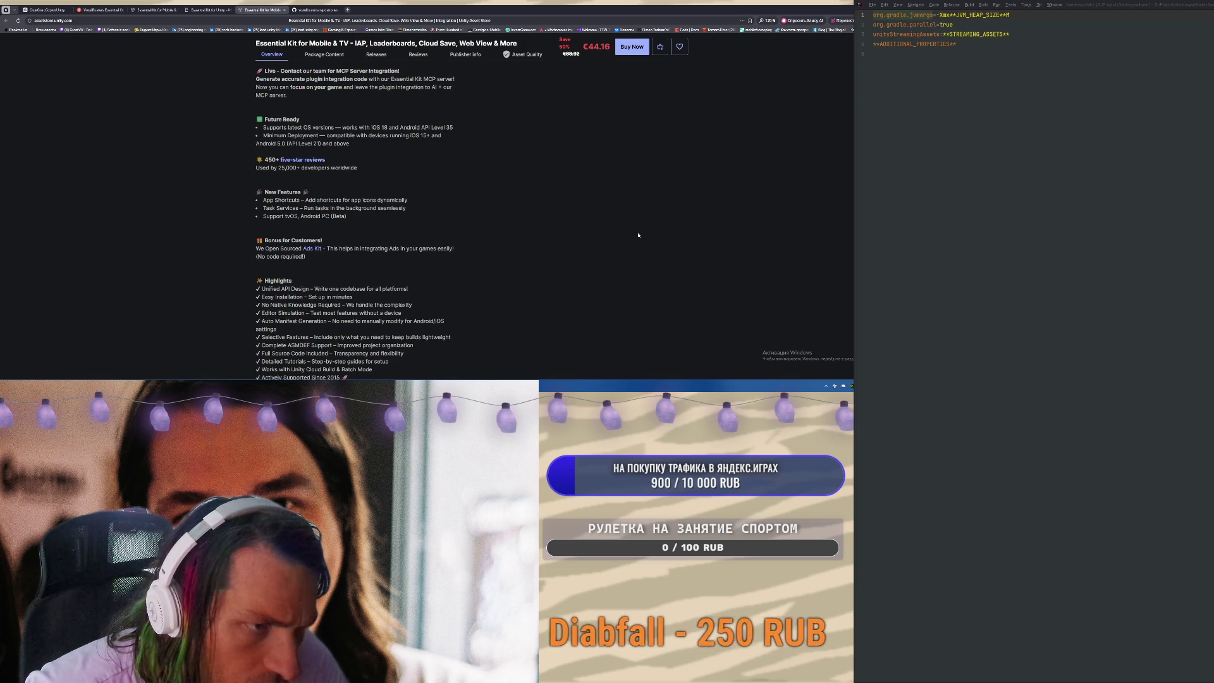
{"action": "scroll", "coordinate": [630, 236], "scroll_direction": "down", "scroll_amount": 1}
{"action": "scroll", "coordinate": [631, 236], "scroll_direction": "down", "scroll_amount": 1}
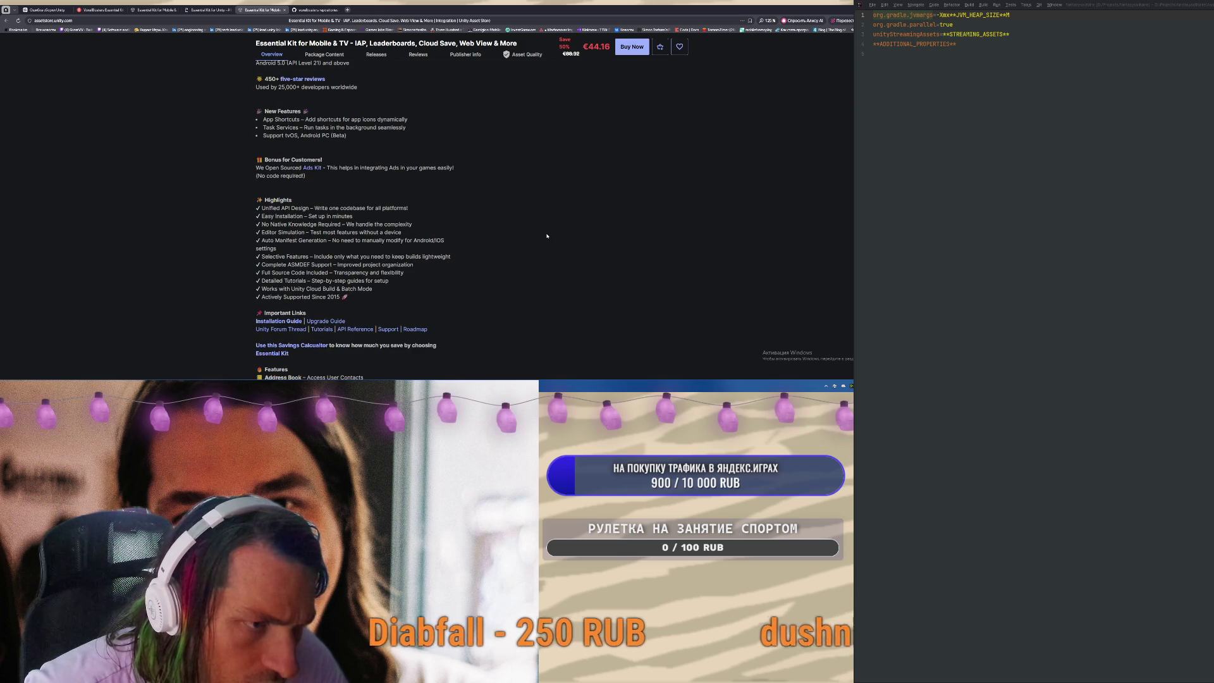
{"action": "left_click", "coordinate": [262, 9]}
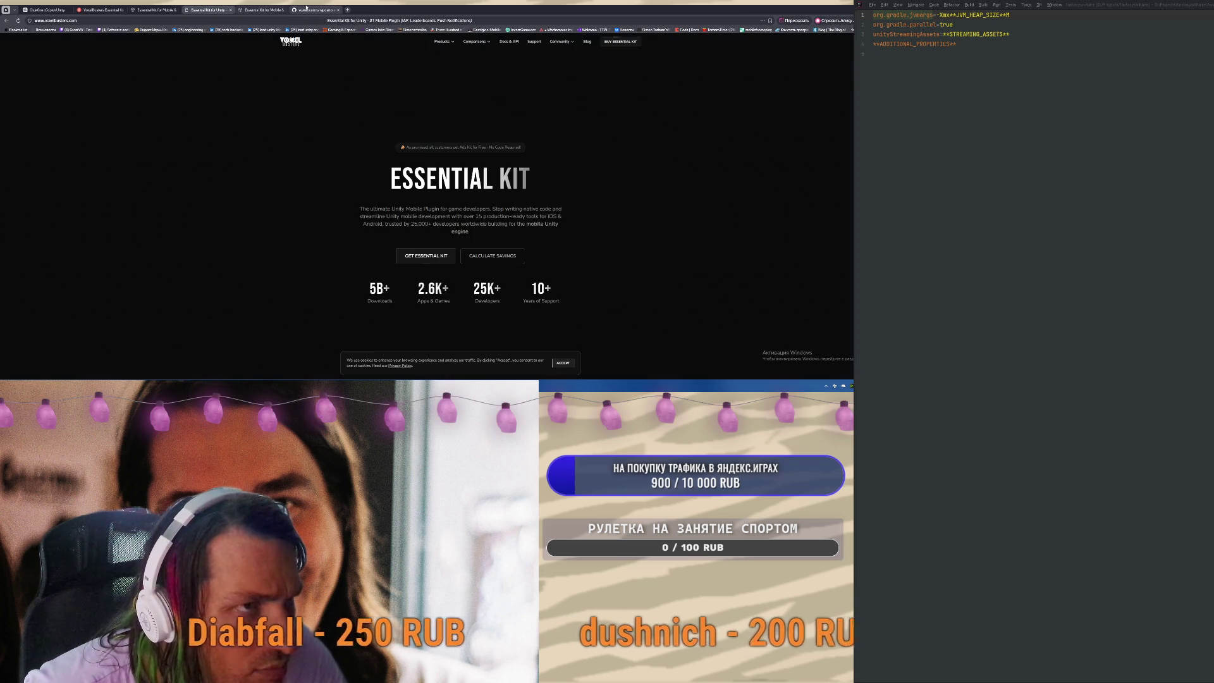
{"action": "left_click", "coordinate": [306, 9]}
{"action": "left_click", "coordinate": [208, 9]}
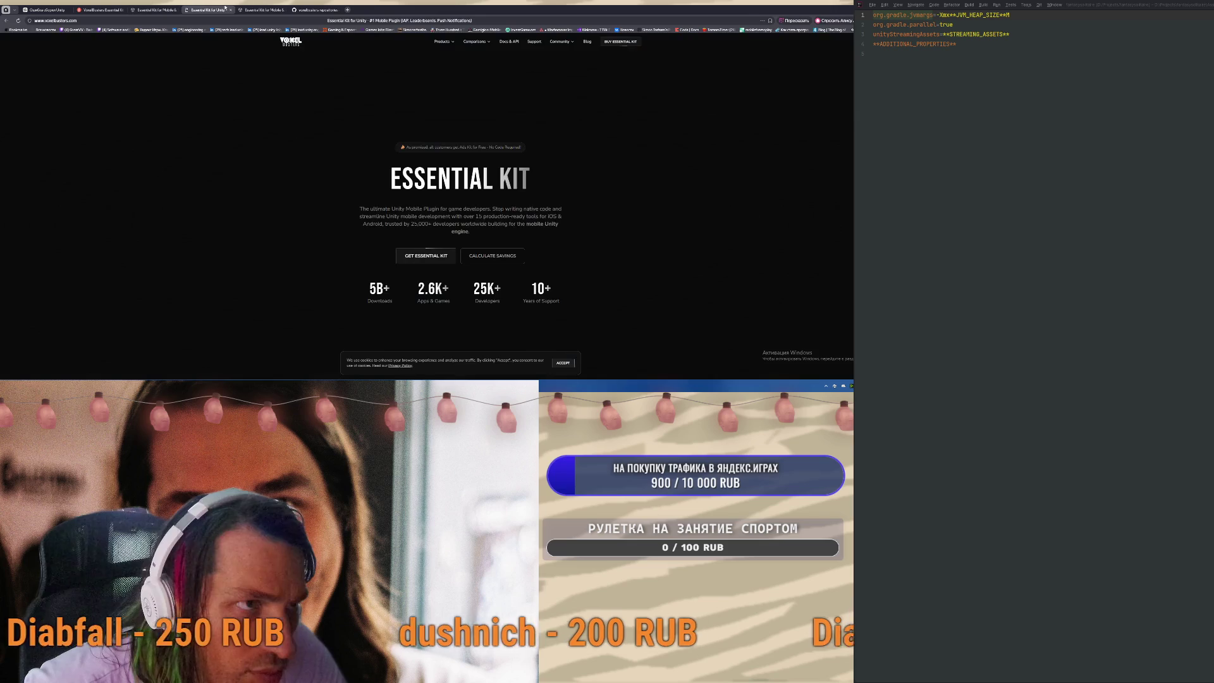
{"action": "left_click", "coordinate": [263, 9]}
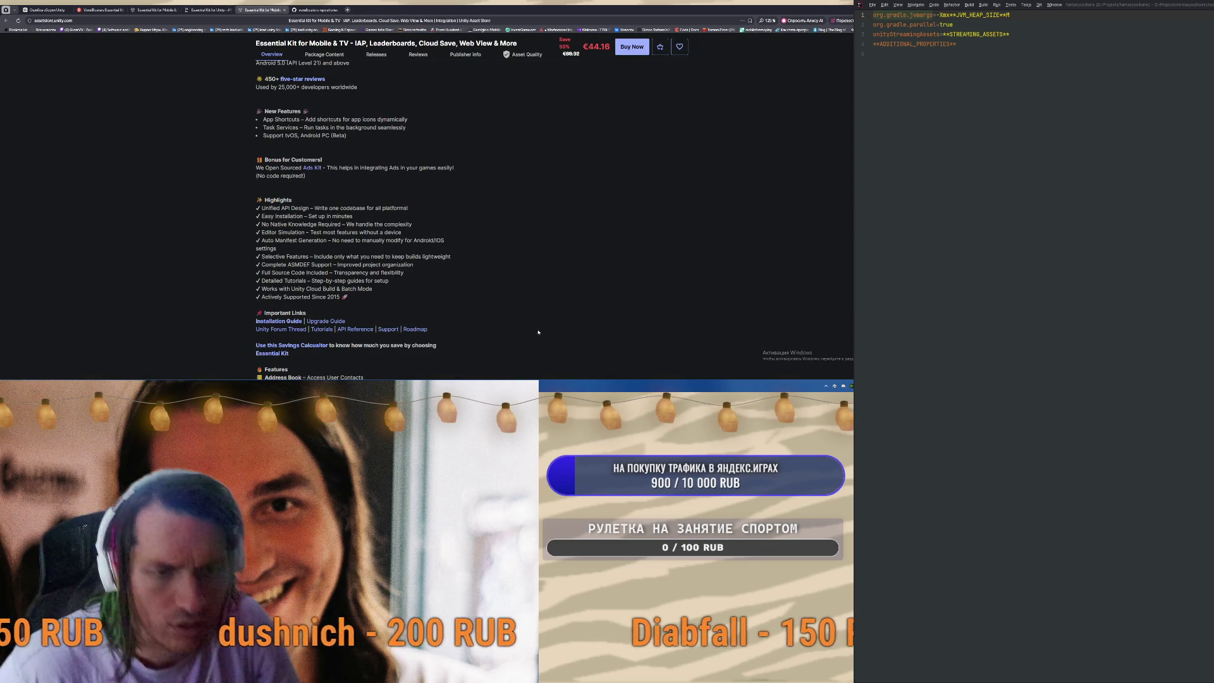
Expand Runtime, Plugins, Resources and Android in the Project window to reveal the com.voxelbusters.essentialkit files
{"action": "key", "text": "alt+Tab"}
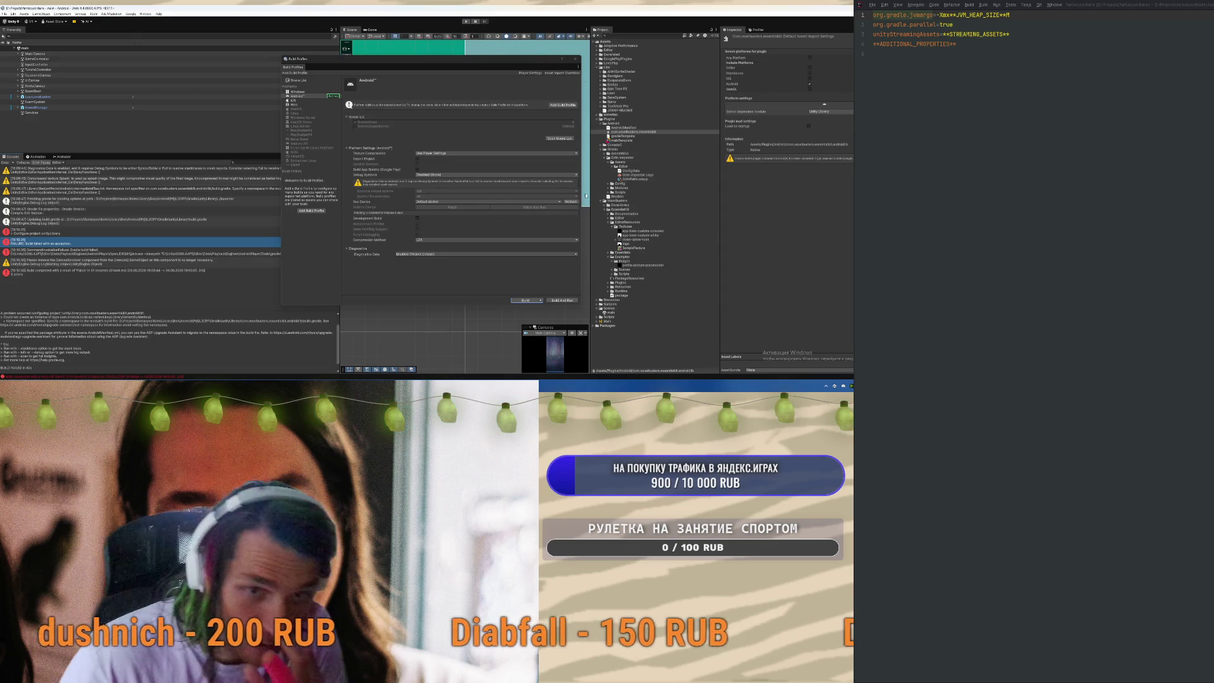
{"action": "left_click", "coordinate": [573, 60]}
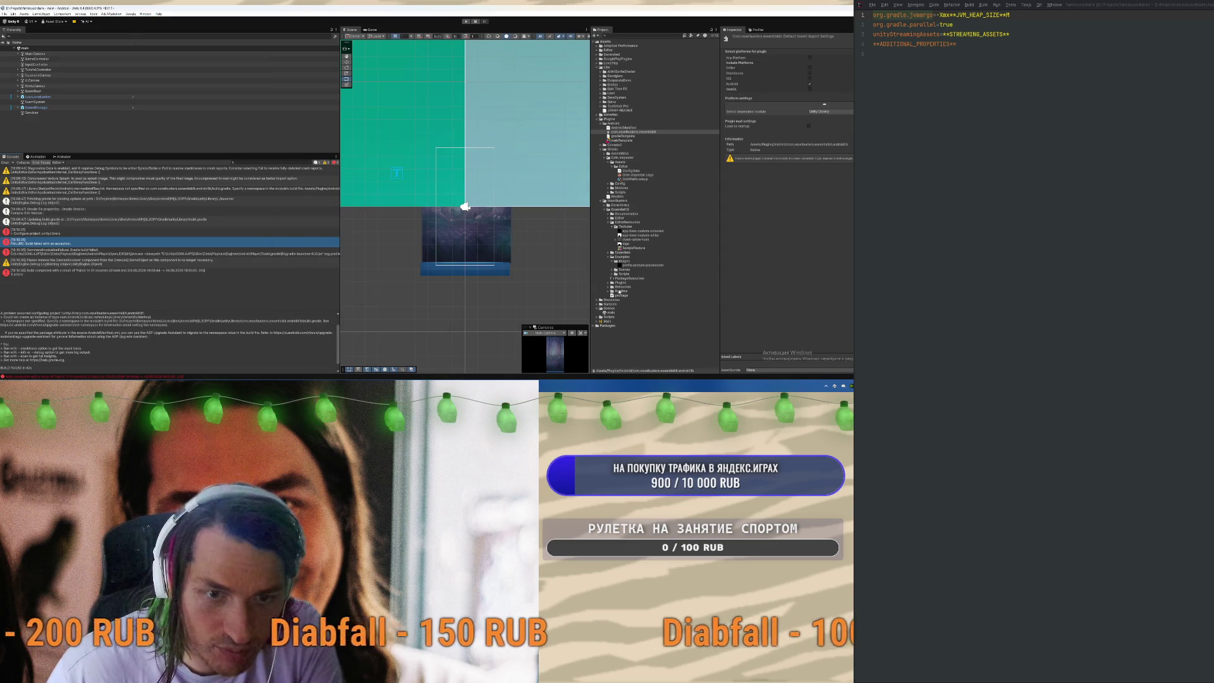
{"action": "left_click", "coordinate": [619, 201]}
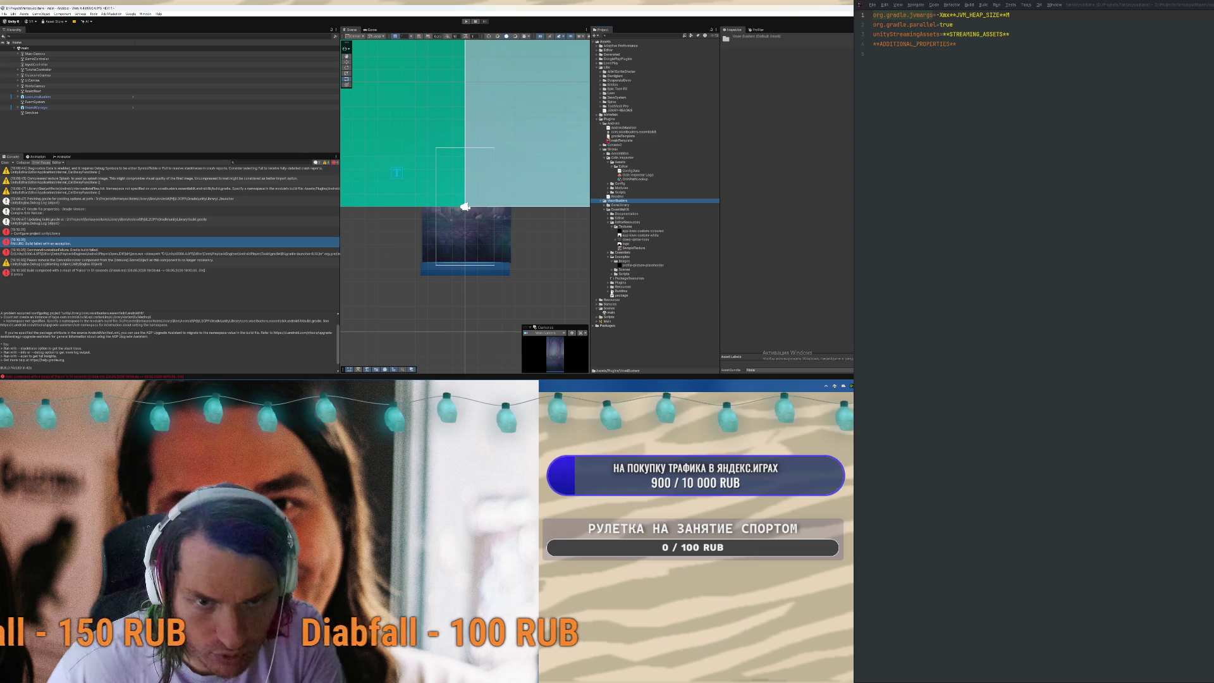
{"action": "left_click", "coordinate": [608, 291]}
{"action": "left_click", "coordinate": [608, 282]}
{"action": "left_click", "coordinate": [608, 291]}
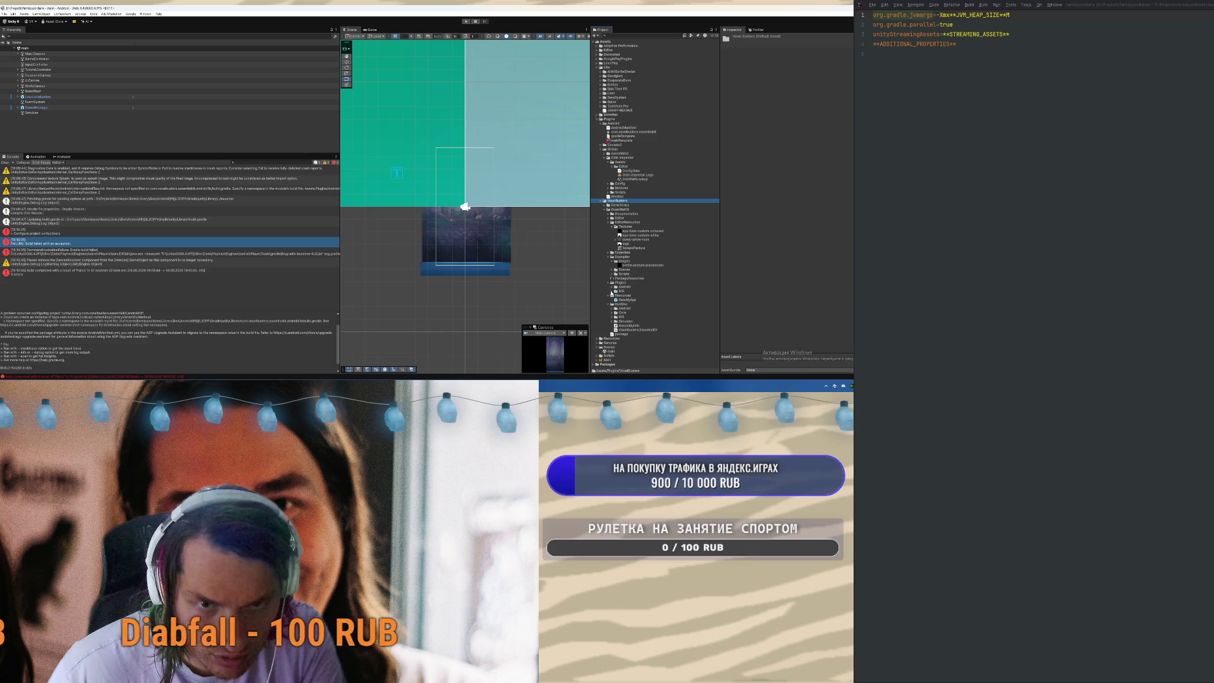
{"action": "left_click", "coordinate": [612, 287]}
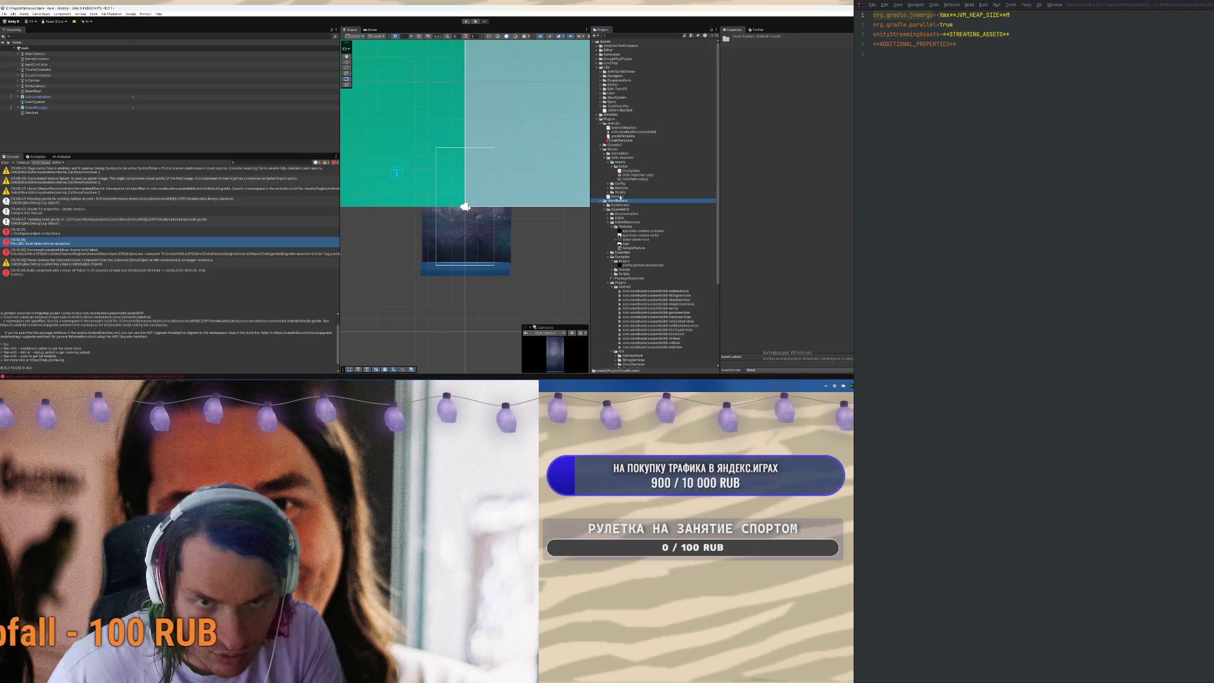
{"action": "left_click", "coordinate": [405, 364]}
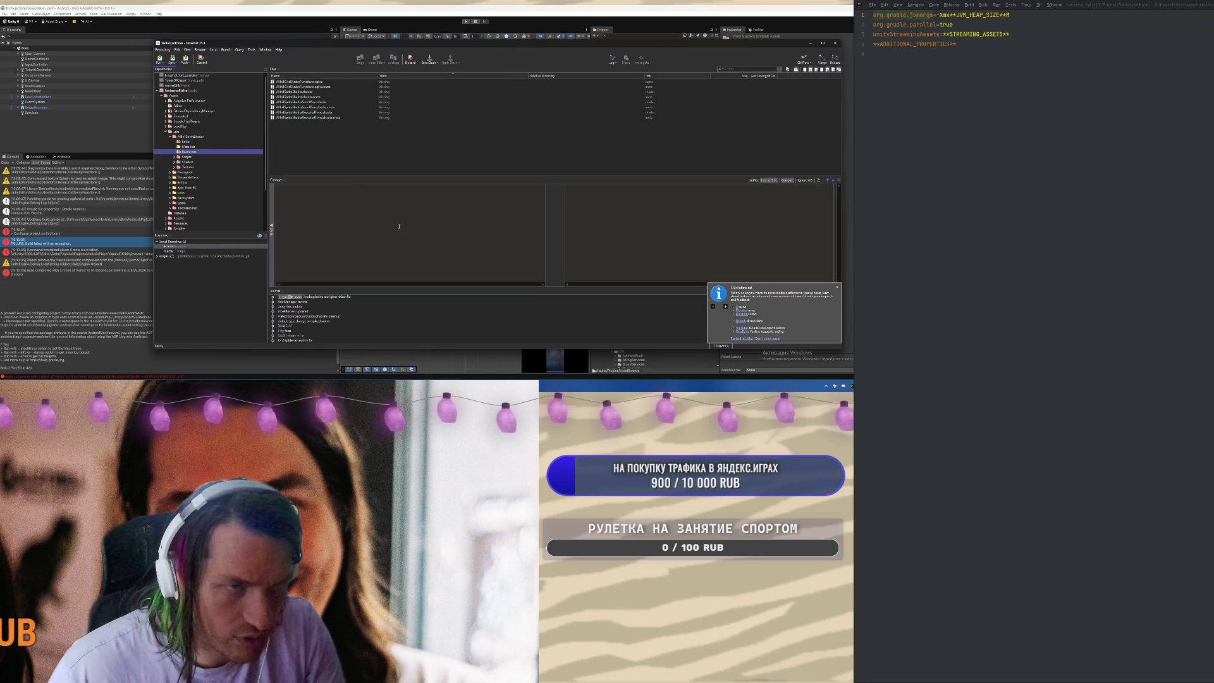
Stage all pending changes under the Assets folder in Sourcetree
{"action": "left_click", "coordinate": [383, 98]}
{"action": "left_click", "coordinate": [186, 92]}
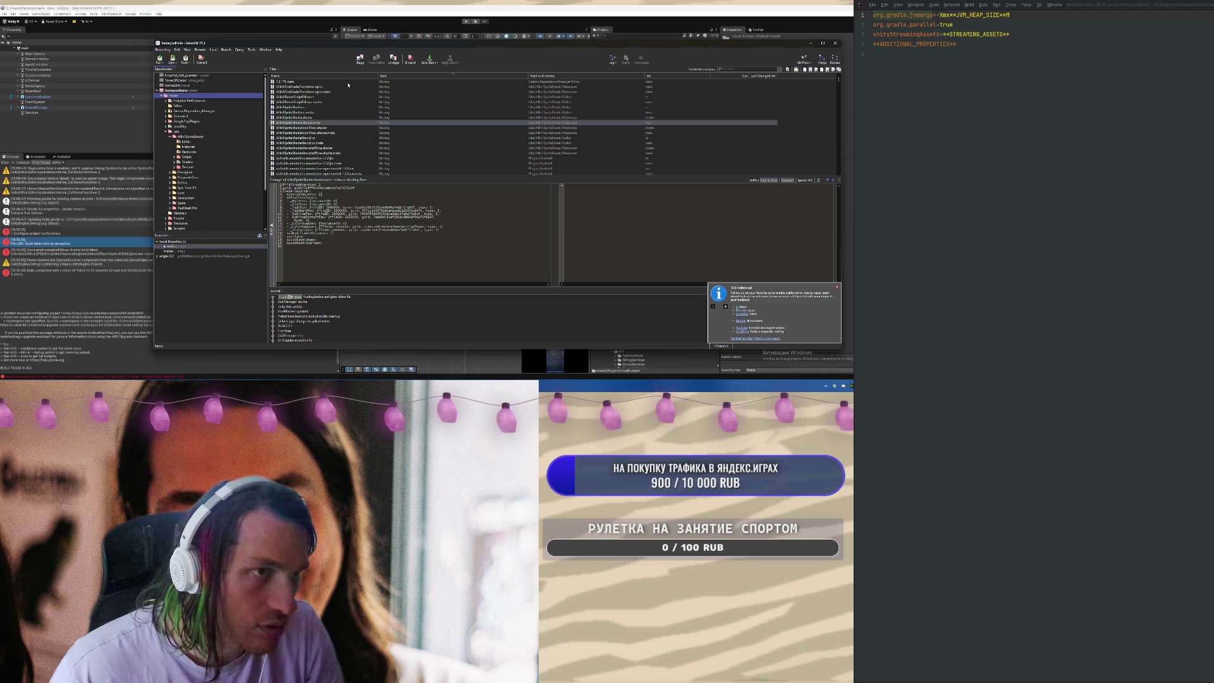
{"action": "key", "text": "ctrl+a"}
{"action": "right_click", "coordinate": [358, 107]}
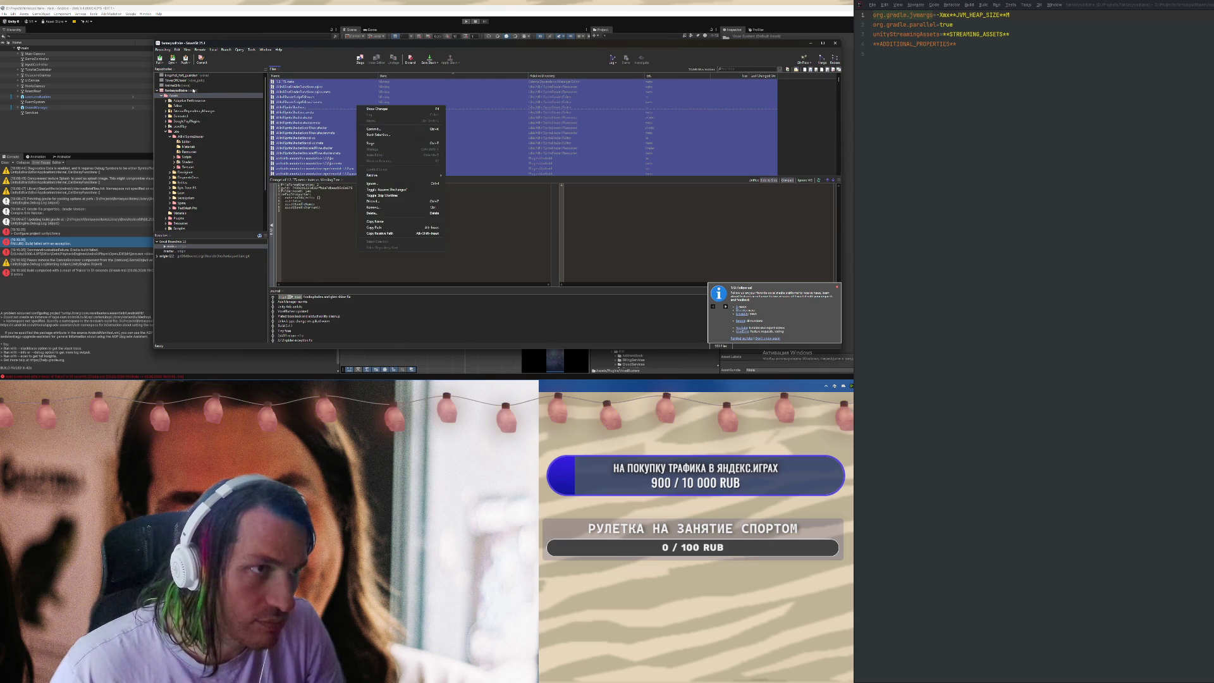
{"action": "left_click", "coordinate": [201, 90]}
Commit the staged changes with the message 'fix build sdk ver' and close the output report
{"action": "key", "text": "ctrl+a"}
{"action": "right_click", "coordinate": [358, 98]}
{"action": "left_click", "coordinate": [385, 138]}
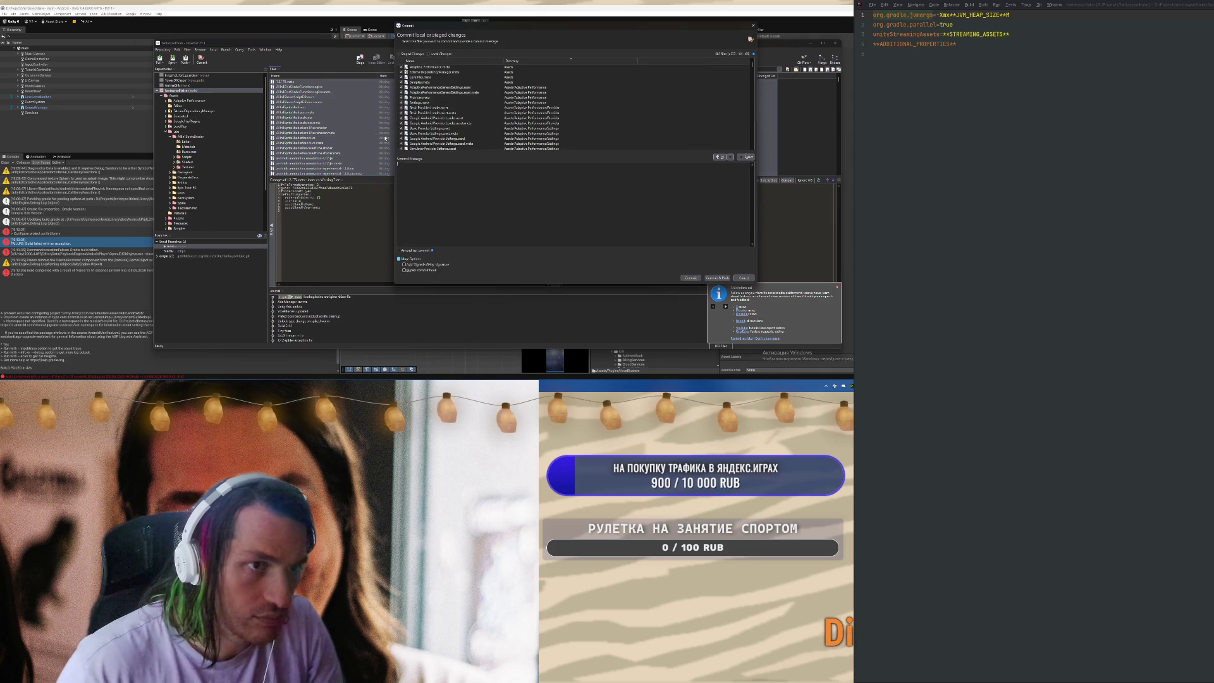
{"action": "type", "text": "fix build sdk ver"}
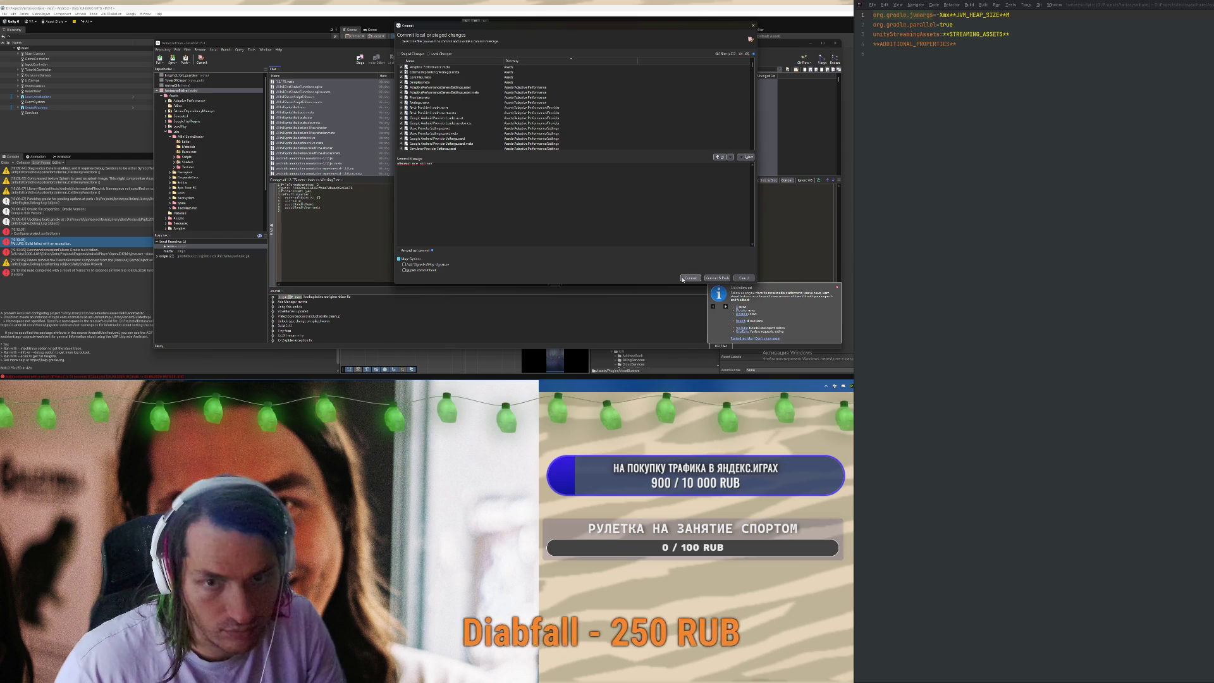
{"action": "left_click", "coordinate": [689, 279]}
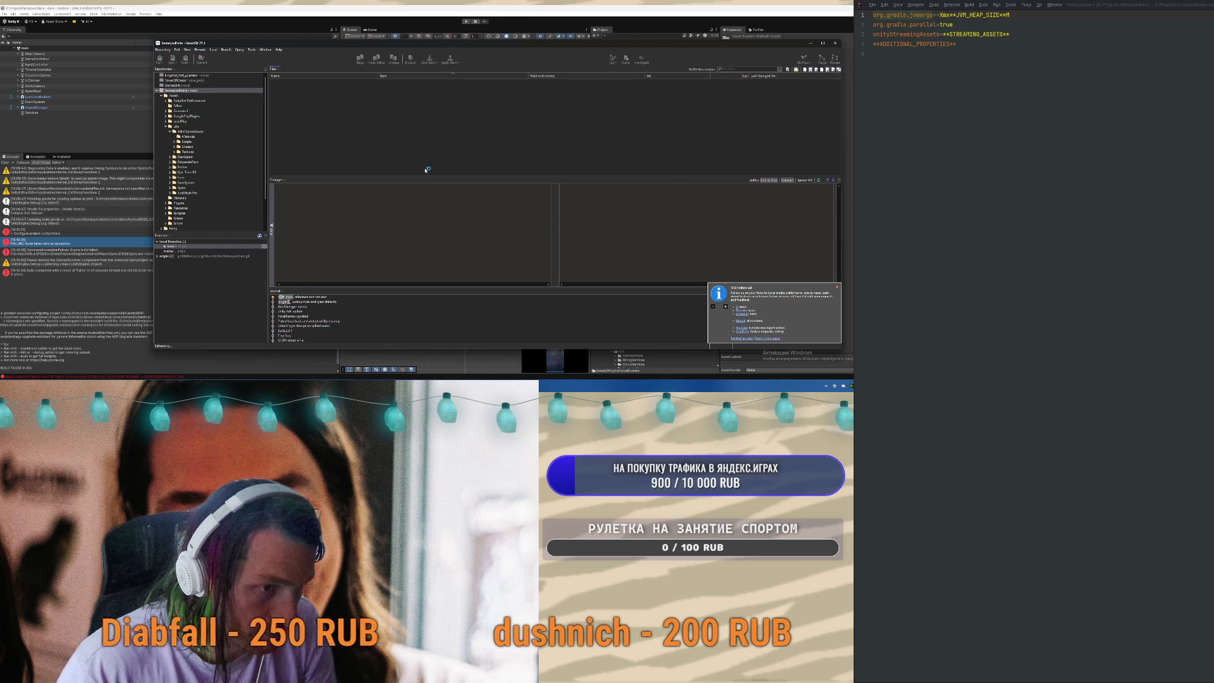
{"action": "left_click", "coordinate": [824, 292]}
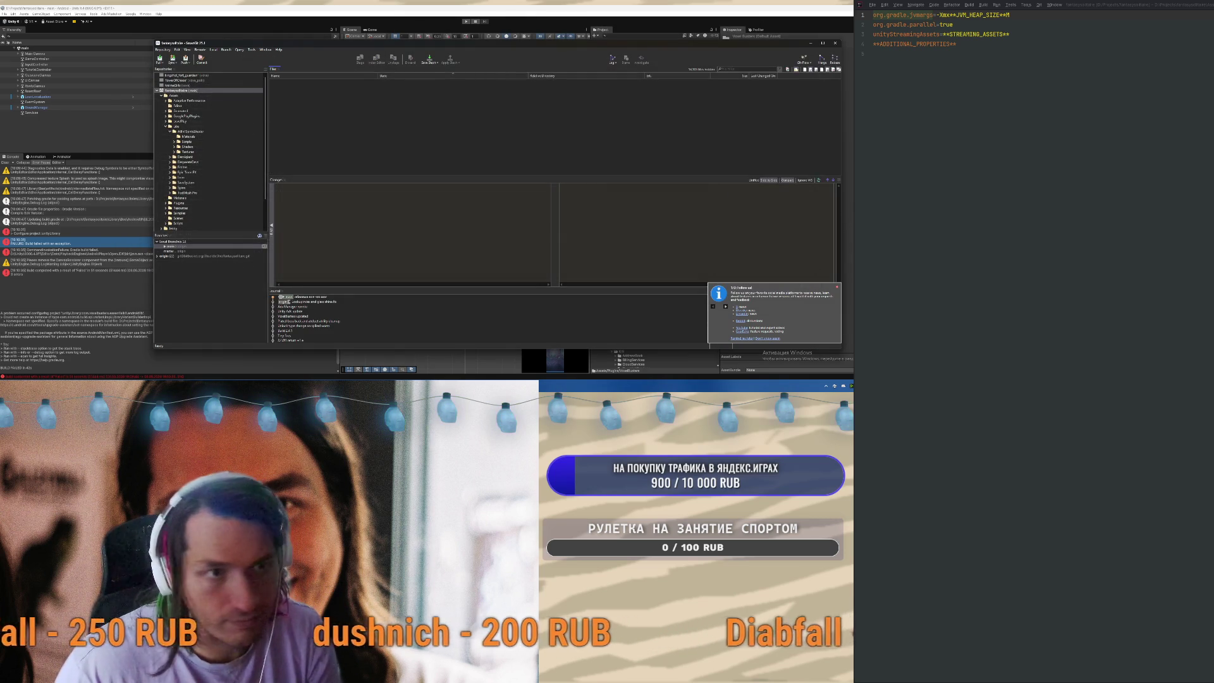
{"action": "key", "text": "alt+Tab"}
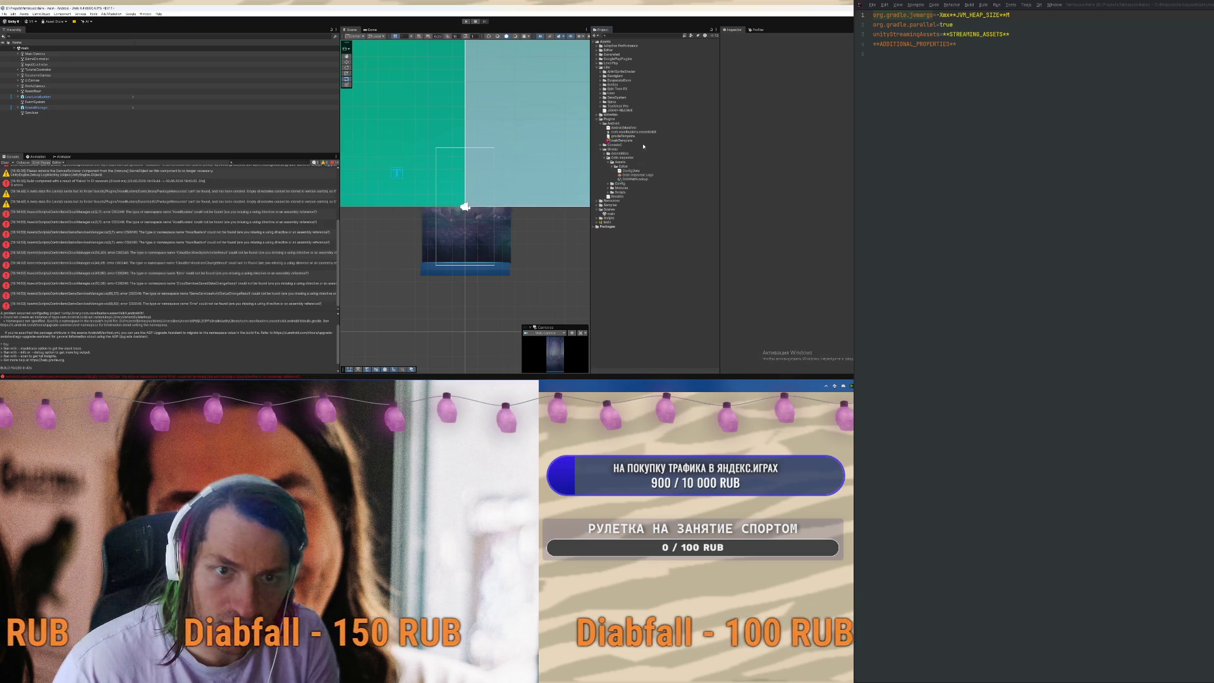
Delete the leftover Samples folder and the com.voxelbusters.essentialkit entry from the project
{"action": "left_click", "coordinate": [623, 205]}
{"action": "key", "text": "Delete"}
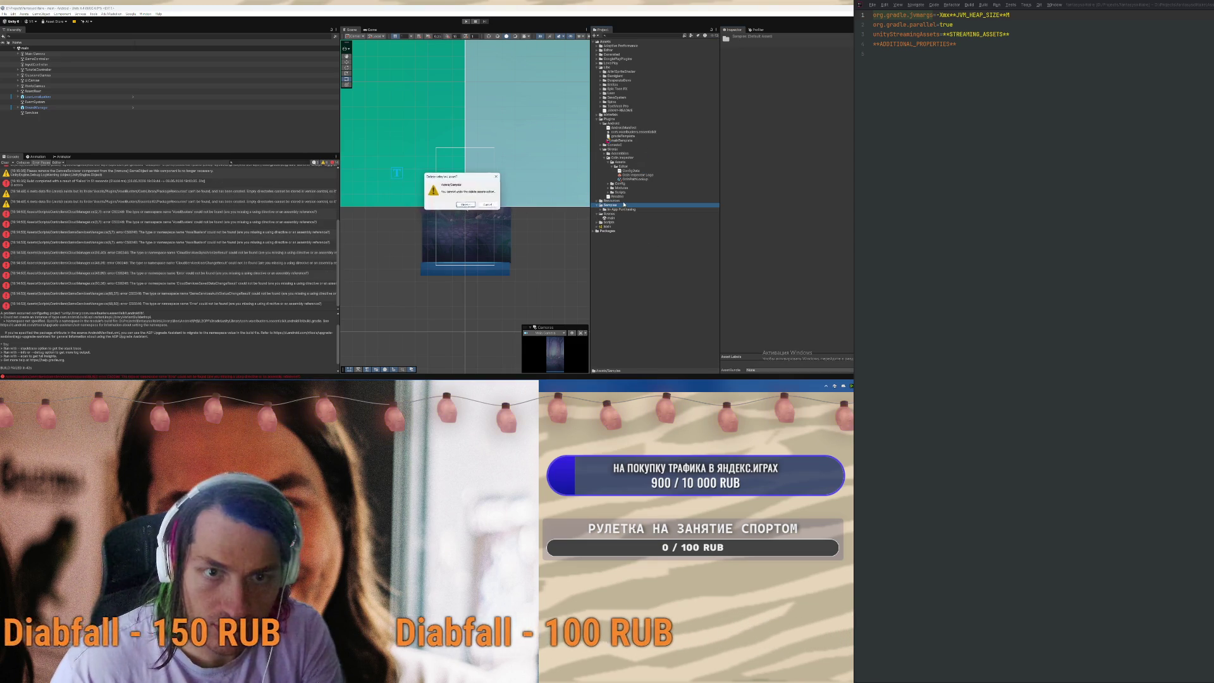
{"action": "left_click", "coordinate": [466, 204]}
{"action": "left_click", "coordinate": [632, 132]}
{"action": "key", "text": "Delete"}
{"action": "left_click", "coordinate": [465, 204]}
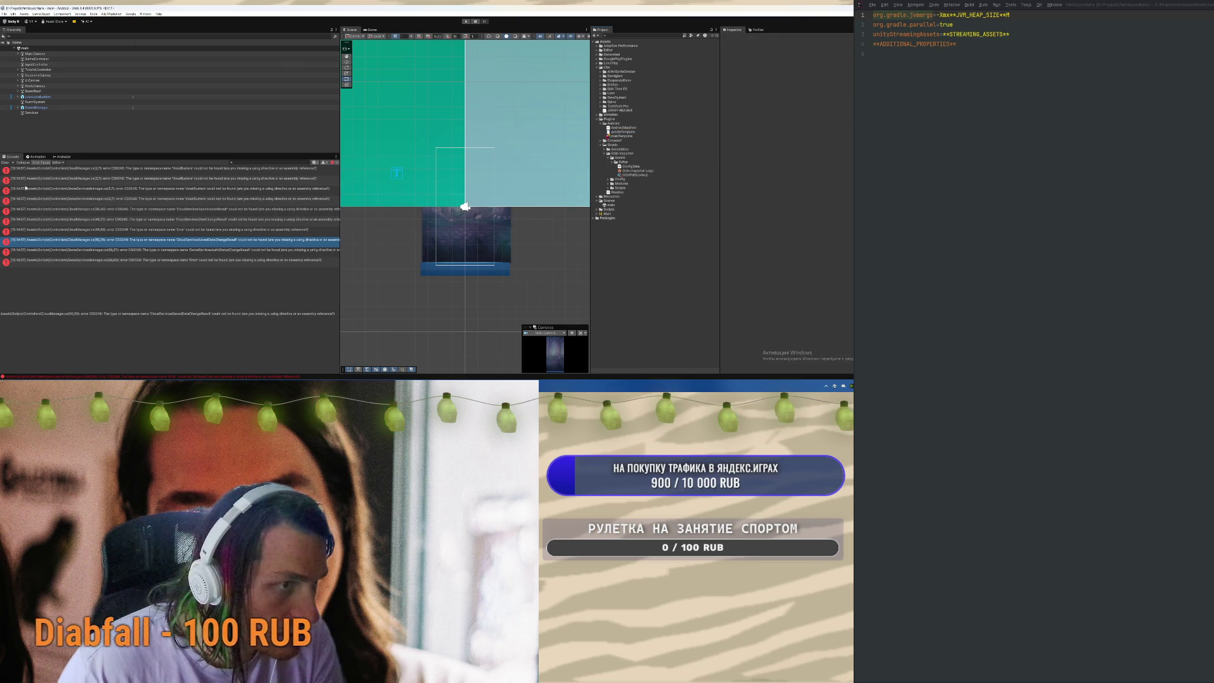
Clear the Console, review the CloudManager and GameServicesManager errors, and open CloudManager.cs at the first
{"action": "left_click", "coordinate": [8, 163]}
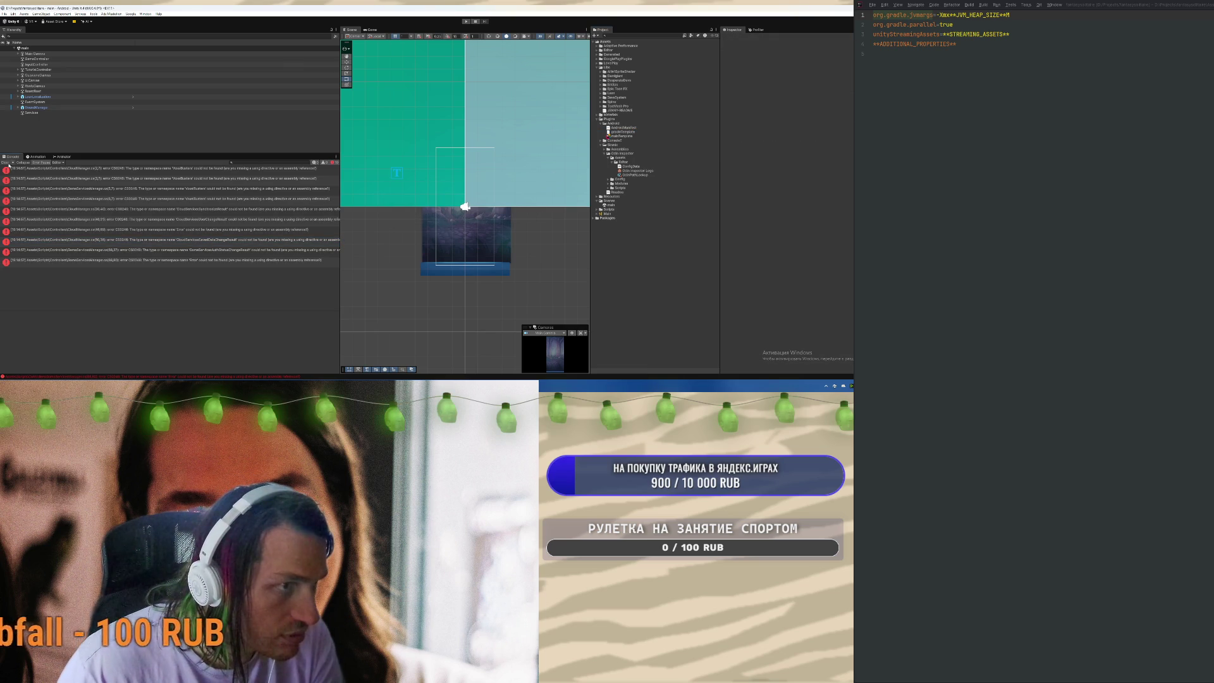
{"action": "left_click", "coordinate": [108, 211]}
{"action": "left_click", "coordinate": [142, 239]}
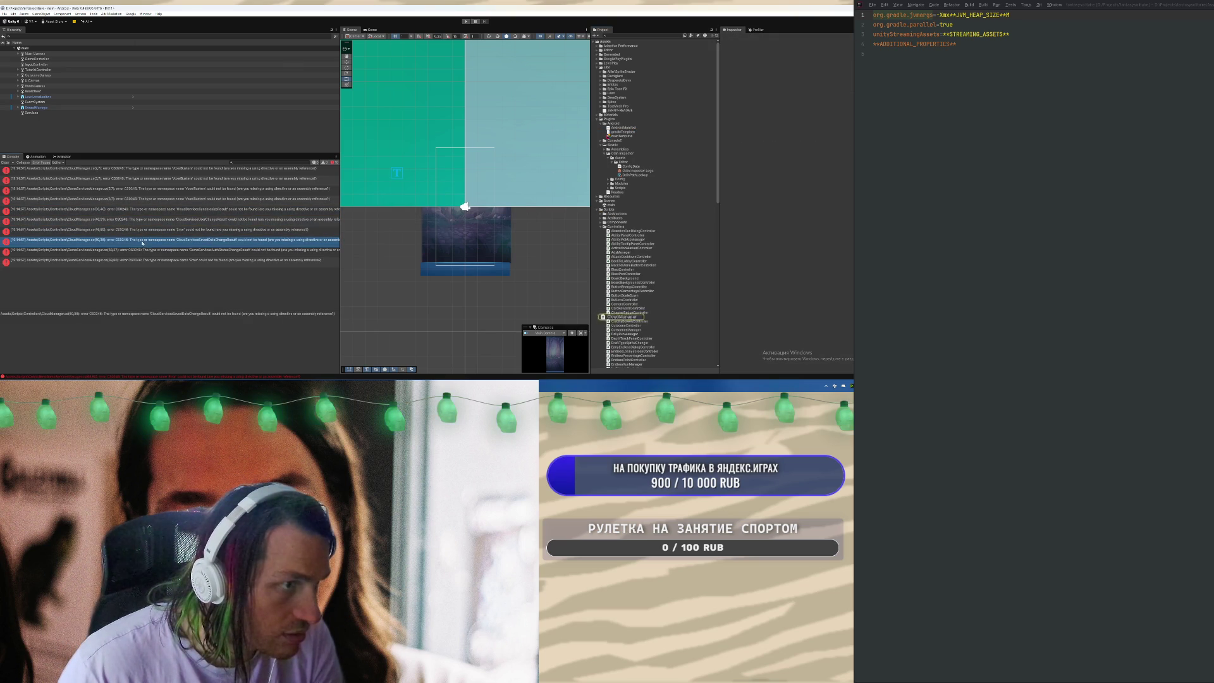
{"action": "left_click", "coordinate": [133, 260]}
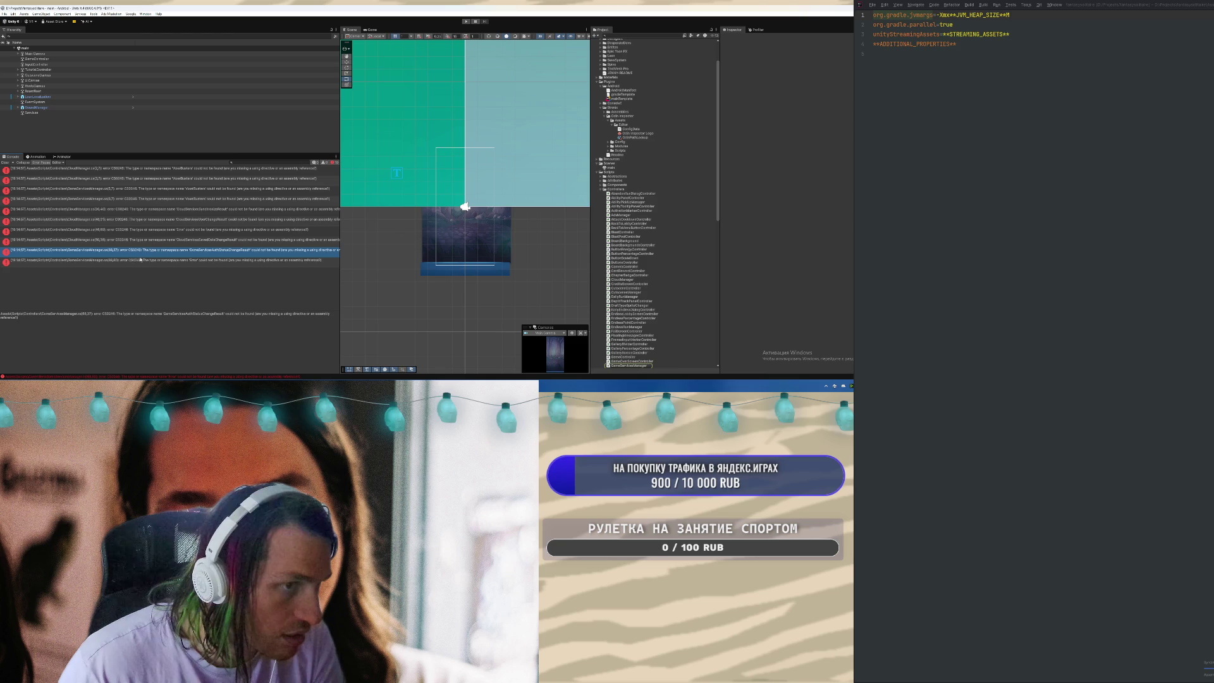
{"action": "left_click", "coordinate": [165, 209]}
{"action": "left_click", "coordinate": [189, 191]}
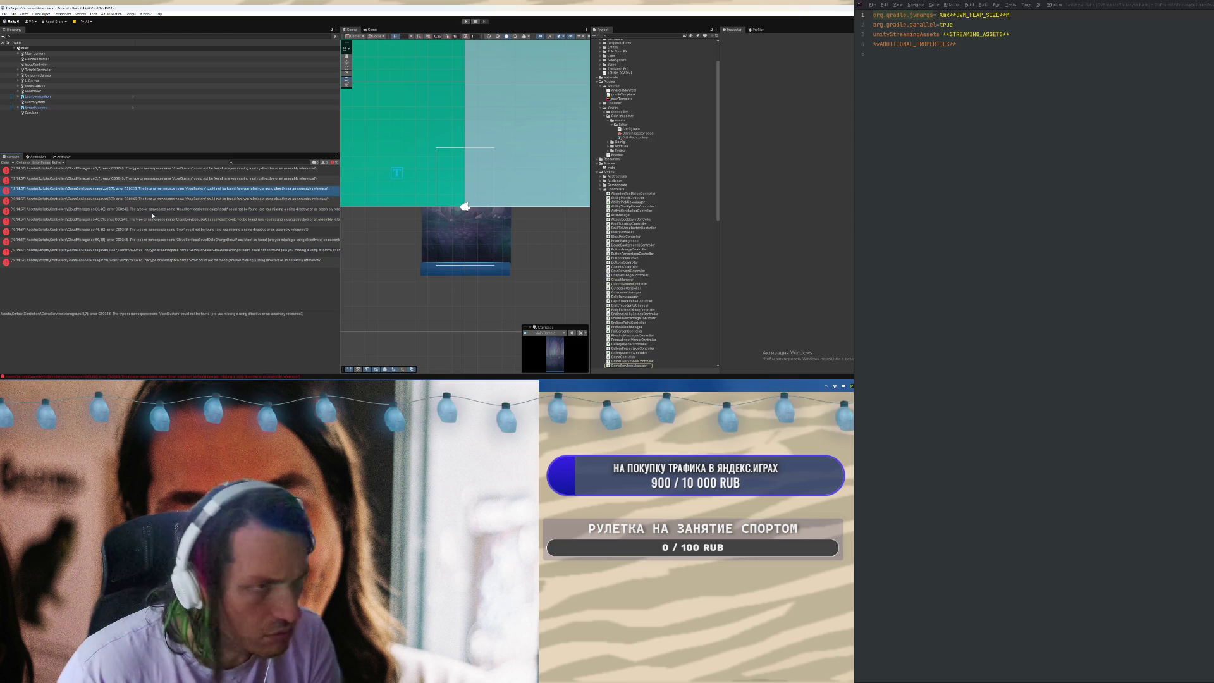
{"action": "double_click", "coordinate": [146, 168]}
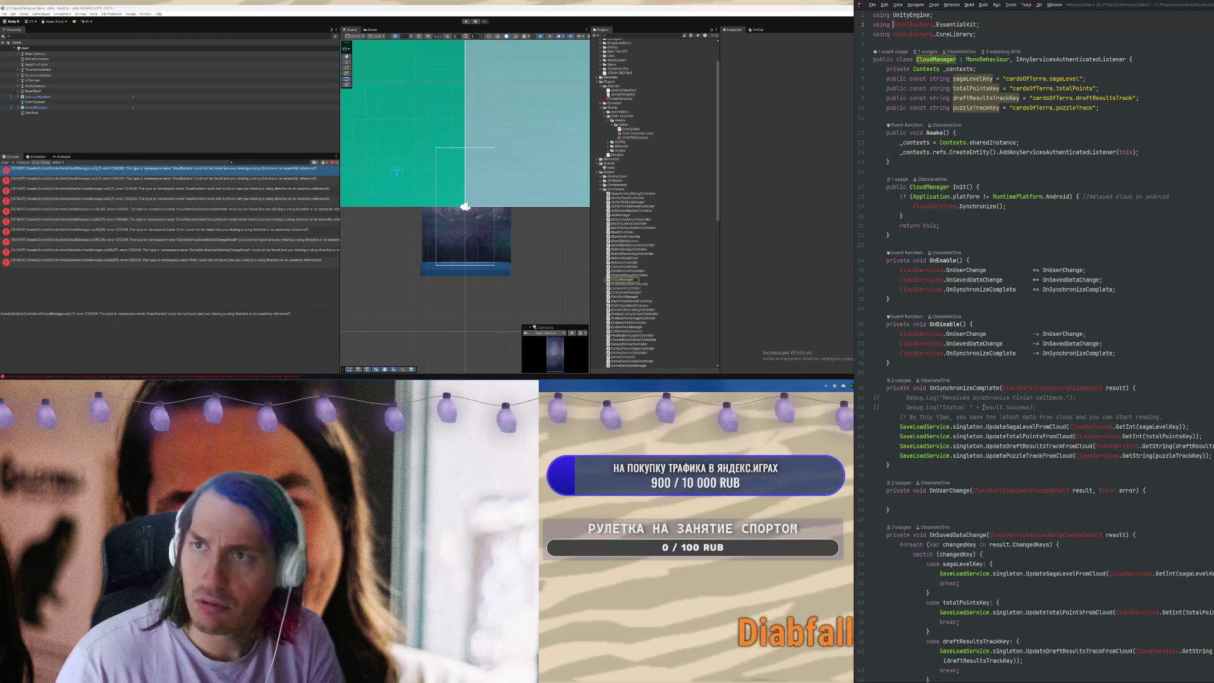
Read through CloudManager.cs and jump to its second error line
{"action": "left_click", "coordinate": [1103, 343]}
{"action": "scroll", "coordinate": [1108, 476], "scroll_direction": "down", "scroll_amount": 5}
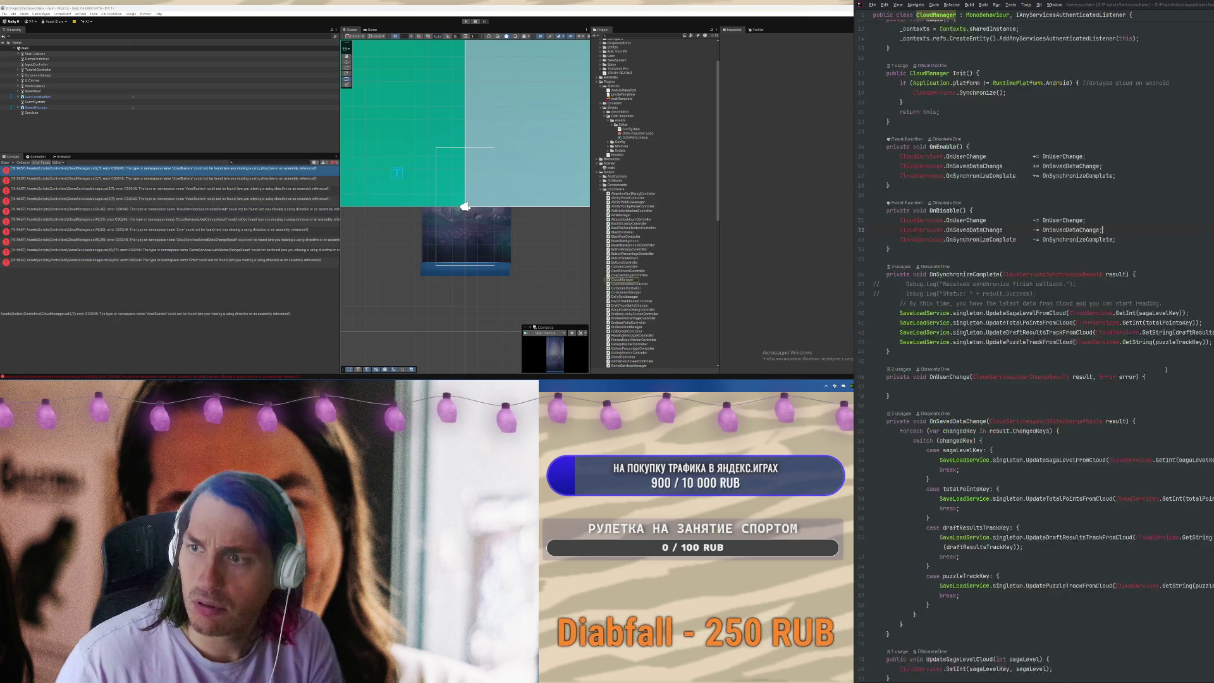
{"action": "scroll", "coordinate": [1108, 476], "scroll_direction": "up", "scroll_amount": 5}
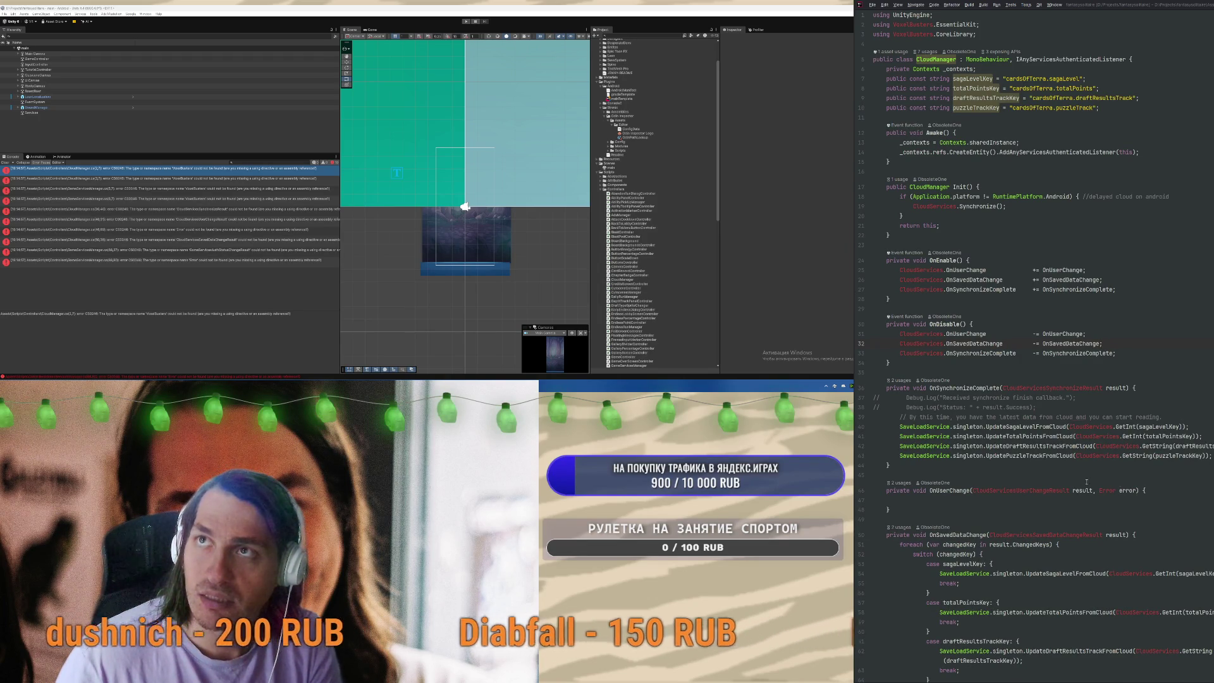
{"action": "double_click", "coordinate": [117, 179]}
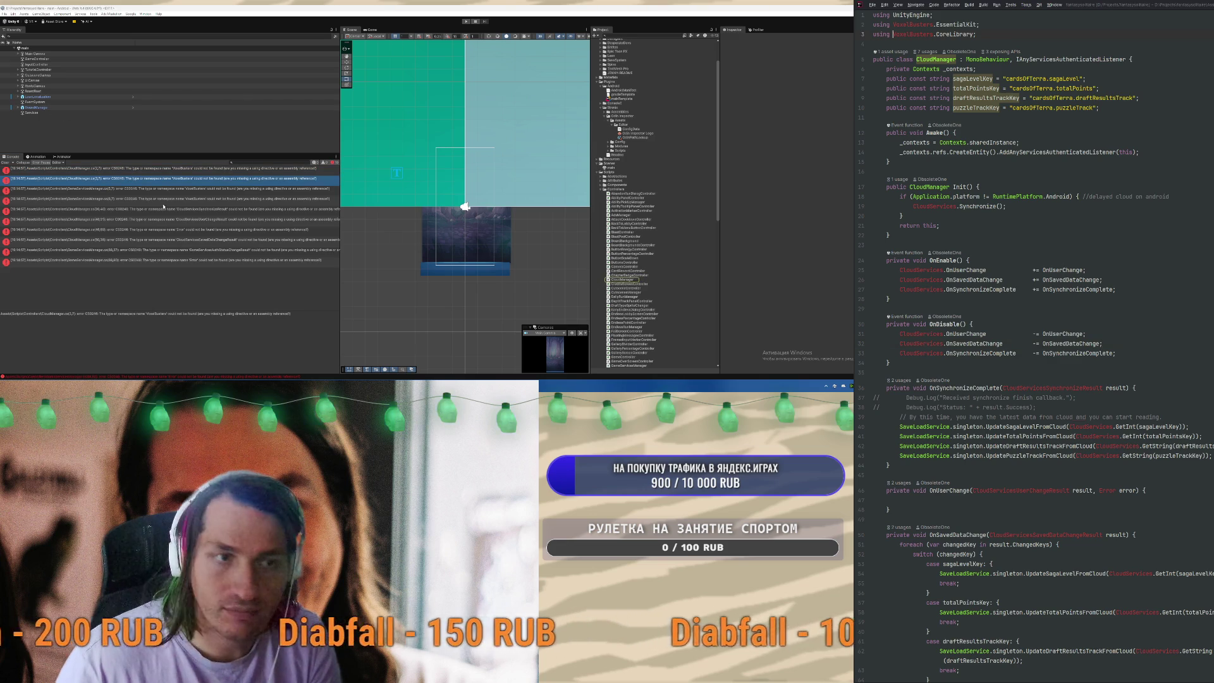
Open GameServicesManager.cs at its error line in Rider and scroll through its Essential Kit code
{"action": "double_click", "coordinate": [174, 188]}
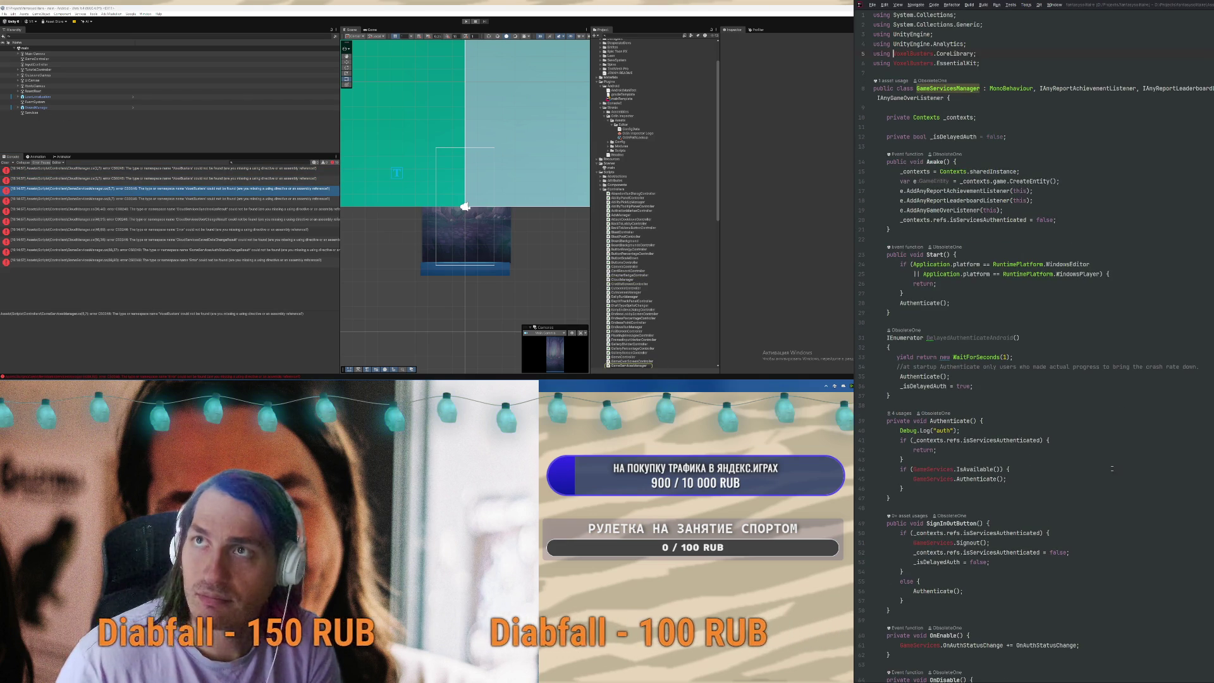
{"action": "left_click", "coordinate": [1110, 469]}
{"action": "scroll", "coordinate": [1109, 364], "scroll_direction": "down", "scroll_amount": 7}
{"action": "scroll", "coordinate": [1110, 364], "scroll_direction": "down", "scroll_amount": 20}
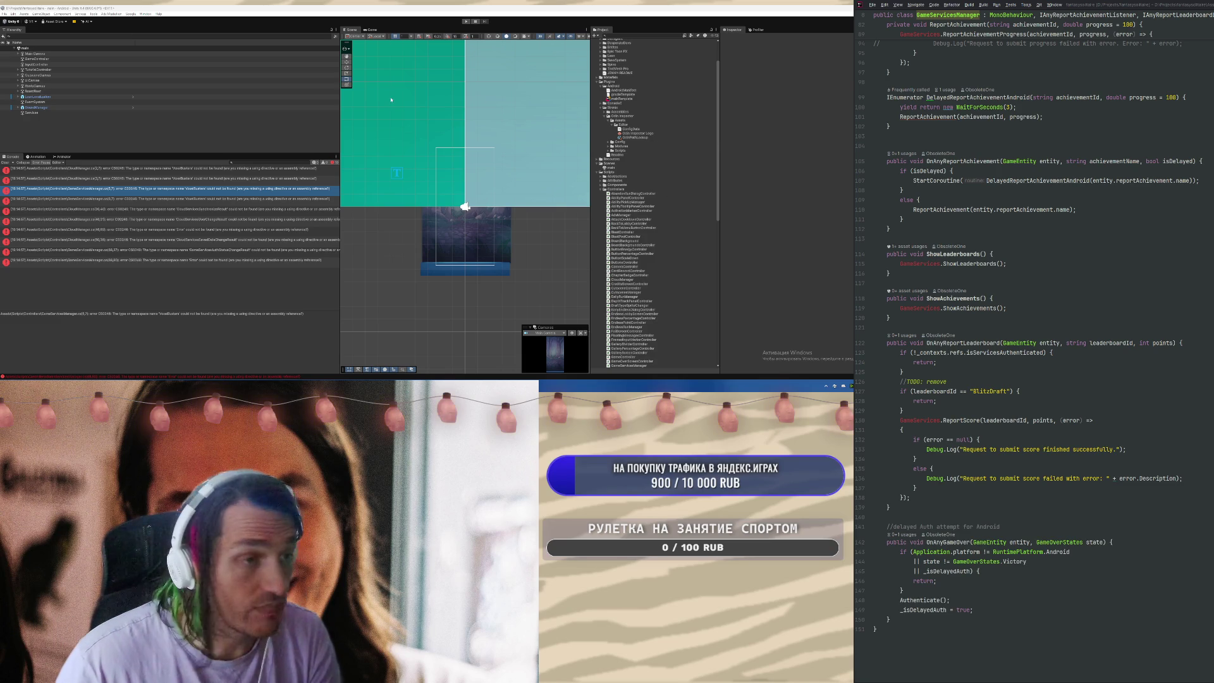
{"action": "left_click", "coordinate": [145, 17]}
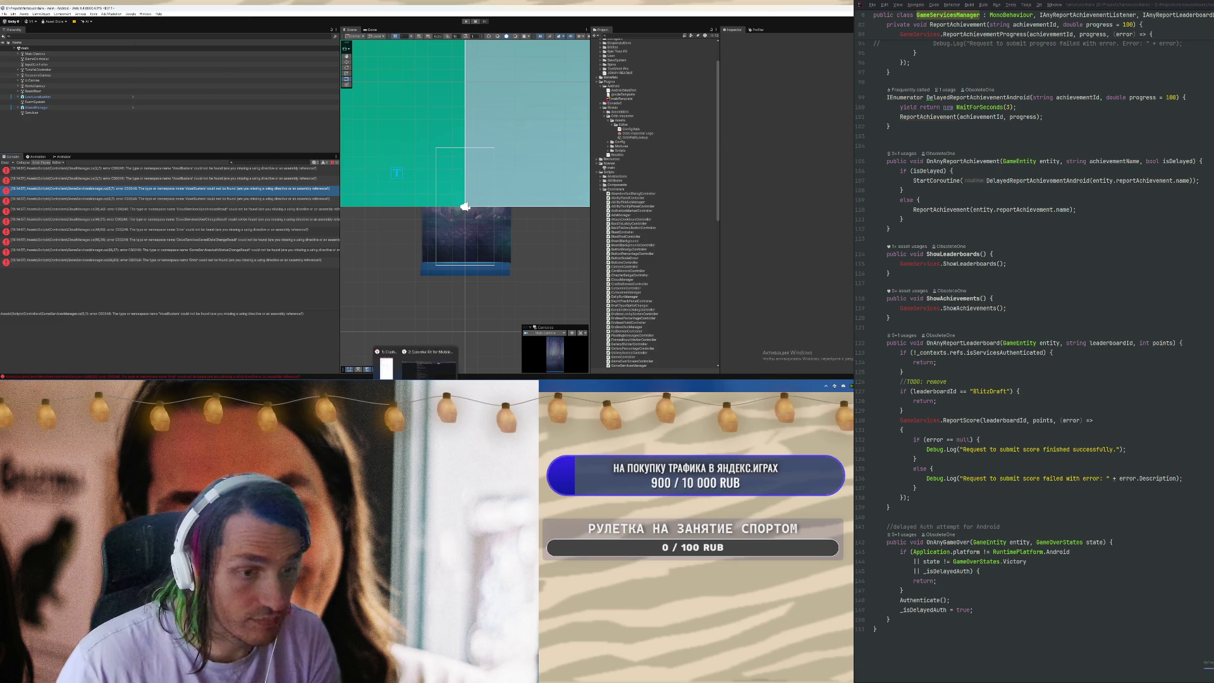
{"action": "left_click", "coordinate": [417, 376]}
Accept the EULA and pay for the Essential Kit order on the checkout page
{"action": "scroll", "coordinate": [412, 83], "scroll_direction": "up", "scroll_amount": 10}
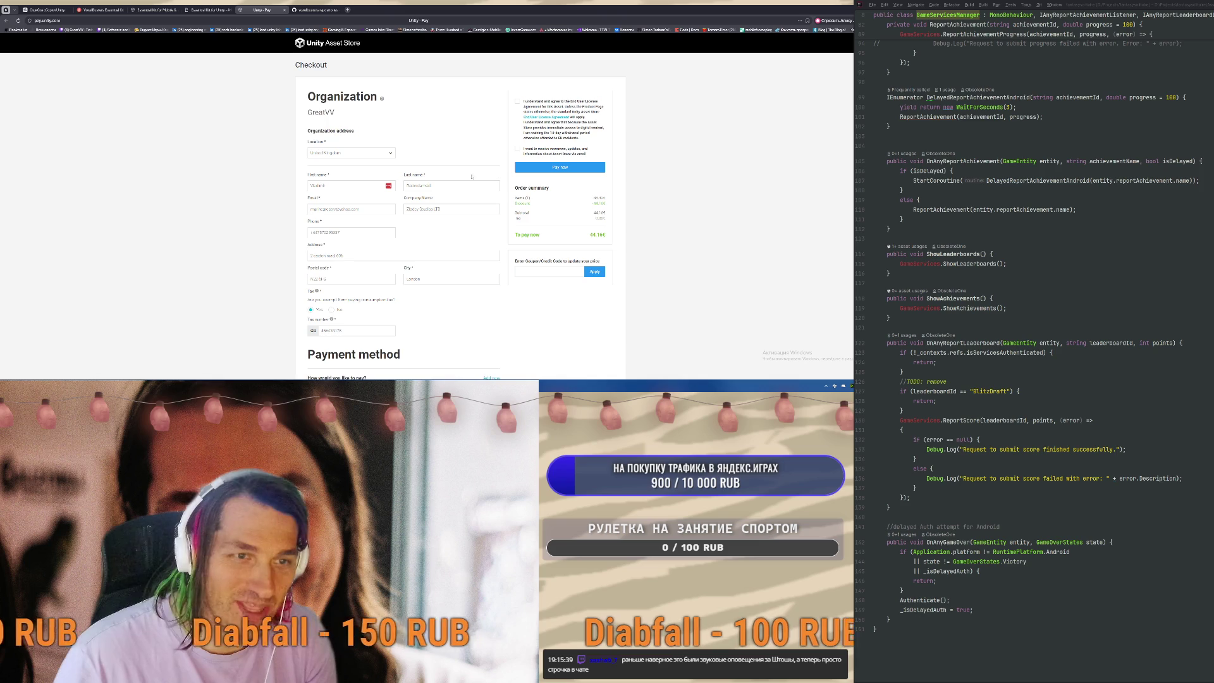
{"action": "left_click", "coordinate": [518, 101]}
{"action": "left_click", "coordinate": [560, 167]}
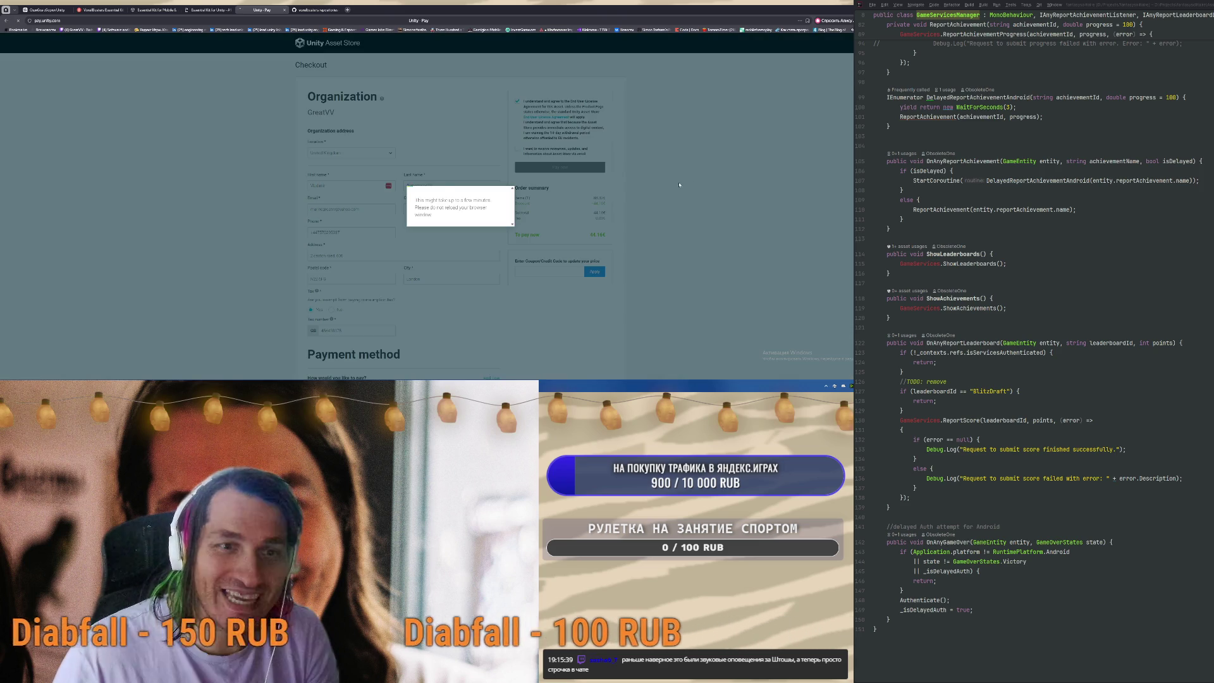
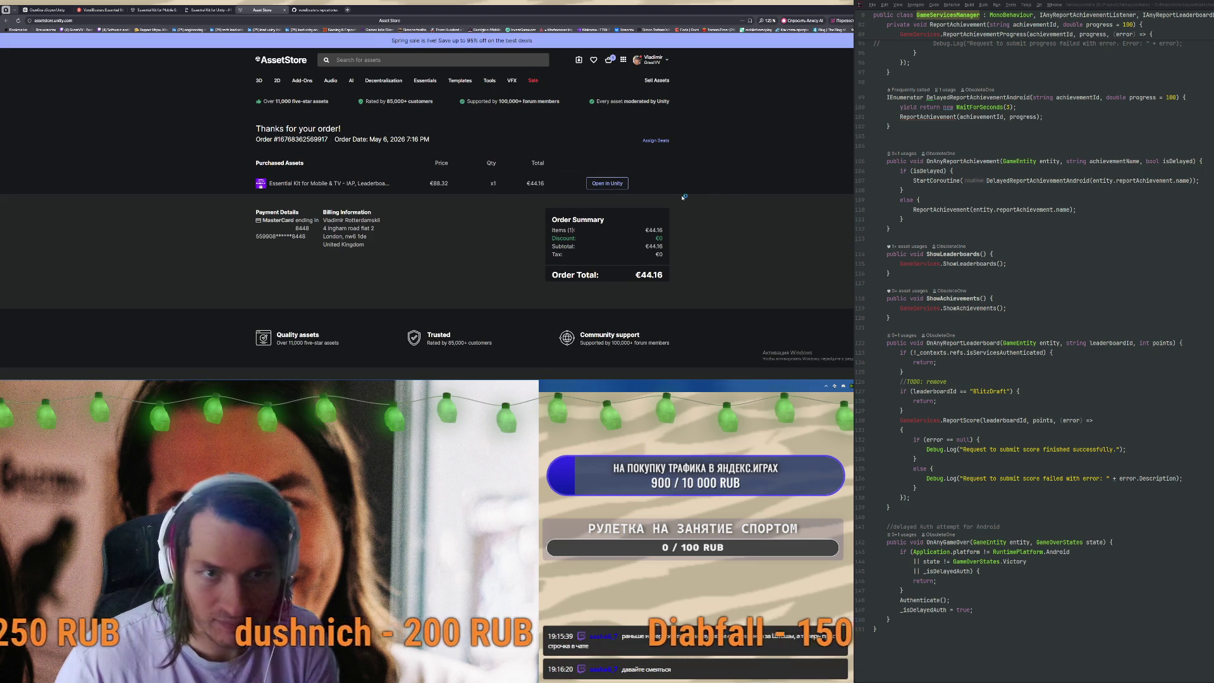
Switch from the Asset Store order confirmation to the Unity editor's Package Manager showing Essential Kit
{"action": "key", "text": "alt+Tab"}
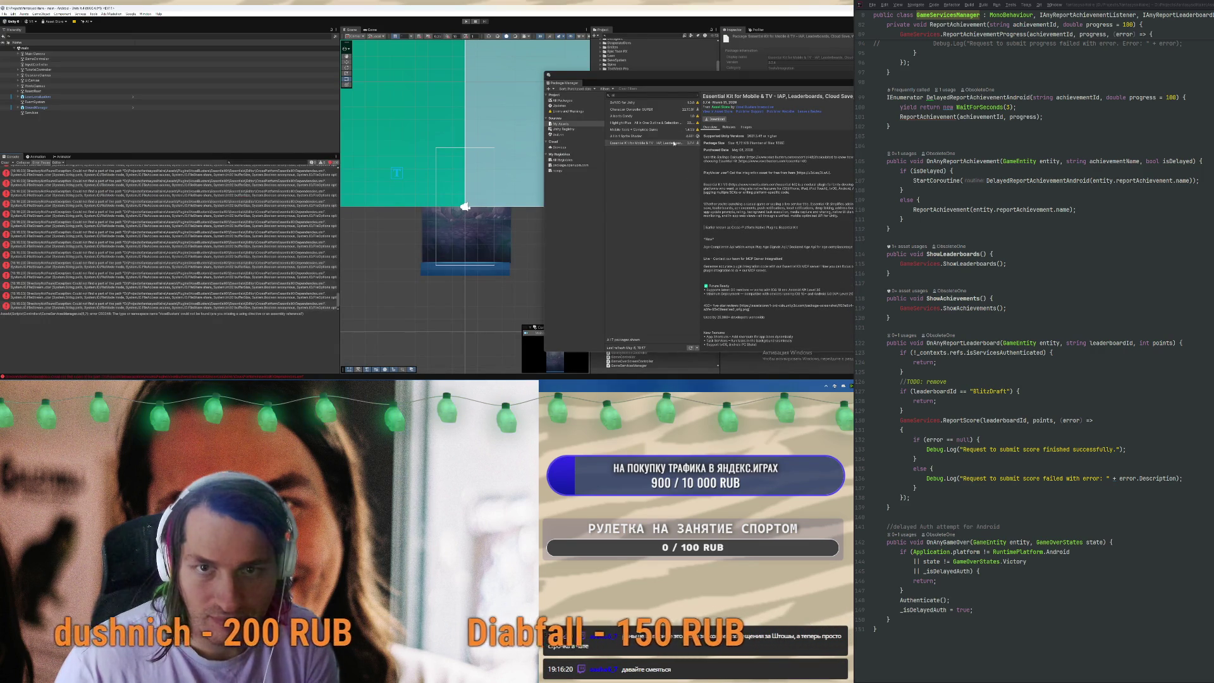
Download Essential Kit for Mobile & TV, review the VoxelBusters package tree, and import all files
{"action": "left_click", "coordinate": [722, 123]}
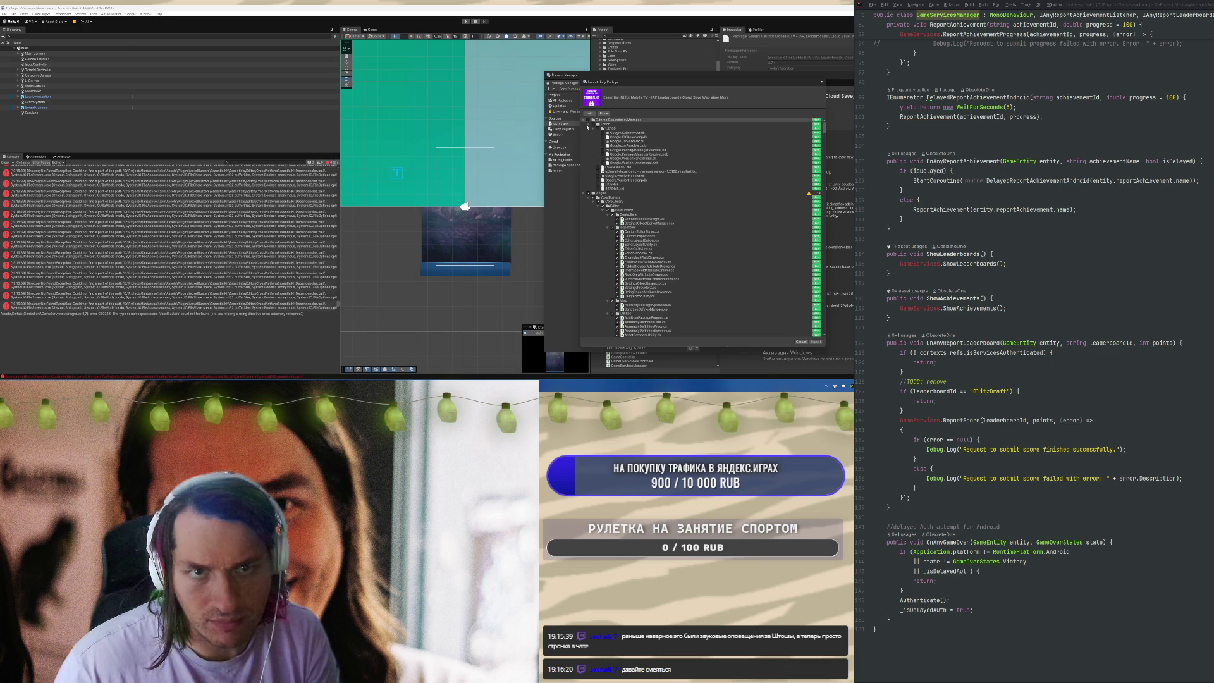
{"action": "left_click", "coordinate": [584, 119]}
{"action": "left_click", "coordinate": [589, 128]}
{"action": "left_click", "coordinate": [589, 128]}
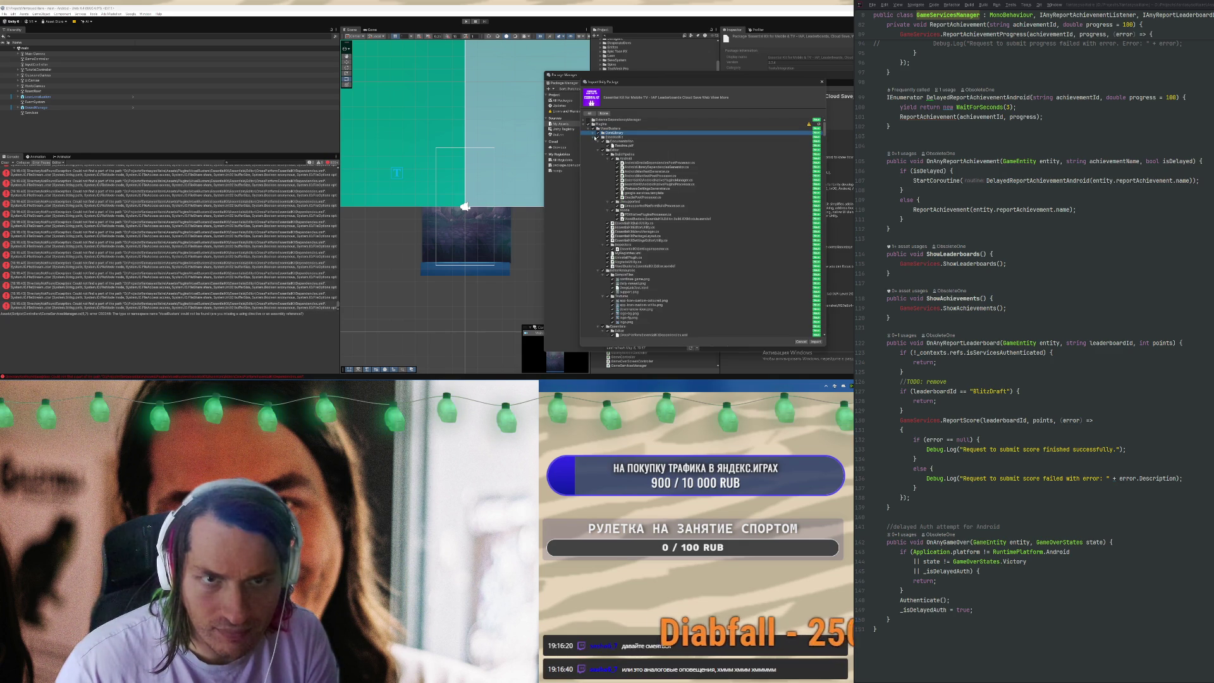
{"action": "left_click", "coordinate": [594, 136]}
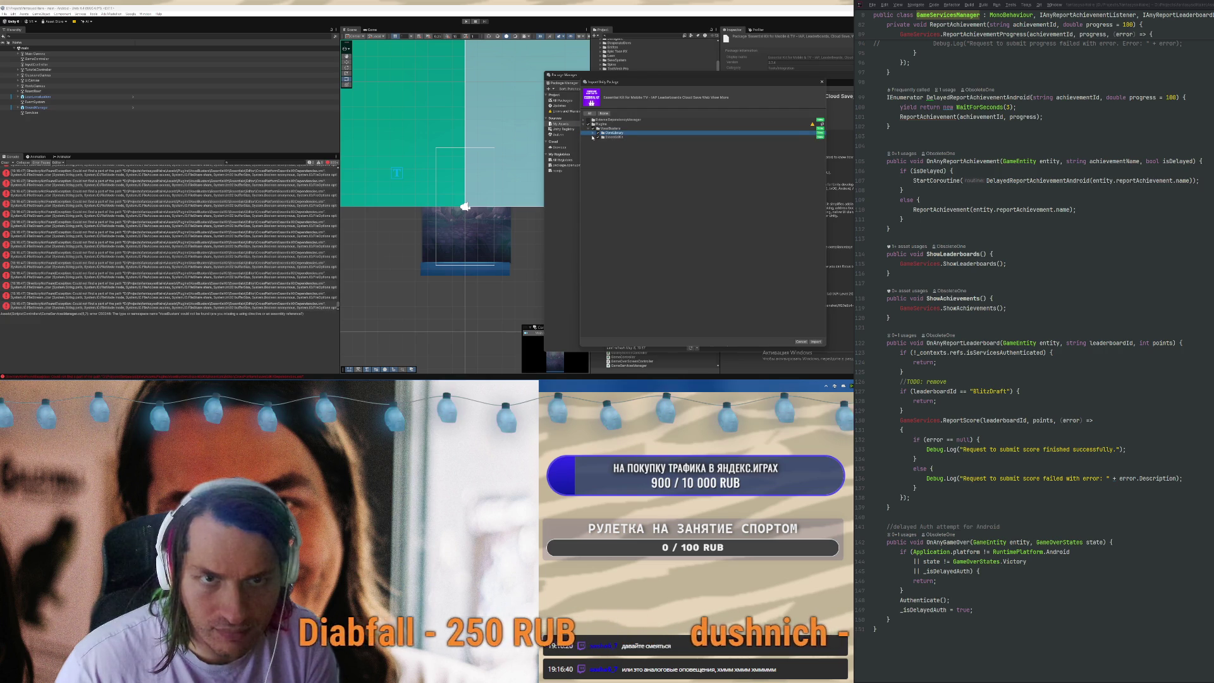
{"action": "left_click", "coordinate": [593, 136]}
{"action": "left_click", "coordinate": [593, 134]}
{"action": "left_click", "coordinate": [593, 134]}
{"action": "left_click", "coordinate": [593, 137]}
{"action": "left_click", "coordinate": [816, 342]}
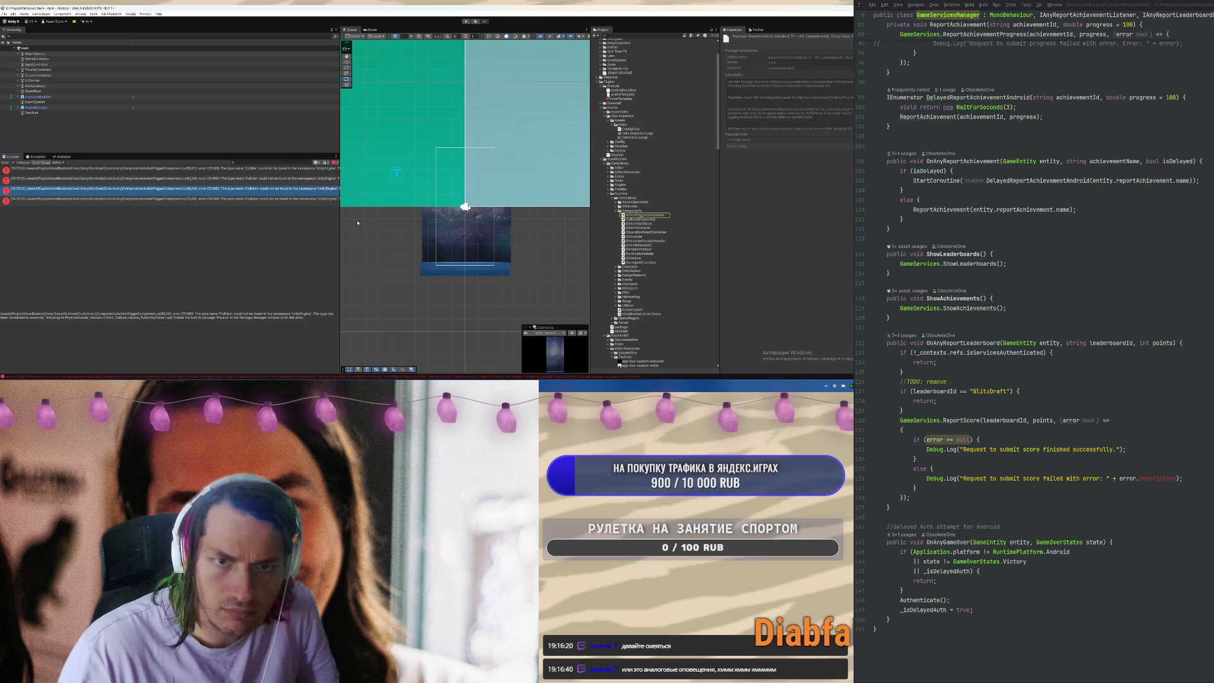
Open ActionTriggerComponent.cs from the console error and add #if MODULE_PHYSICS above OnTriggerEnter
{"action": "left_click", "coordinate": [206, 200]}
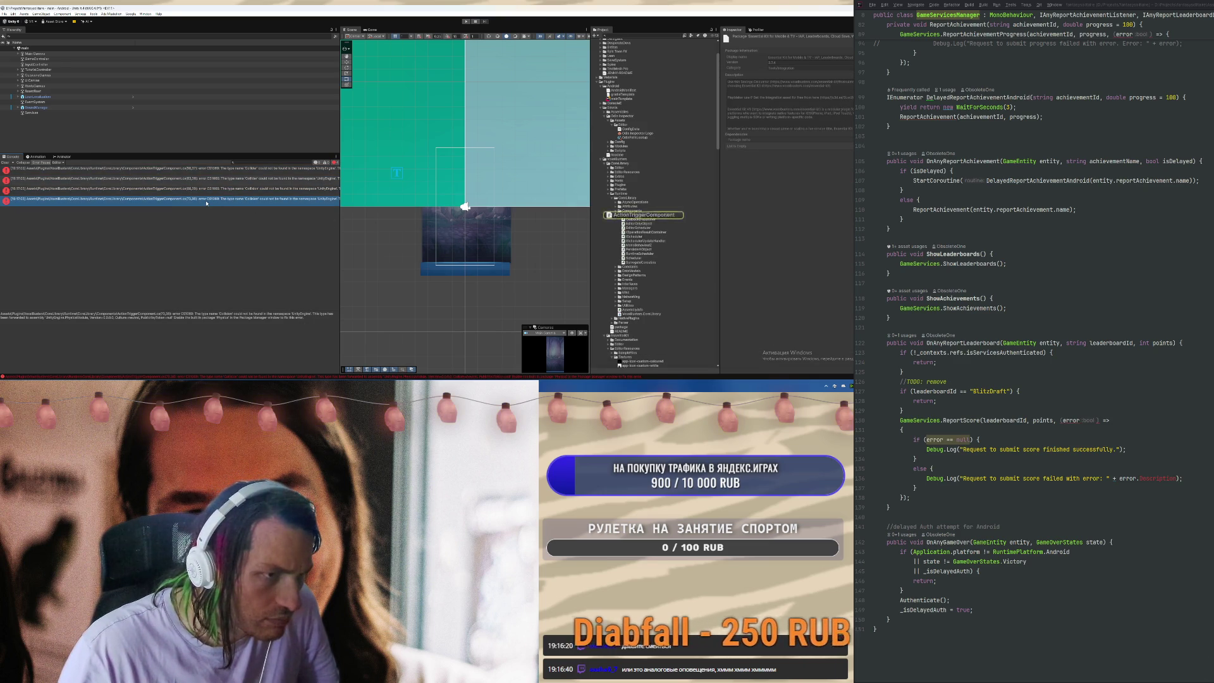
{"action": "double_click", "coordinate": [206, 200]}
{"action": "scroll", "coordinate": [997, 221], "scroll_direction": "up", "scroll_amount": 4}
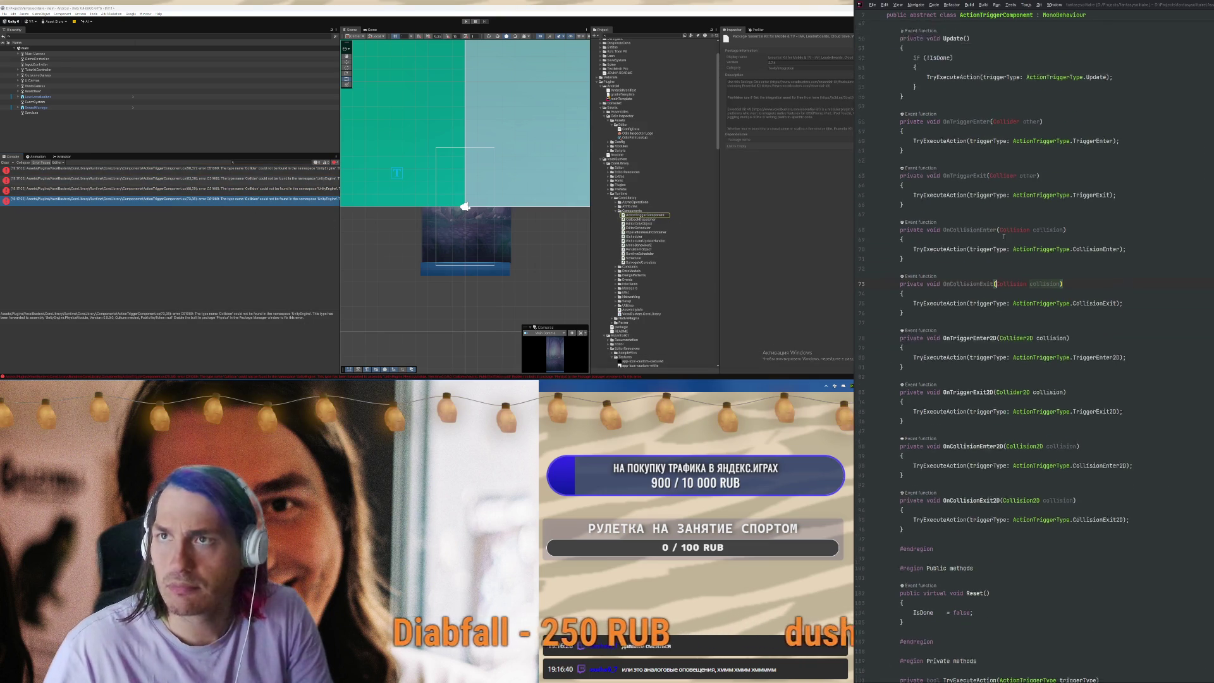
{"action": "left_click", "coordinate": [1030, 178]}
{"action": "key", "text": "Return"}
{"action": "type", "text": "s"}
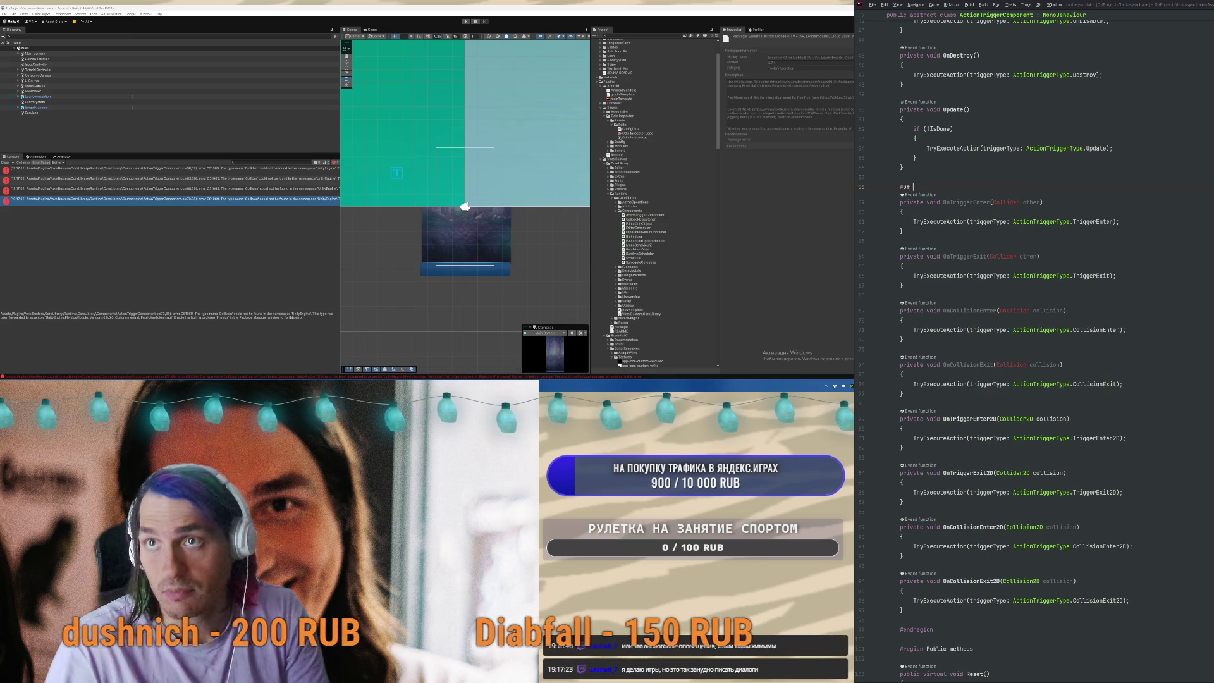
{"action": "type", "text": "ODULE_"}
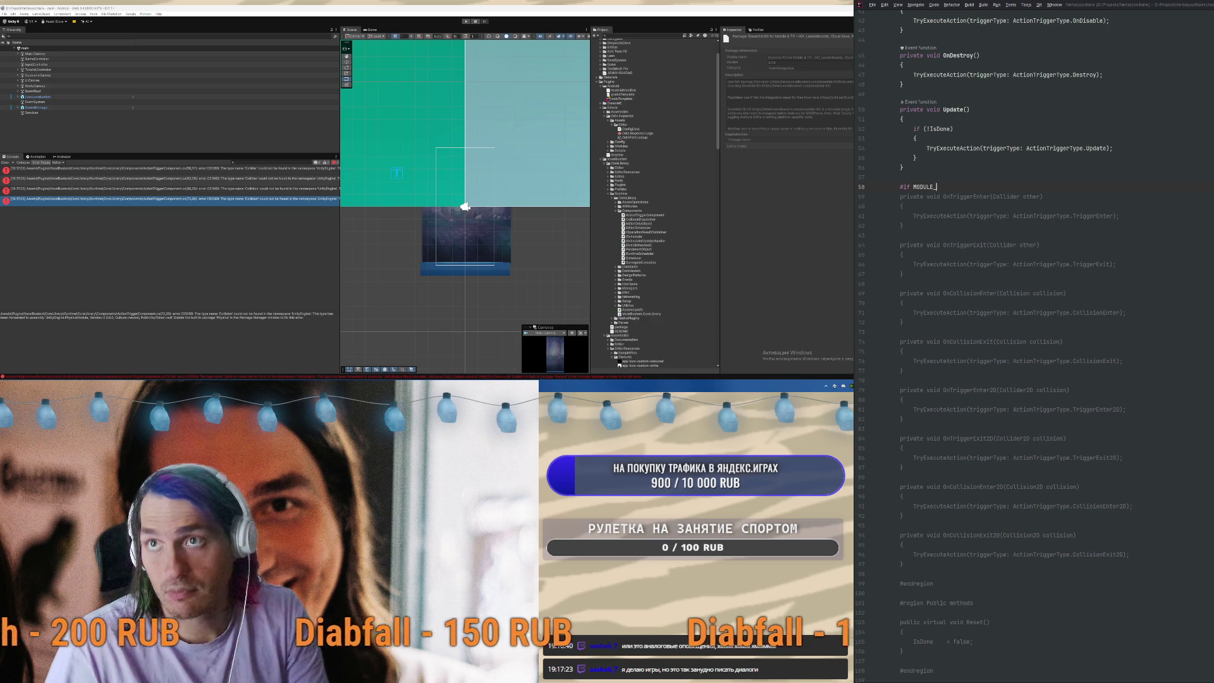
{"action": "type", "text": "PHYSICS"}
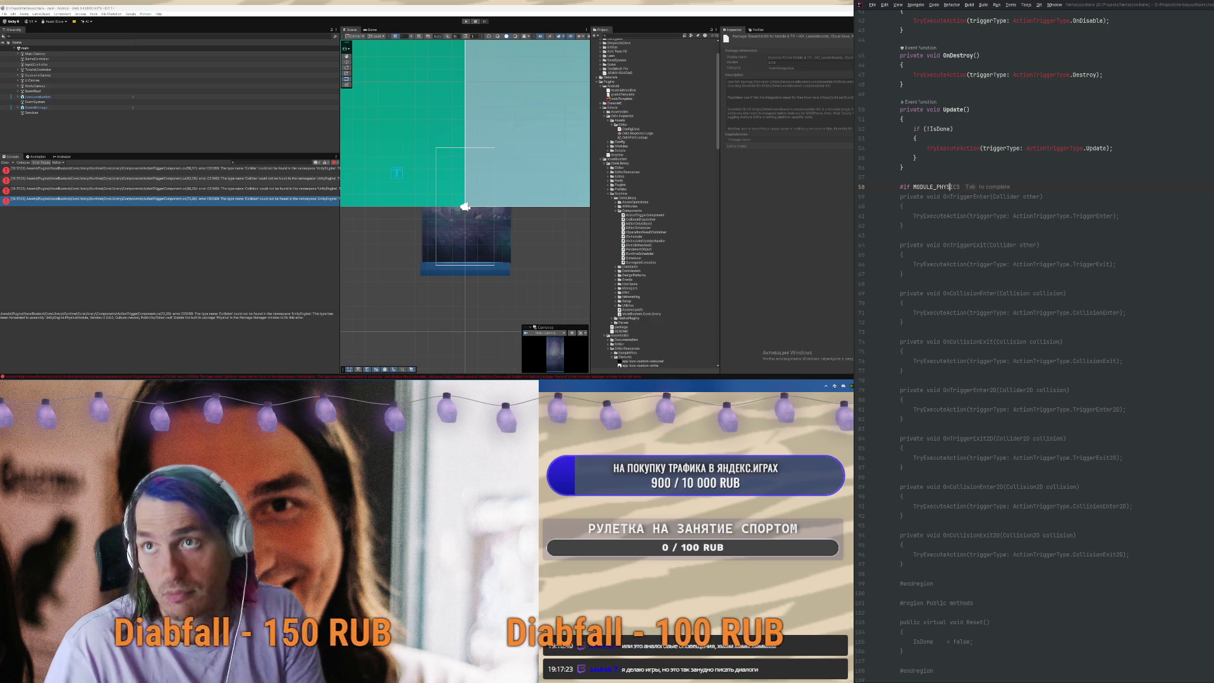
Close the conditional block with #endif after OnCollisionExit, then jump to the GameServicesManager error
{"action": "left_click", "coordinate": [1047, 417]}
{"action": "key", "text": "Up"}
{"action": "key", "text": "Up"}
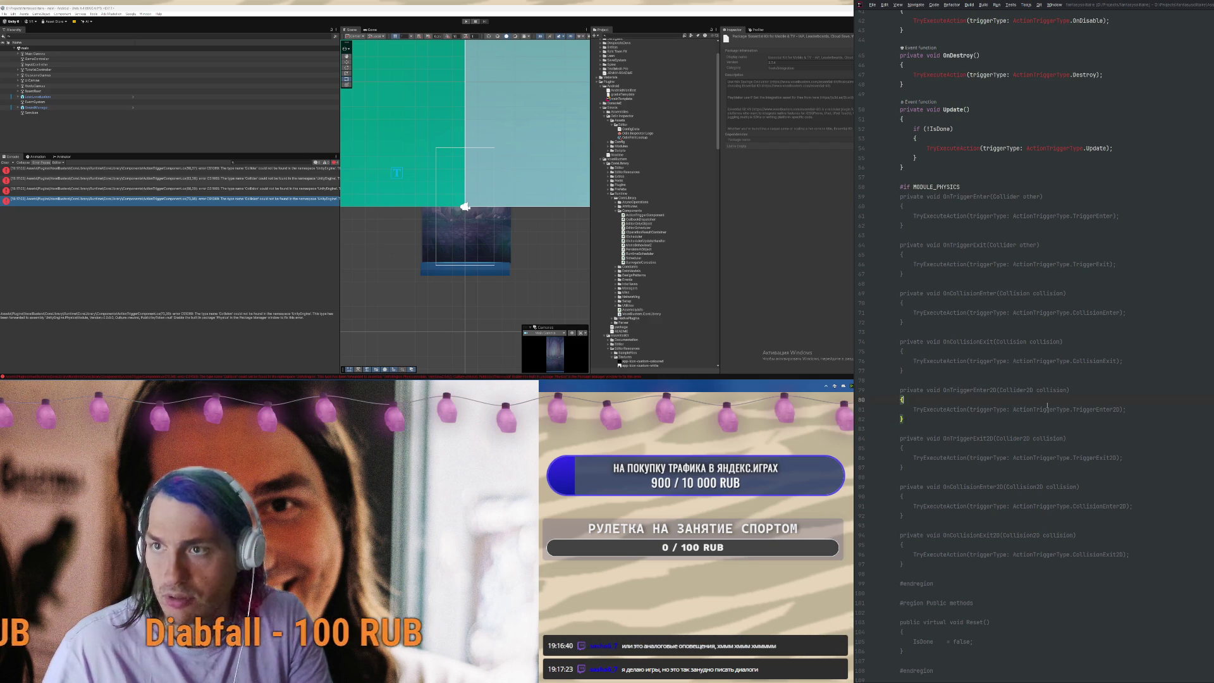
{"action": "key", "text": "Return"}
{"action": "type", "text": "#endi"}
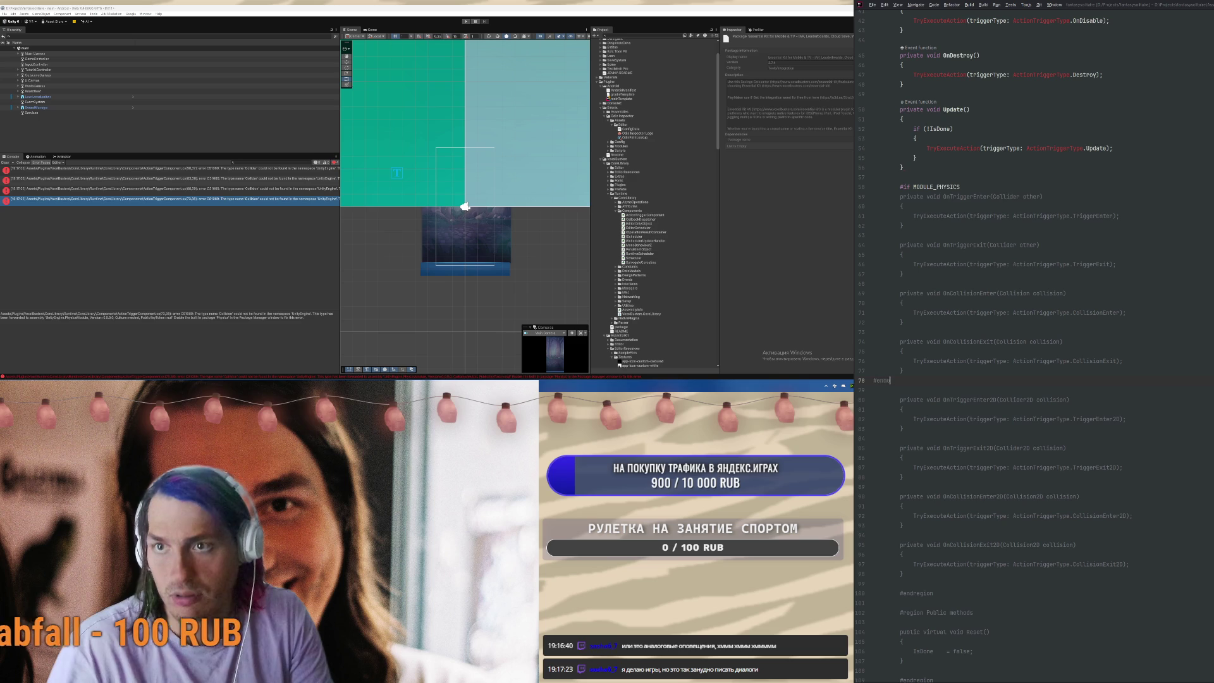
{"action": "type", "text": "f"}
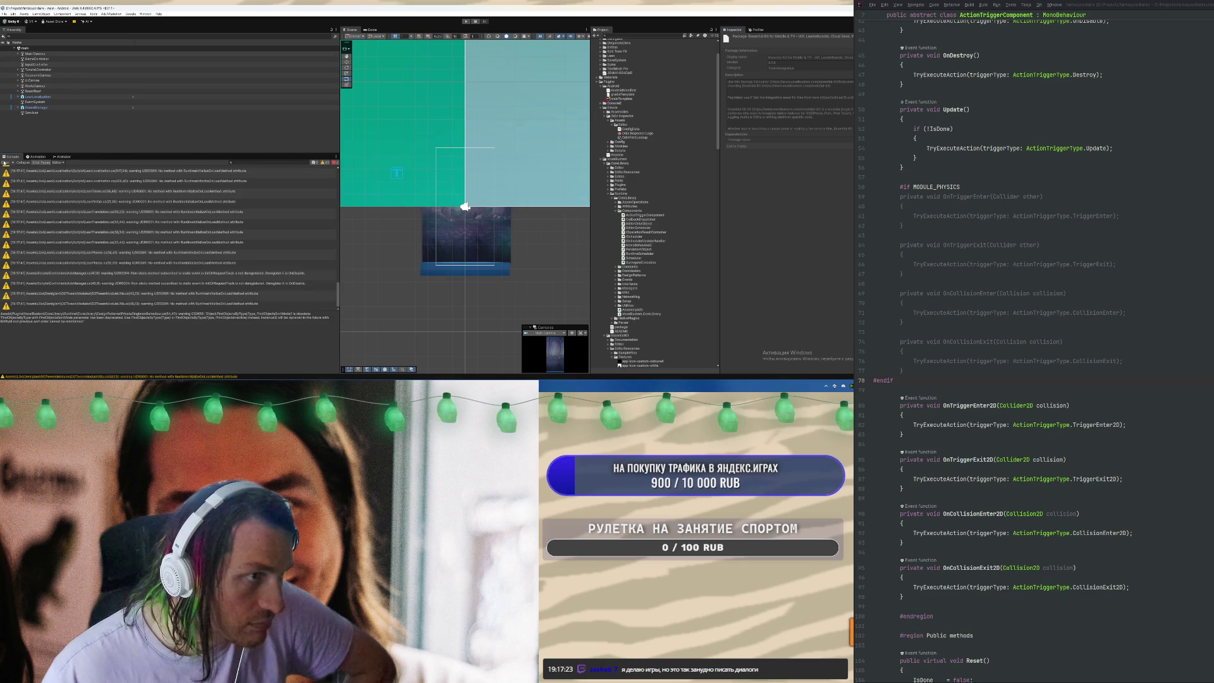
{"action": "double_click", "coordinate": [189, 169]}
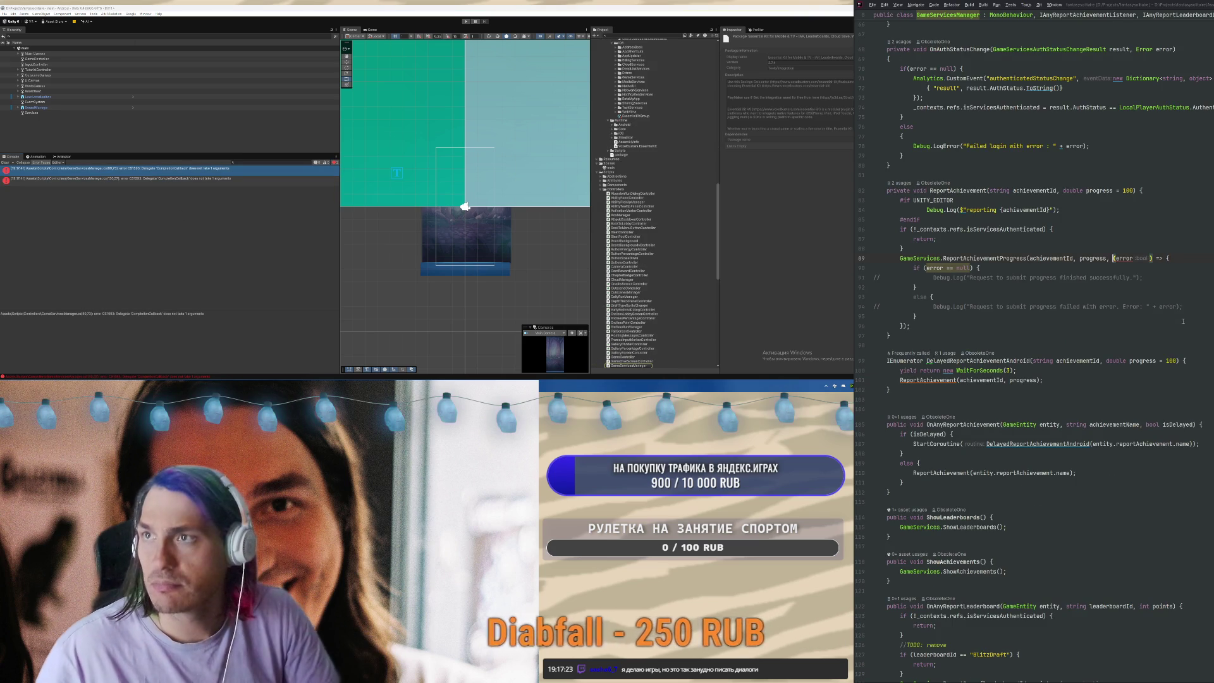
Extract the achievement progress lambda into a Callback method taking a bool and an Error
{"action": "scroll", "coordinate": [1131, 348], "scroll_direction": "up", "scroll_amount": 2}
{"action": "left_click", "coordinate": [1145, 361]}
{"action": "scroll", "coordinate": [1131, 347], "scroll_direction": "up", "scroll_amount": 2}
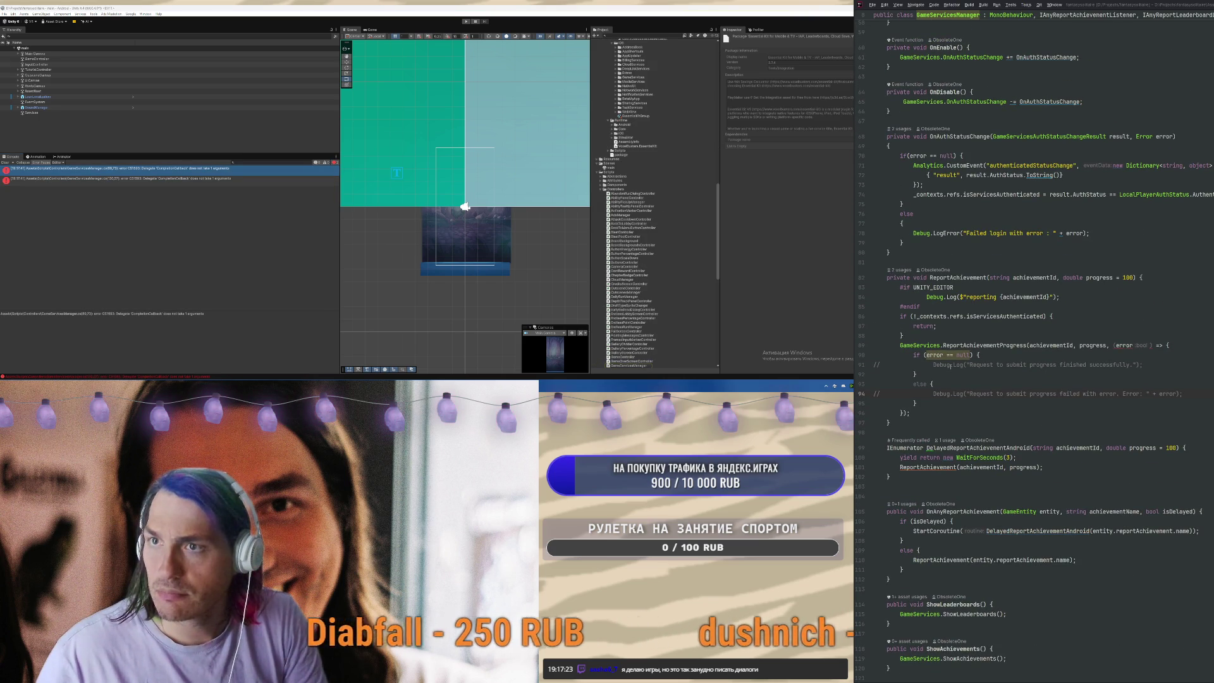
{"action": "left_click", "coordinate": [1117, 345]}
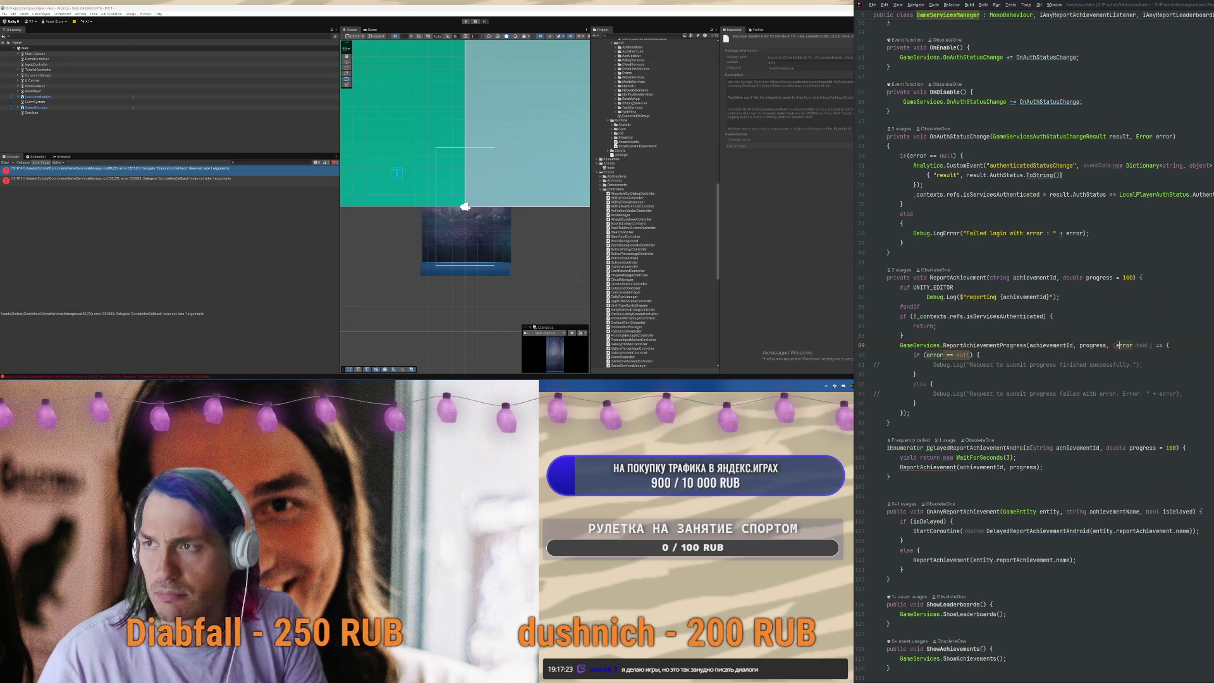
{"action": "key", "text": "Left"}
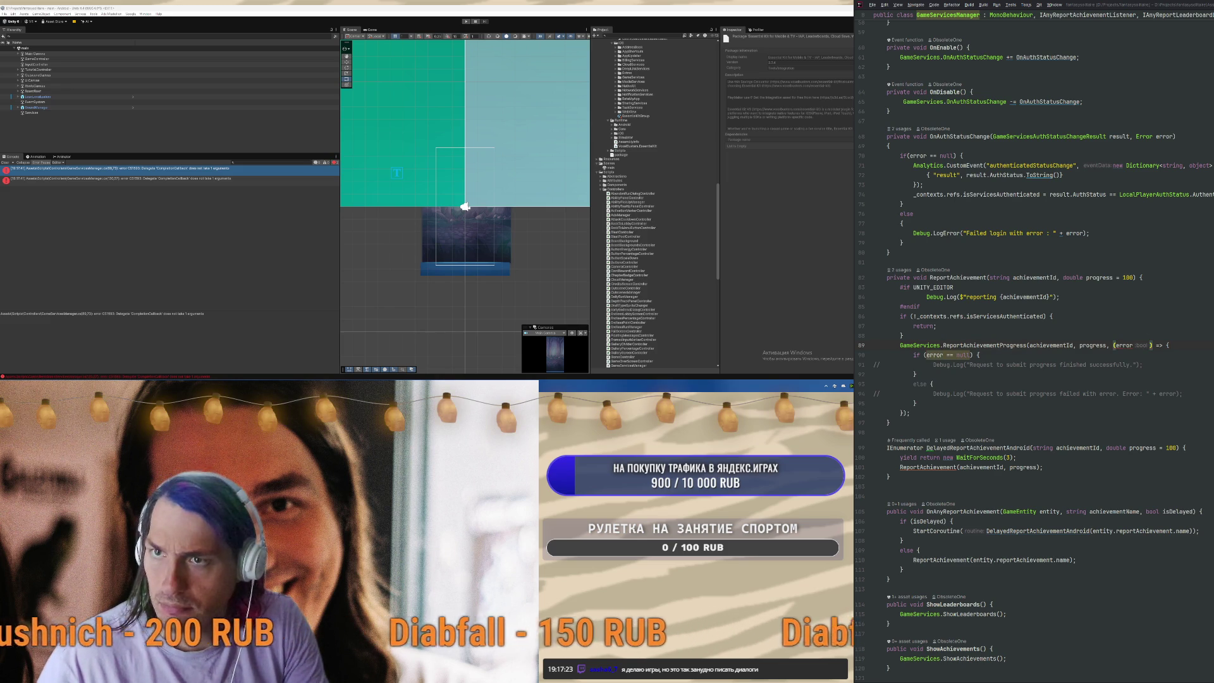
{"action": "key", "text": "ctrl+alt+m"}
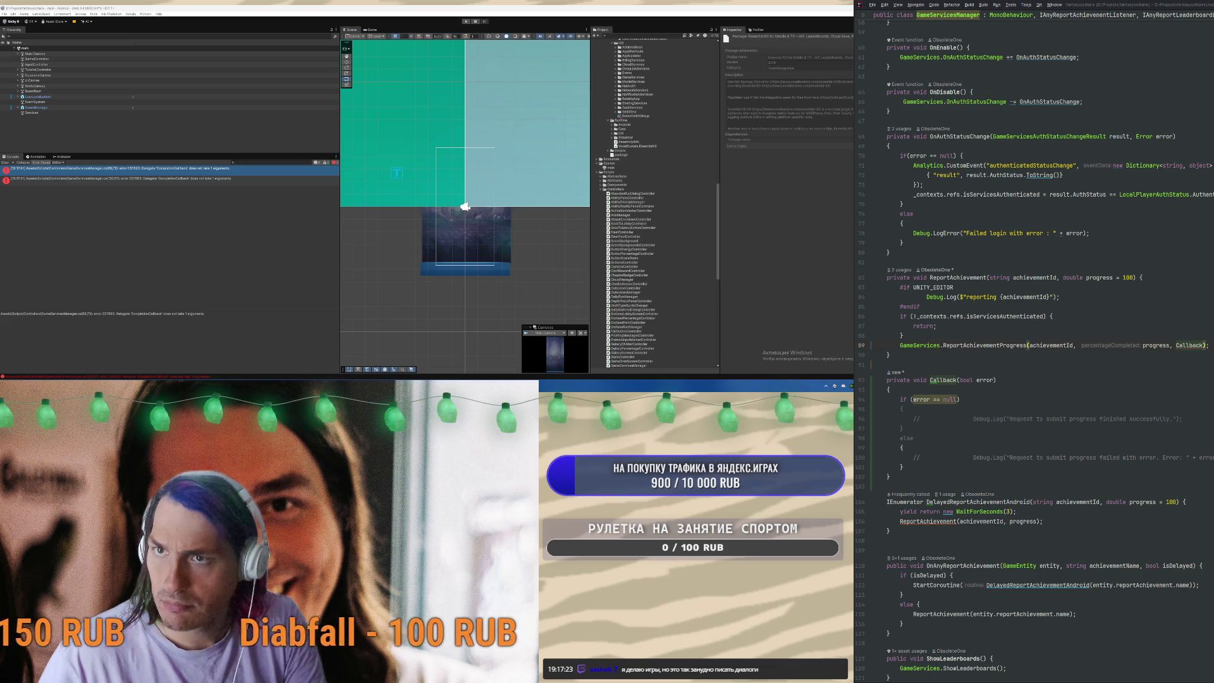
{"action": "key", "text": "alt+Return"}
{"action": "key", "text": "Return"}
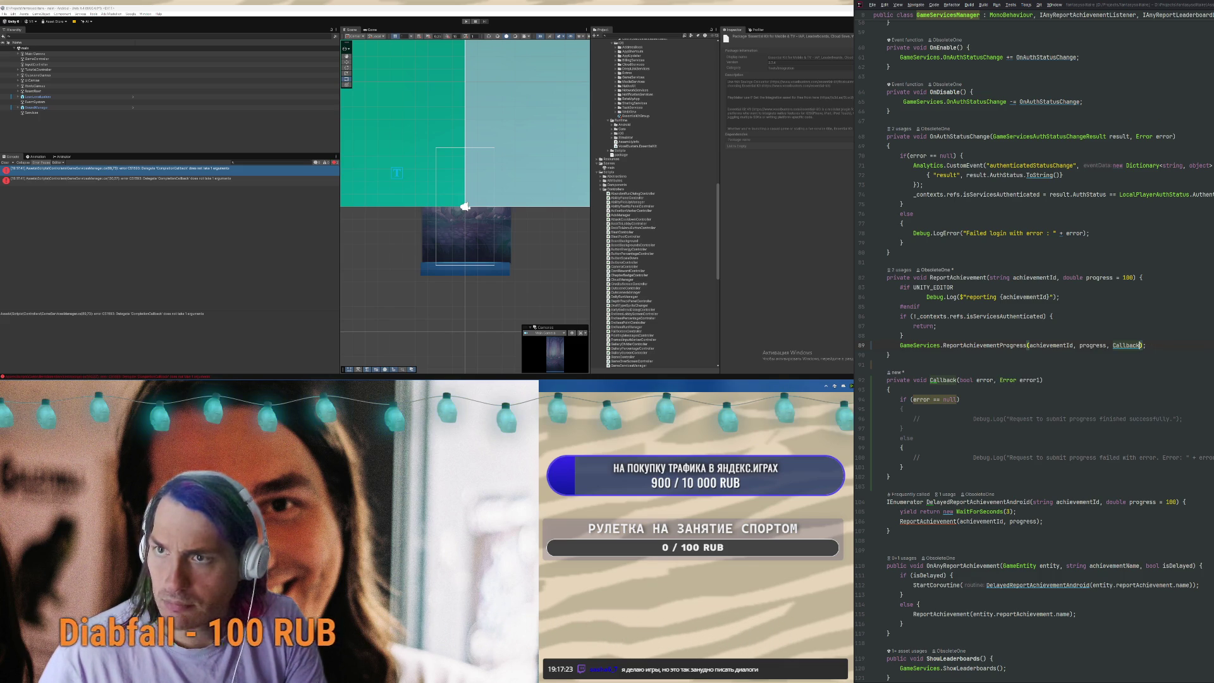
Rename the Callback parameters to success and error and simplify the condition to if (success)
{"action": "left_click", "coordinate": [1093, 380]}
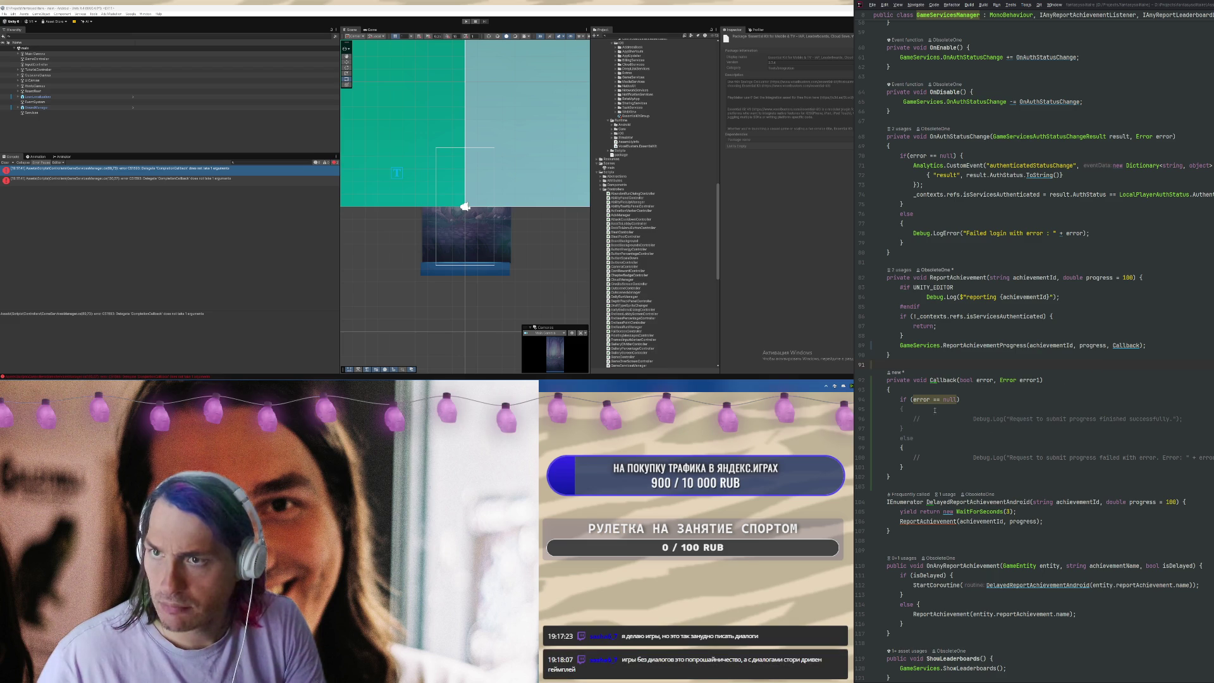
{"action": "left_click", "coordinate": [986, 380]}
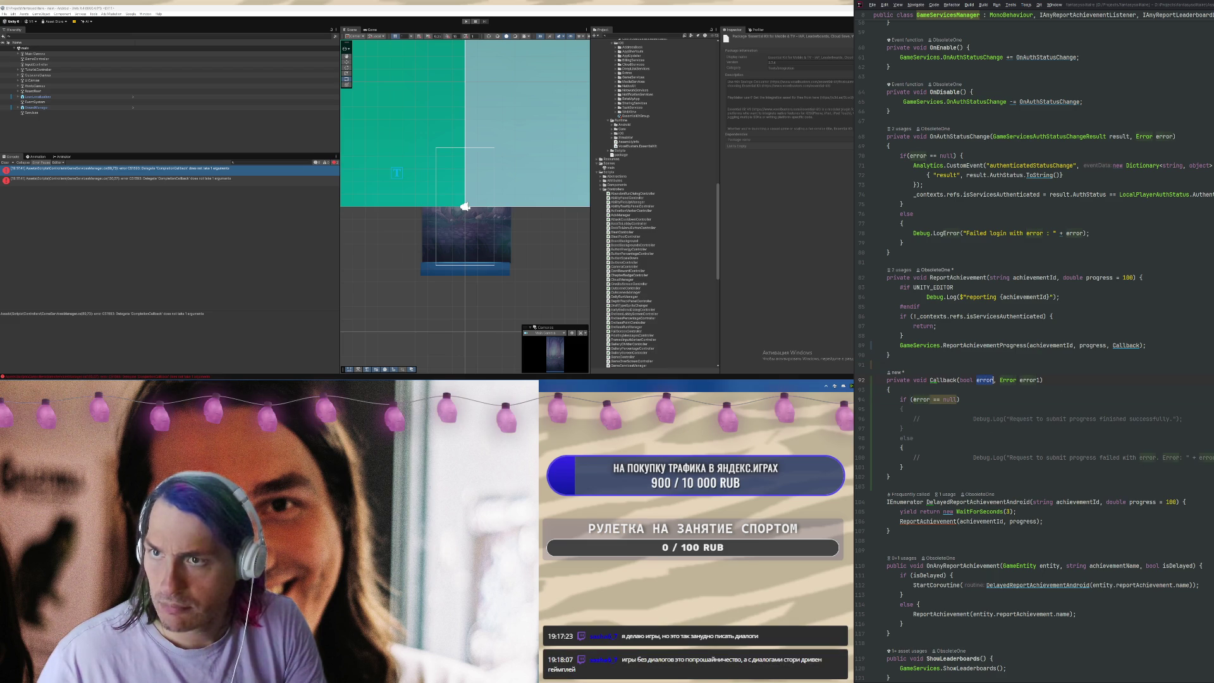
{"action": "left_click", "coordinate": [991, 380]}
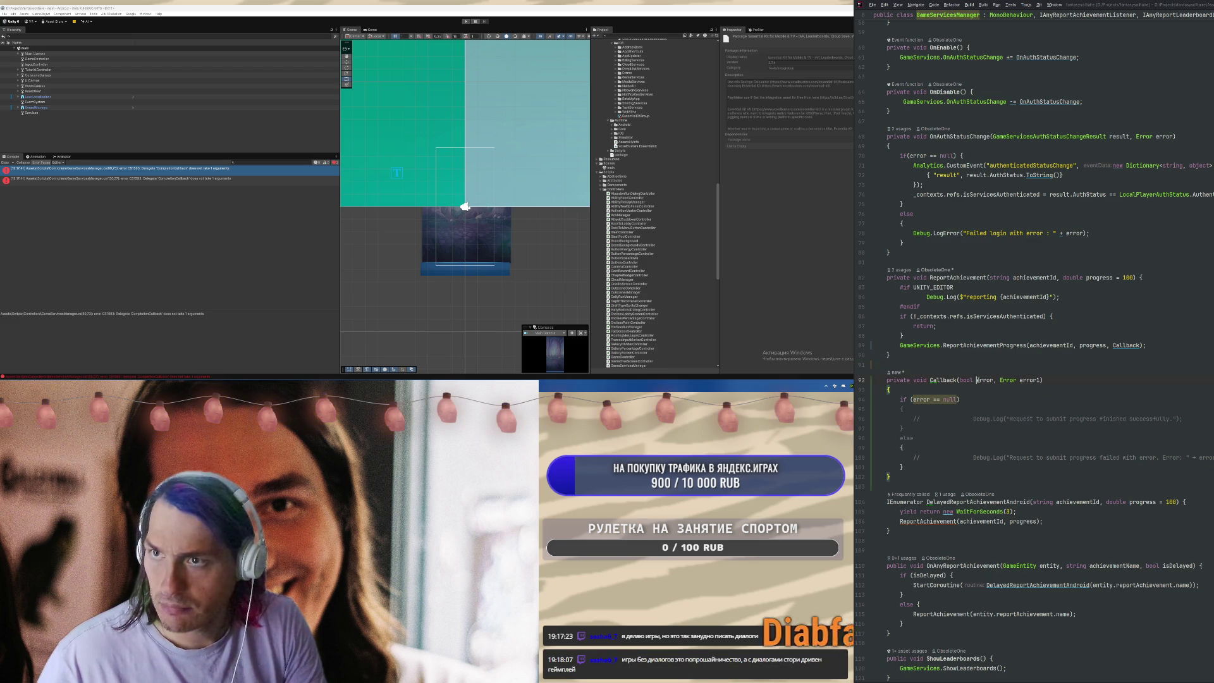
{"action": "key", "text": "BackSpace"}
{"action": "key", "text": "BackSpace"}
{"action": "key", "text": "BackSpace"}
{"action": "type", "text": "success"}
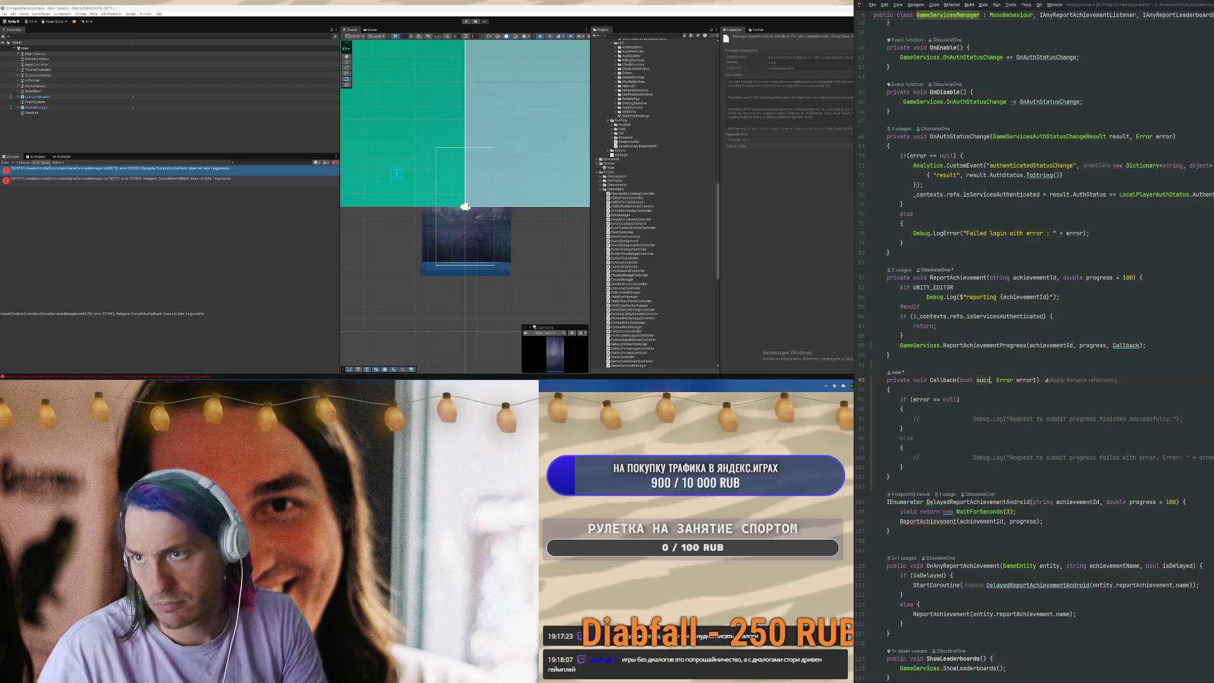
{"action": "left_click", "coordinate": [1048, 380]}
{"action": "key", "text": "BackSpace"}
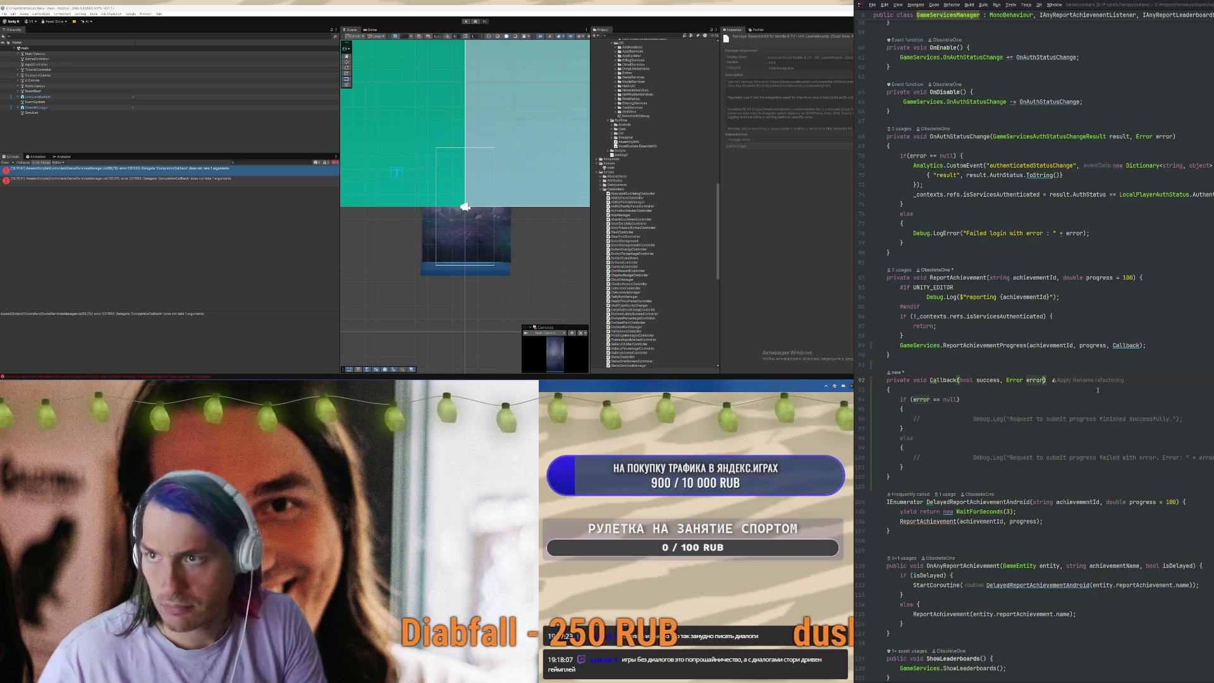
{"action": "key", "text": "alt+Return"}
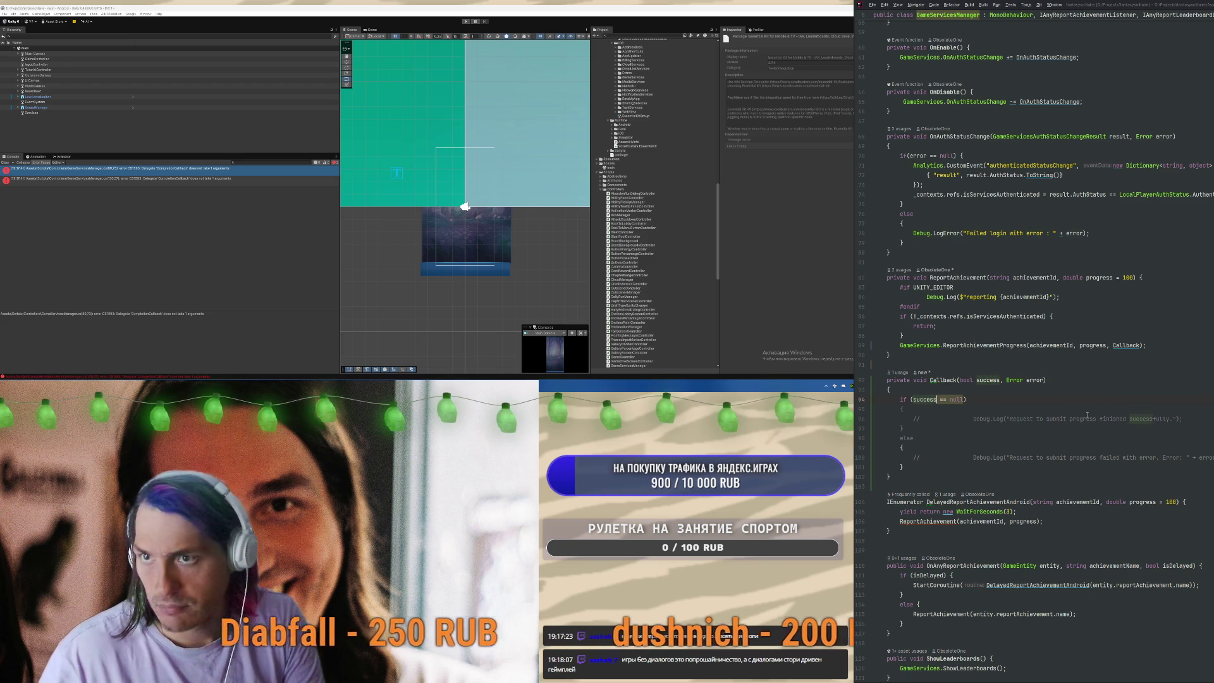
{"action": "key", "text": "BackSpace"}
{"action": "key", "text": "BackSpace"}
{"action": "key", "text": "BackSpace"}
Uncomment the success and failure log lines and change the failure log to Debug.LogError
{"action": "scroll", "coordinate": [1087, 416], "scroll_direction": "down", "scroll_amount": 1}
{"action": "key", "text": "Down"}
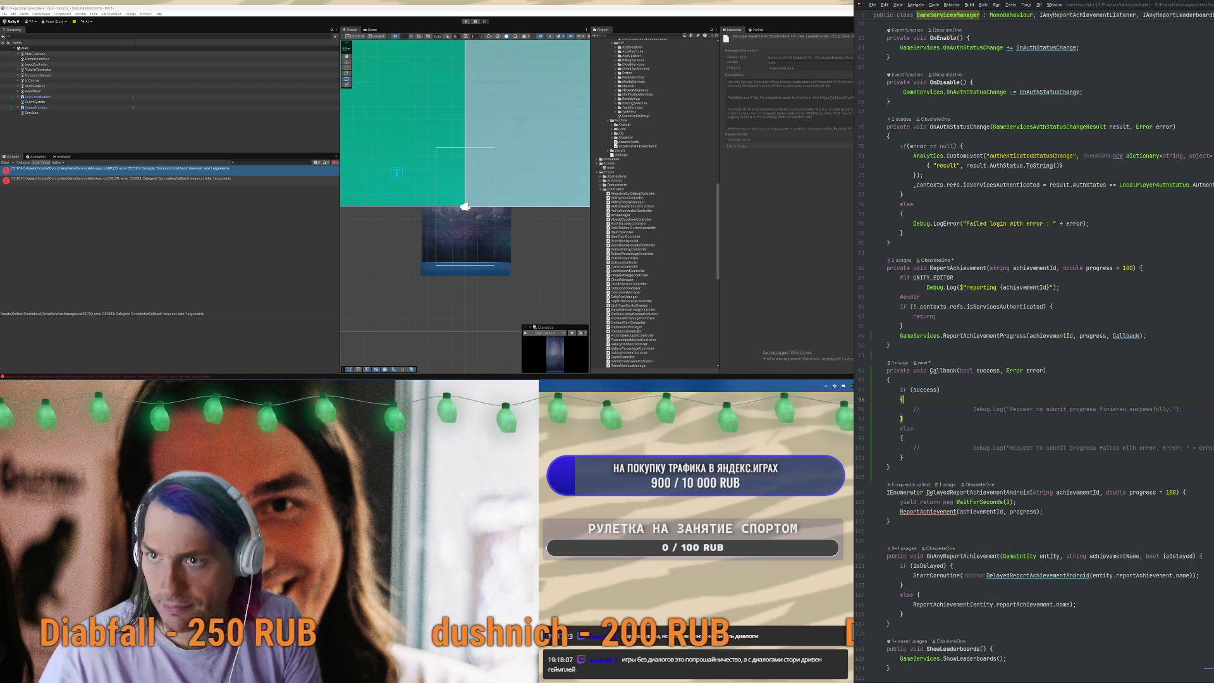
{"action": "key", "text": "ctrl+slash"}
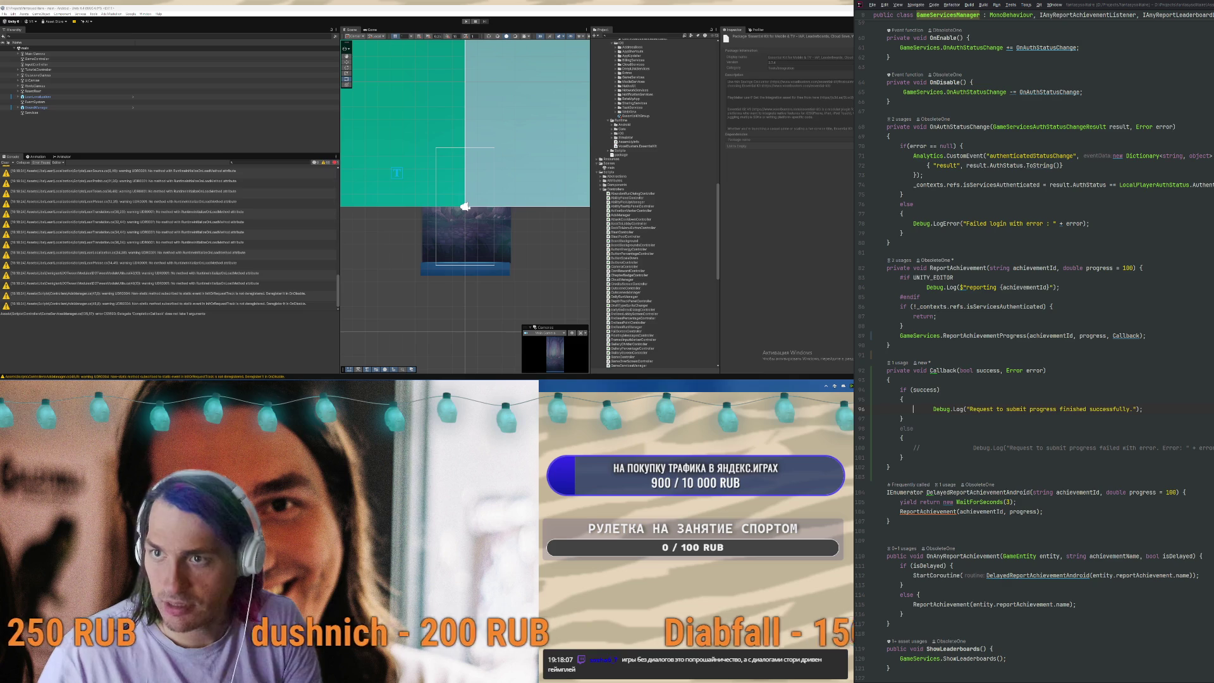
{"action": "key", "text": "Delete"}
{"action": "key", "text": "Delete"}
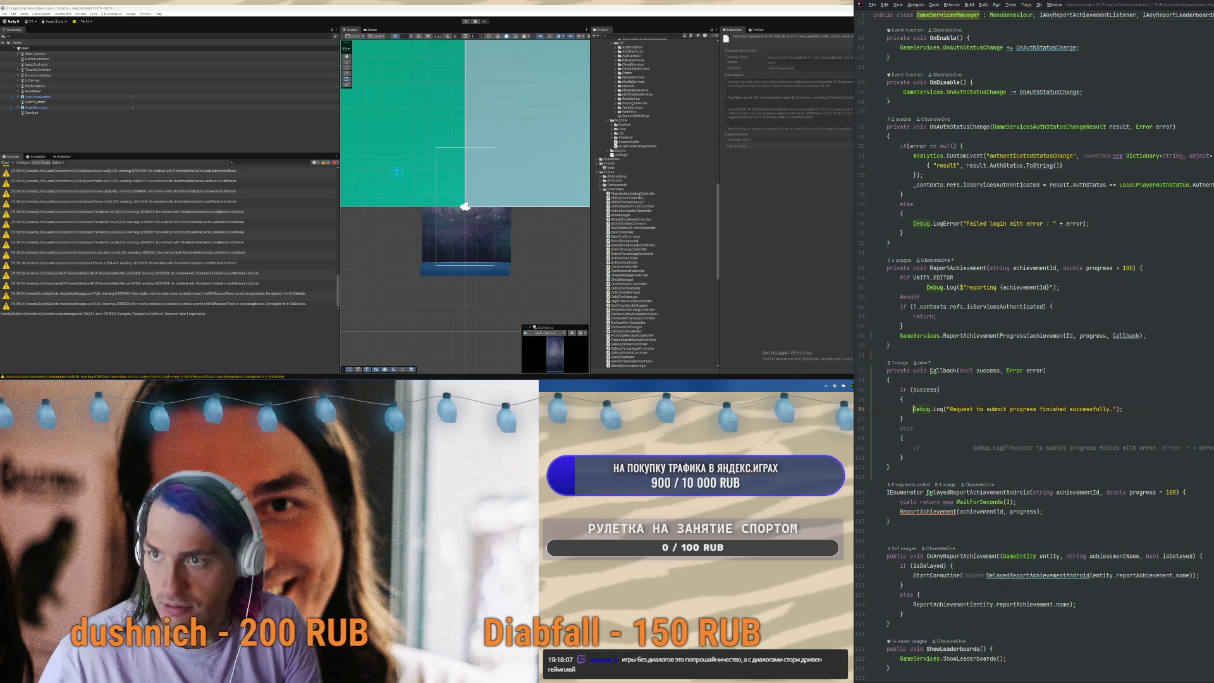
{"action": "key", "text": "Down"}
{"action": "key", "text": "Down"}
{"action": "key", "text": "Down"}
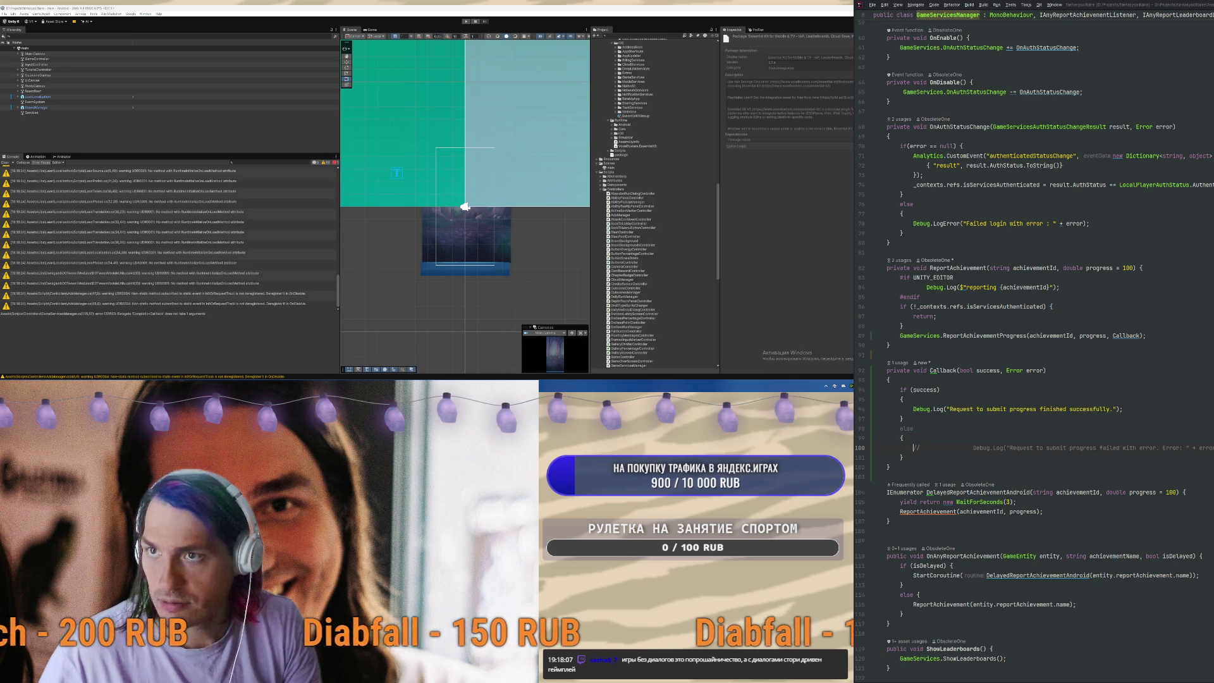
{"action": "key", "text": "ctrl+slash"}
{"action": "key", "text": "Delete"}
{"action": "key", "text": "Delete"}
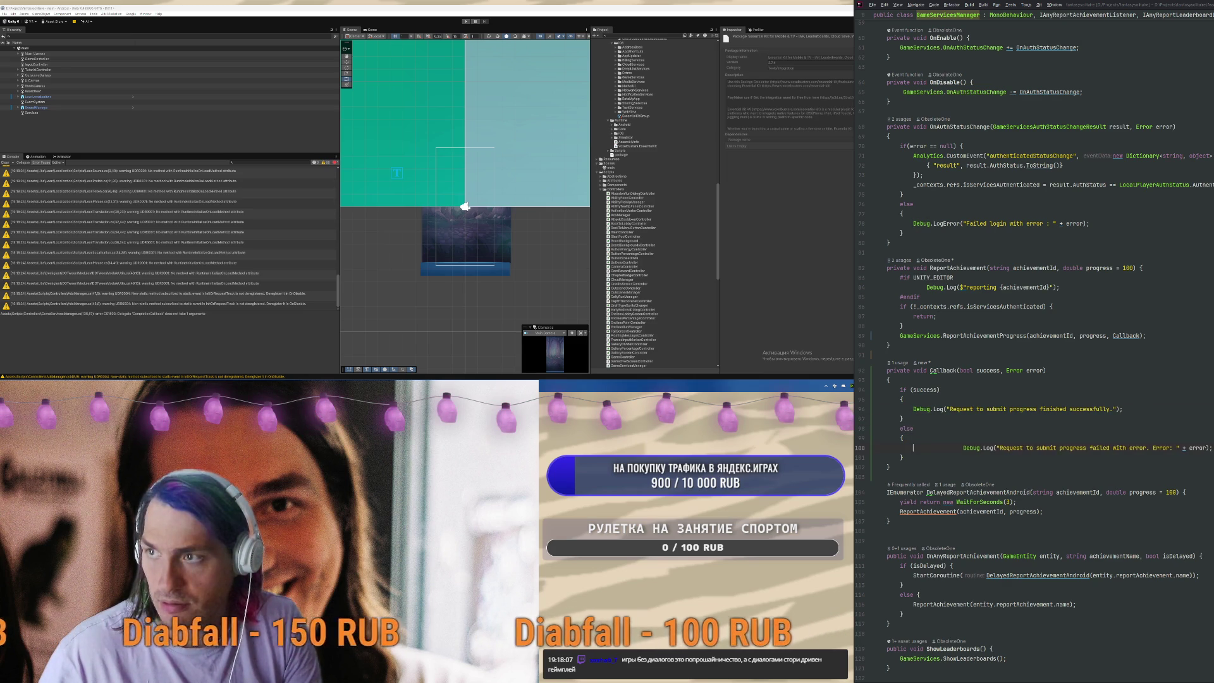
{"action": "left_click", "coordinate": [948, 448]}
{"action": "type", "text": "Error"}
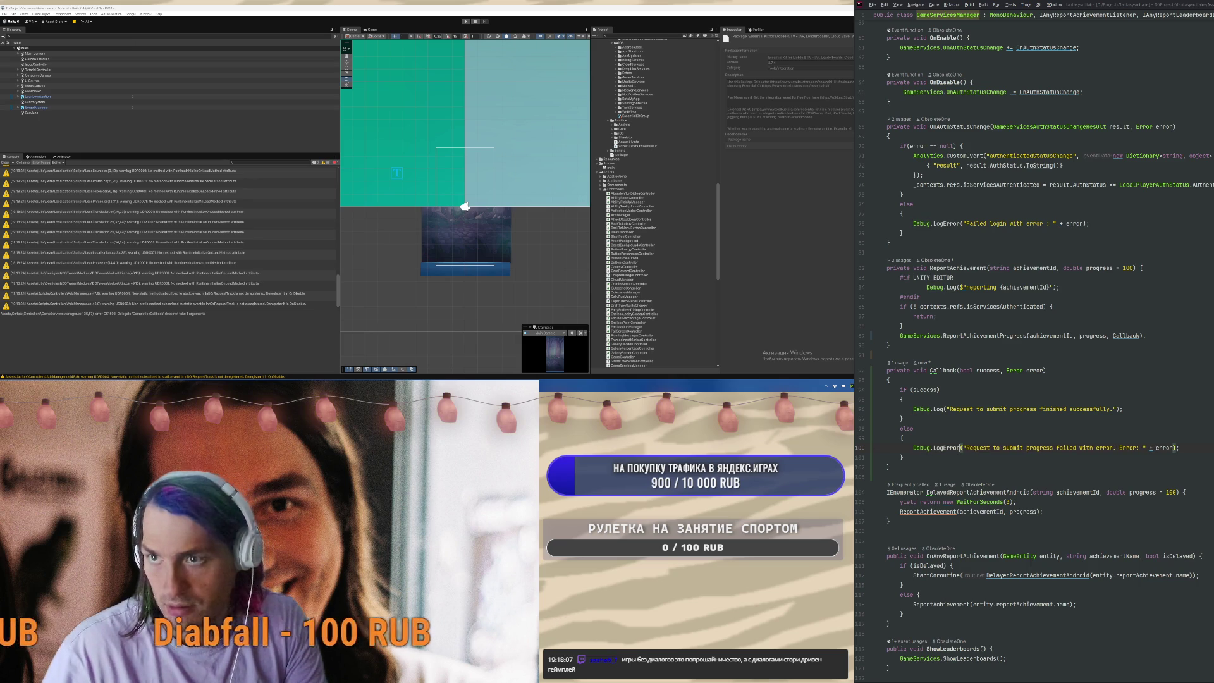
{"action": "left_click", "coordinate": [1154, 390]}
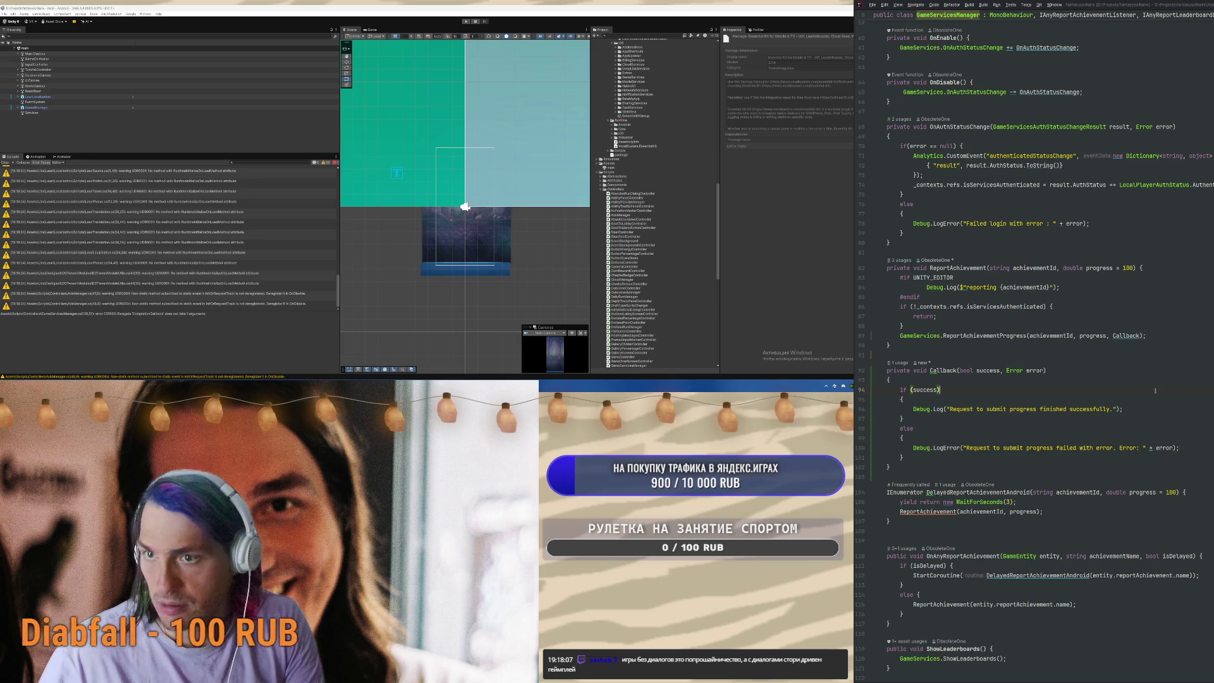
Rename the Callback method to OnReportAchievement
{"action": "left_click", "coordinate": [1122, 335]}
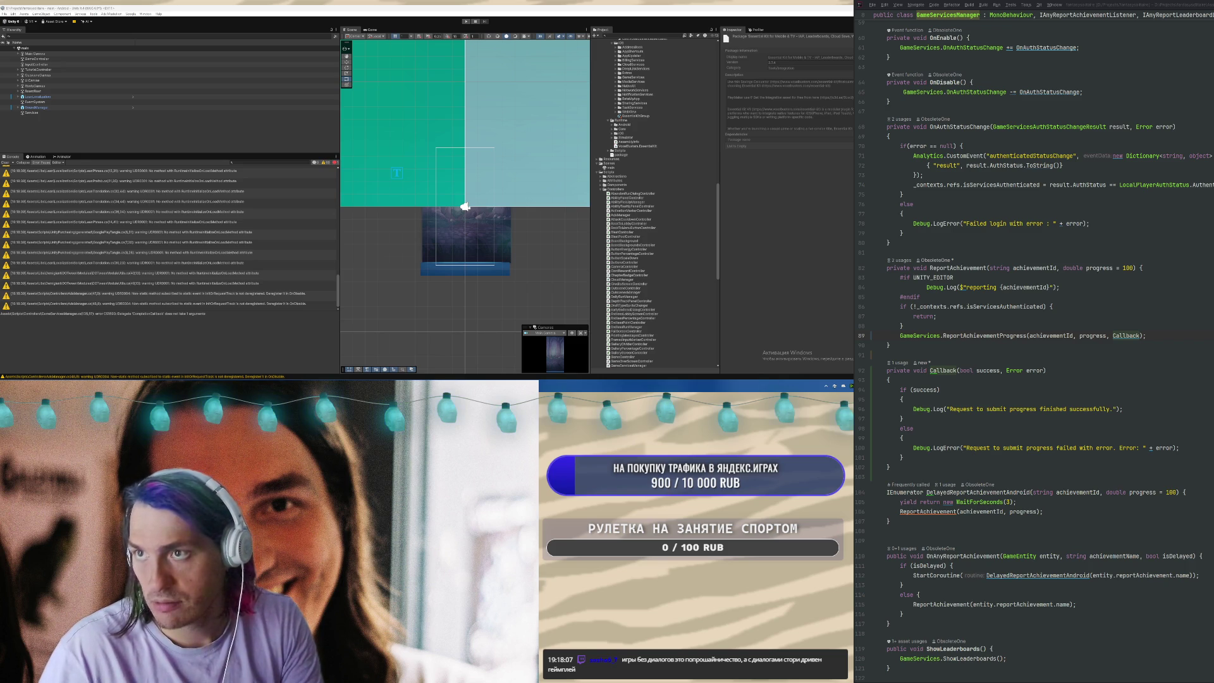
{"action": "key", "text": "shift+F6"}
{"action": "type", "text": "OnReportAchievement"}
{"action": "left_click", "coordinate": [1150, 398]}
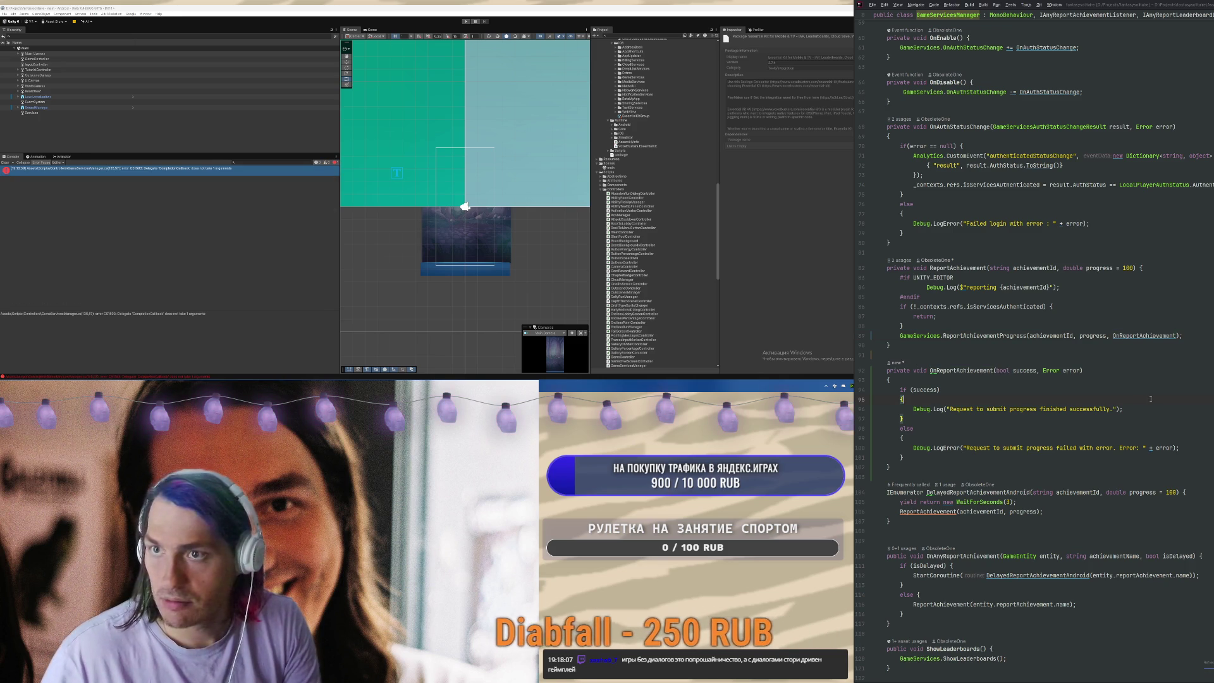
{"action": "scroll", "coordinate": [1150, 399], "scroll_direction": "down", "scroll_amount": 10}
{"action": "left_click", "coordinate": [1147, 449]}
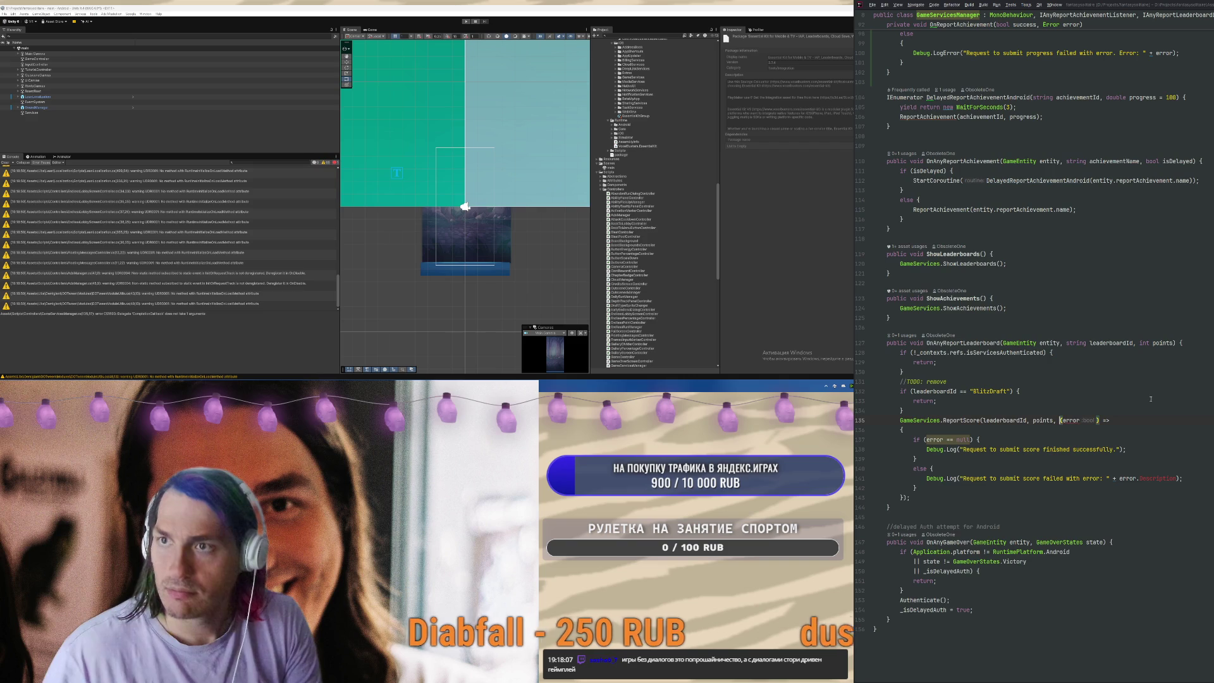
Extract the ReportScore lambda into a Callback method and add the missing Error parameter
{"action": "left_click", "coordinate": [1155, 479]}
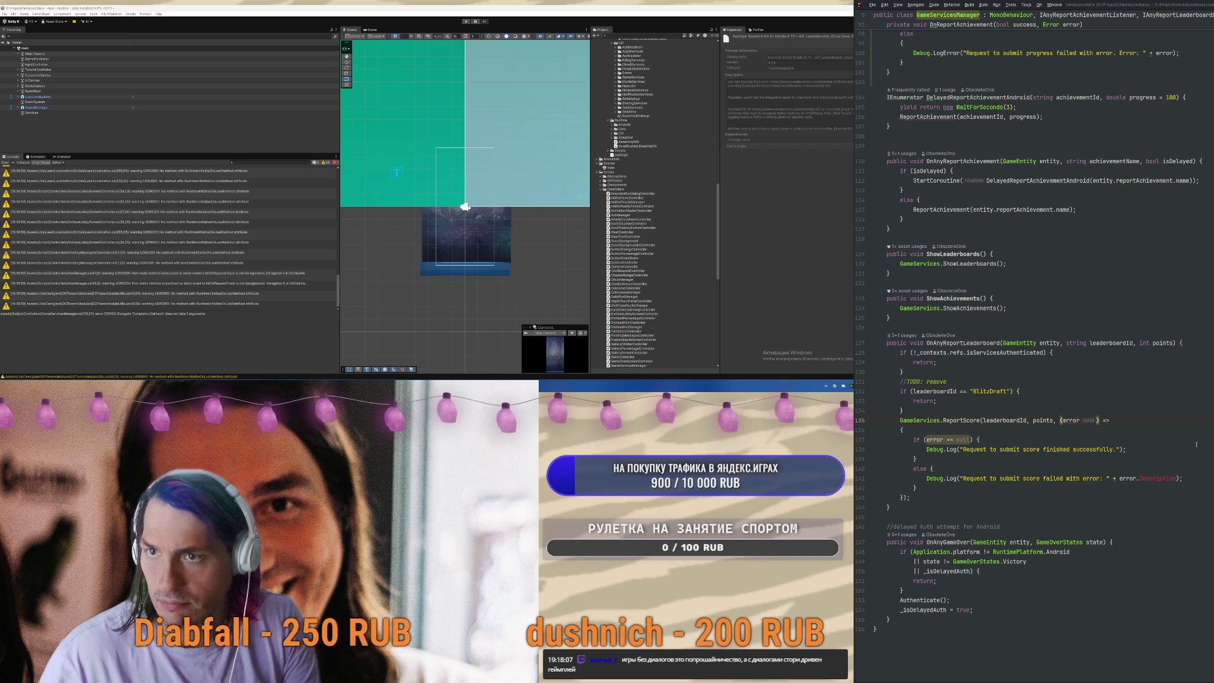
{"action": "key", "text": "ctrl+alt+m"}
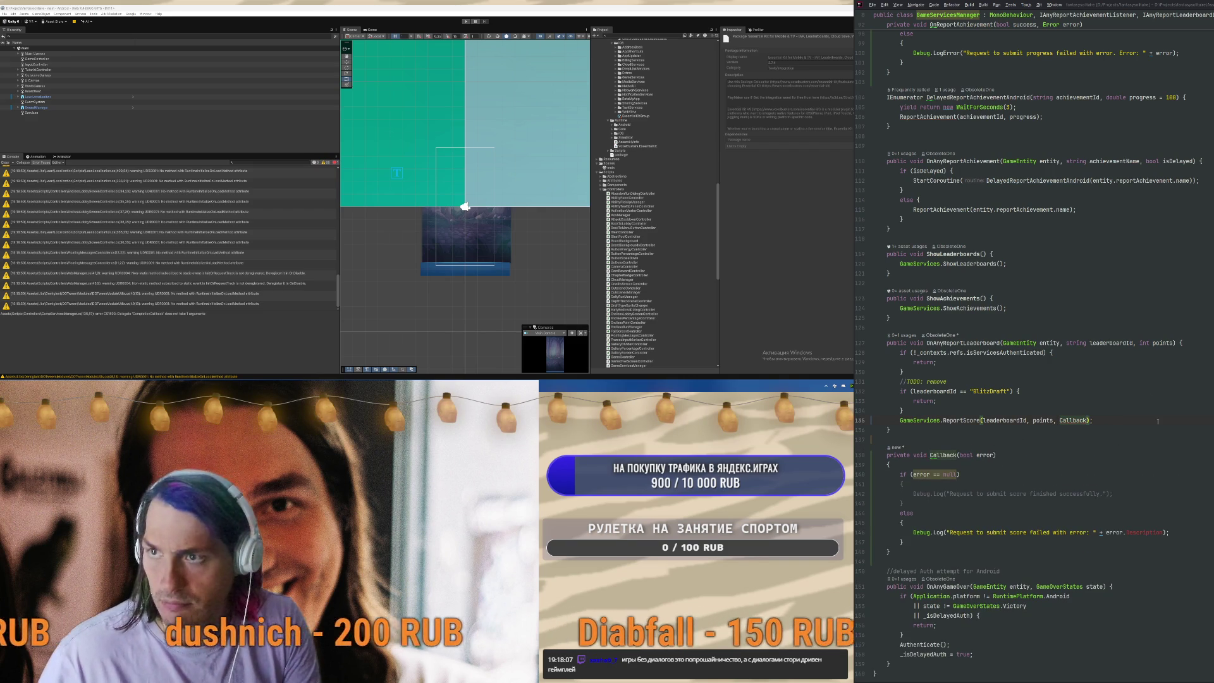
{"action": "key", "text": "alt+Return"}
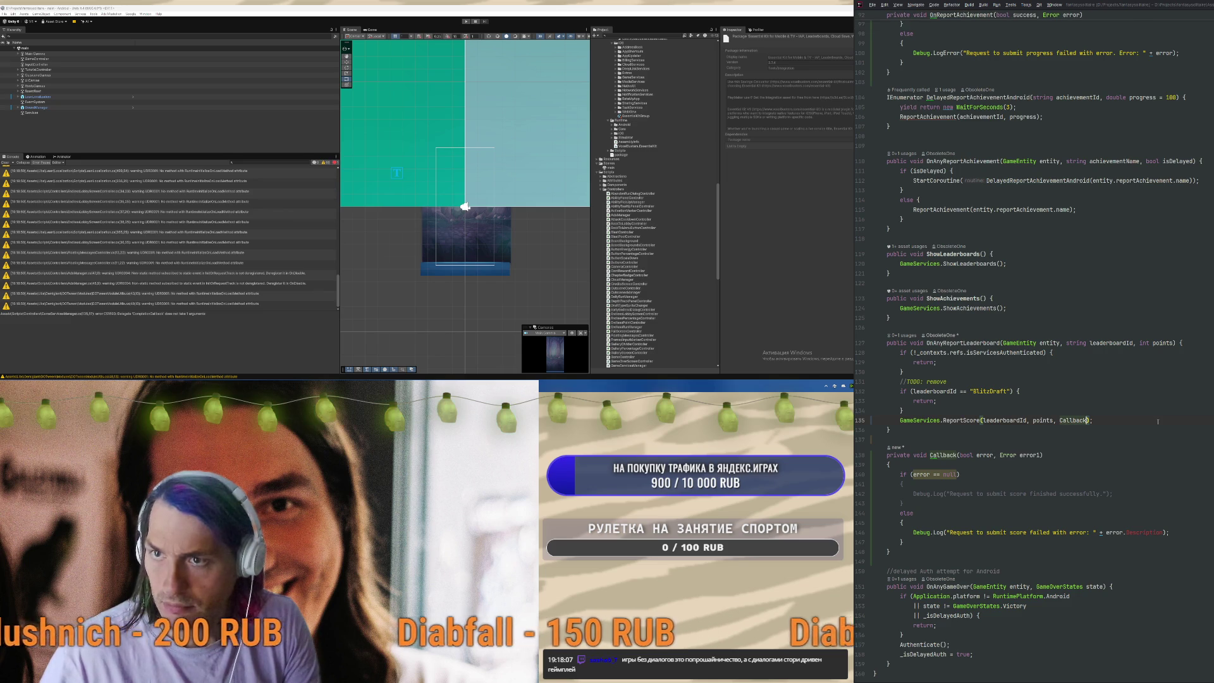
{"action": "key", "text": "Return"}
Rename the parameters to success and error, use if (success), and interpolate the failure message
{"action": "double_click", "coordinate": [984, 454]}
{"action": "type", "text": "succe"}
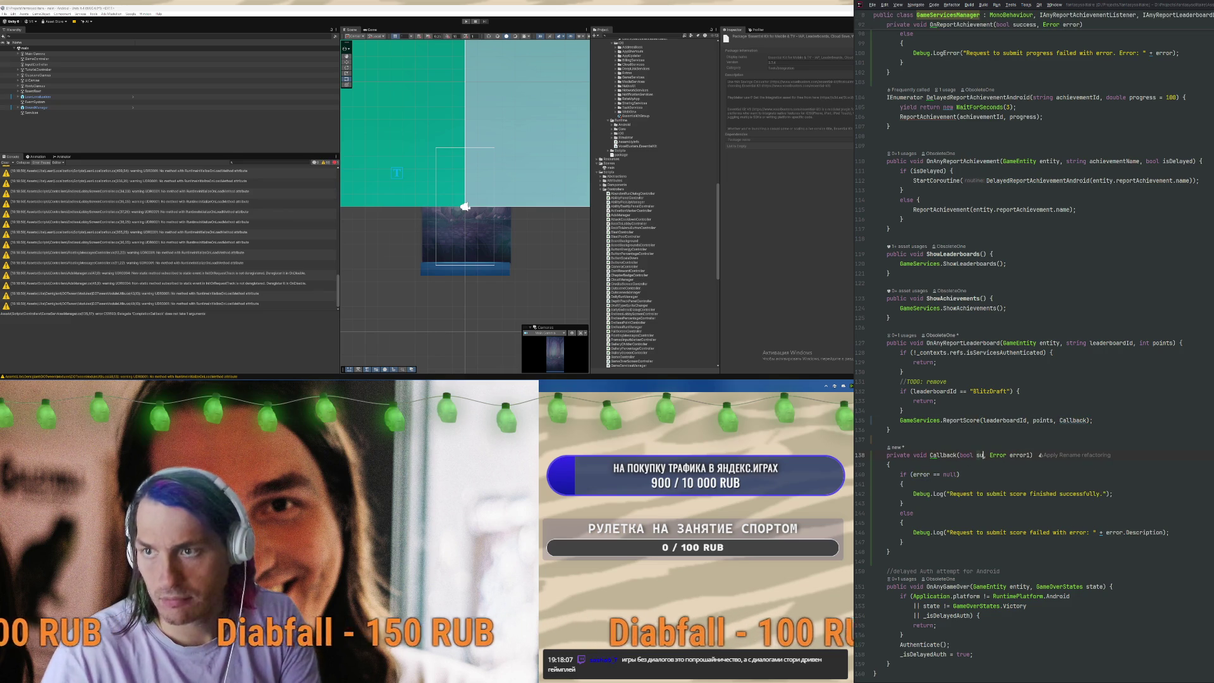
{"action": "type", "text": "ss"}
{"action": "double_click", "coordinate": [1036, 455]}
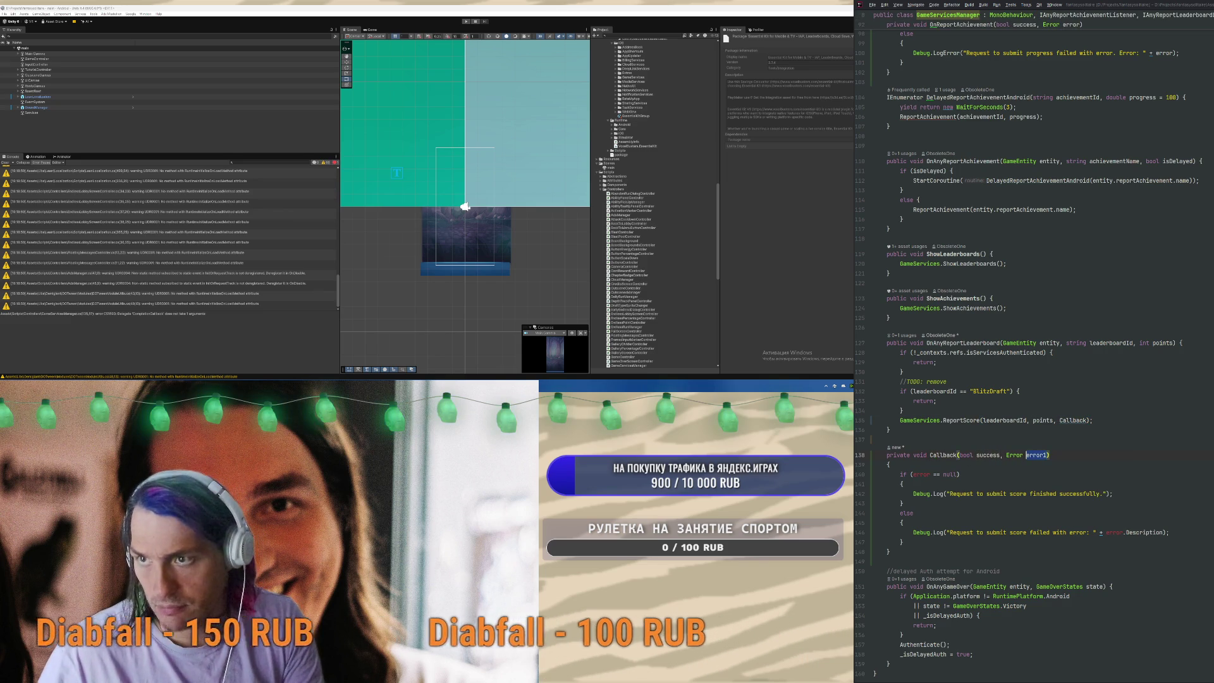
{"action": "key", "text": "BackSpace"}
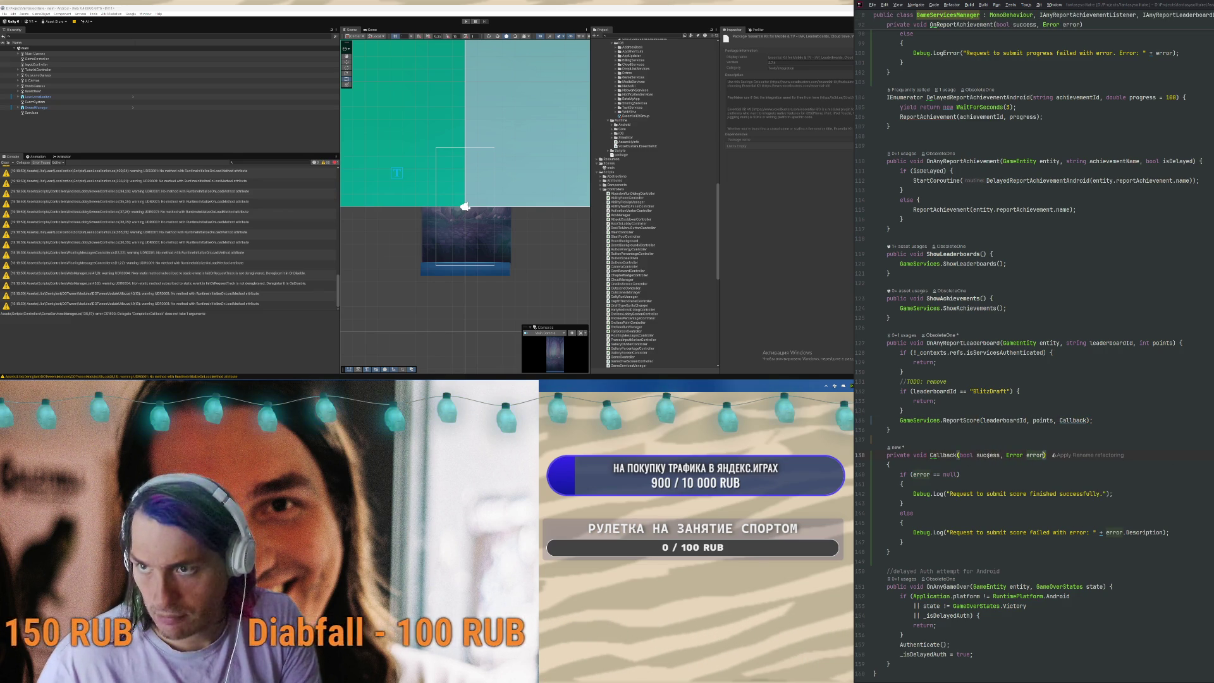
{"action": "double_click", "coordinate": [921, 474]}
{"action": "type", "text": "success"}
{"action": "key", "text": "Delete"}
{"action": "key", "text": "Delete"}
{"action": "key", "text": "Delete"}
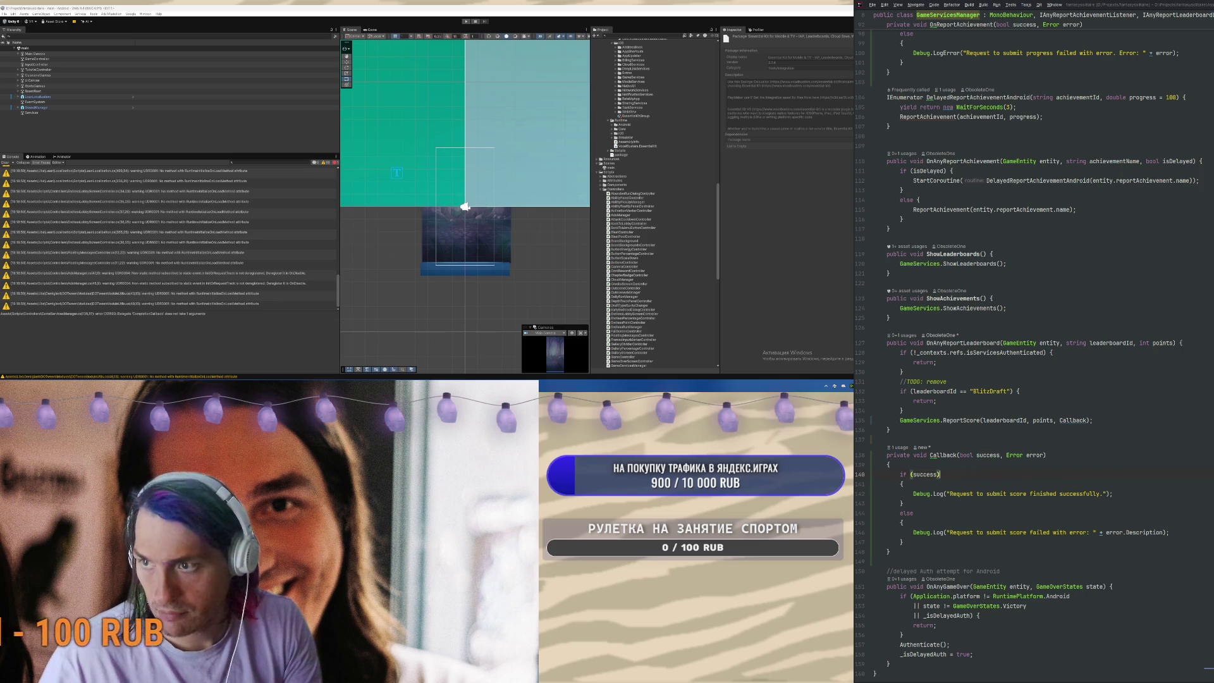
{"action": "key", "text": "Down"}
{"action": "key", "text": "Down"}
{"action": "key", "text": "Down"}
{"action": "left_click", "coordinate": [1099, 533]}
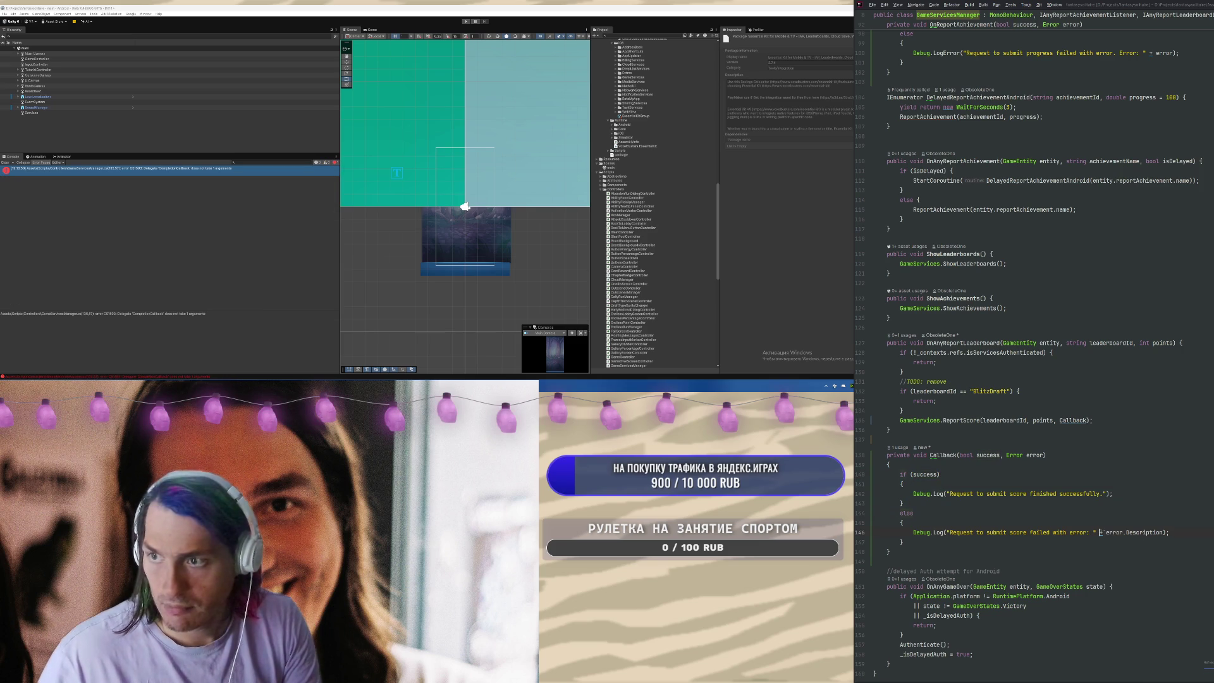